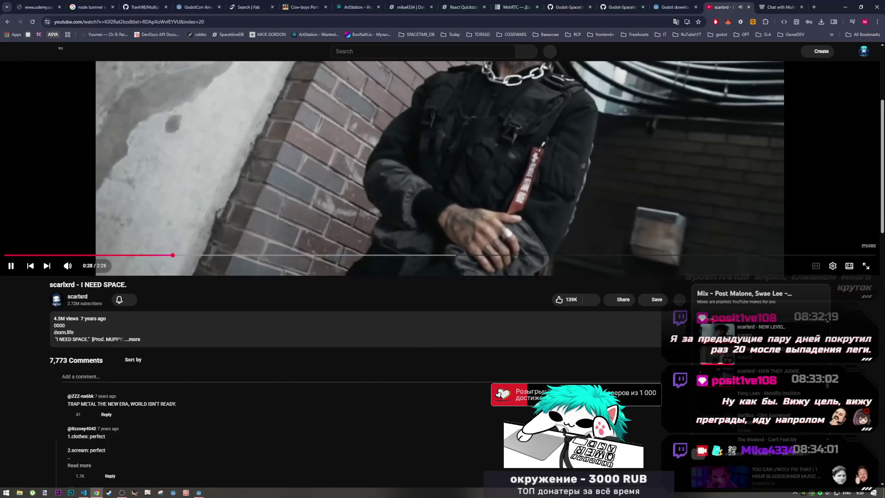
Leave the YouTube video for the database's tables page, then bring the code editor forward
scroll(743, 389, up, 1)
scroll(742, 389, down, 2)
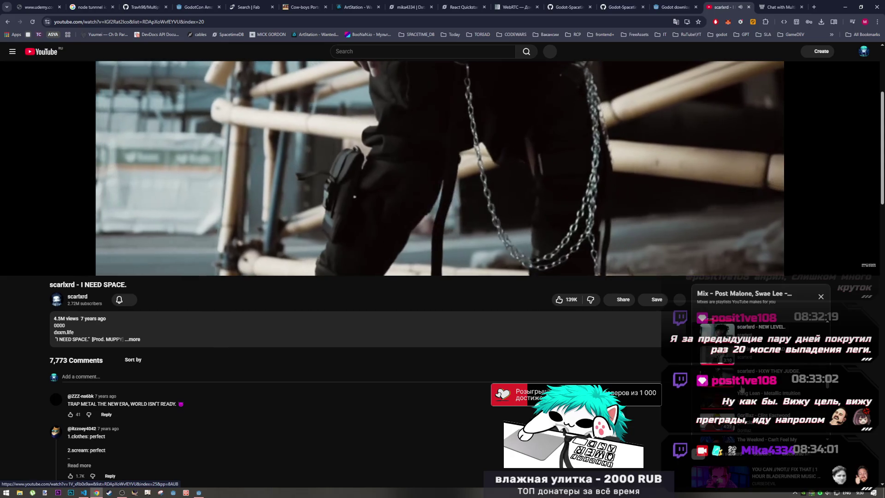
scroll(708, 369, up, 1)
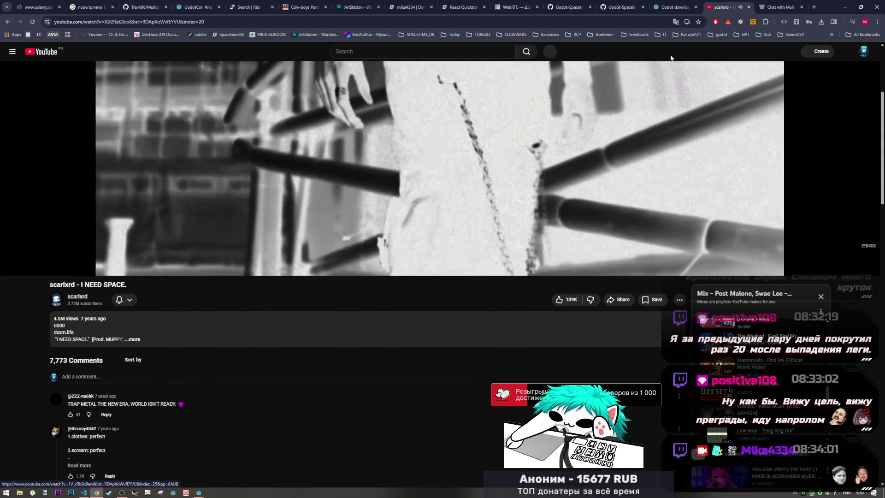
scroll(707, 368, up, 3)
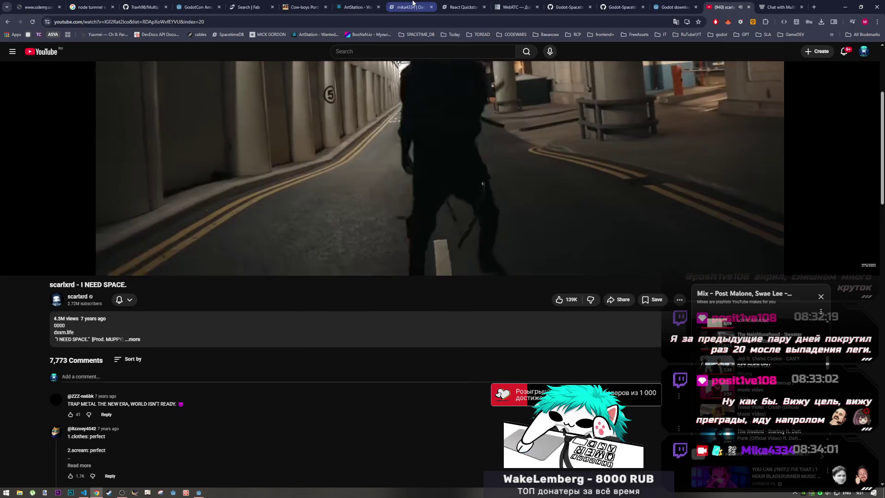
click(413, 5)
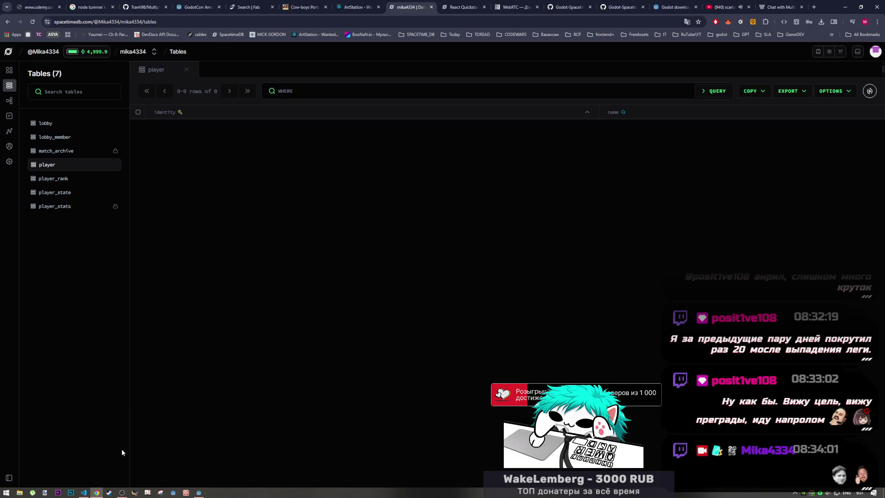
click(83, 493)
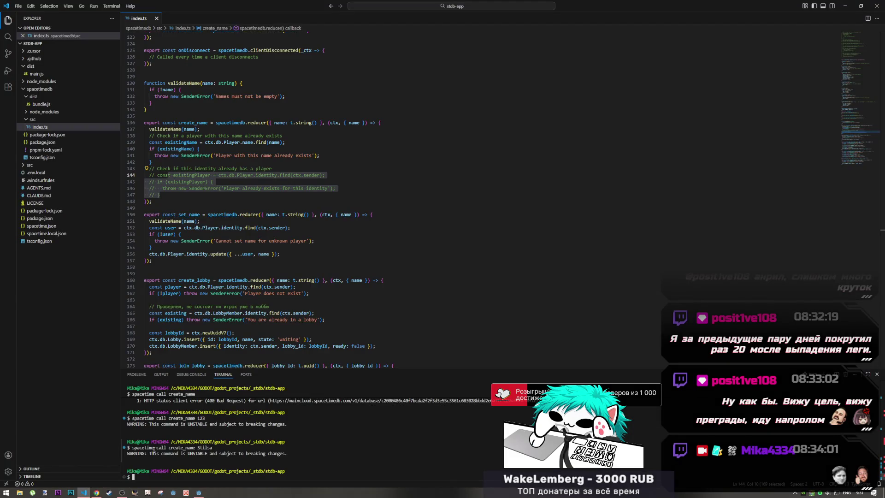
Review the join_lobby, create_lobby and set_name reducer code in index.ts
scroll(235, 359, down, 3)
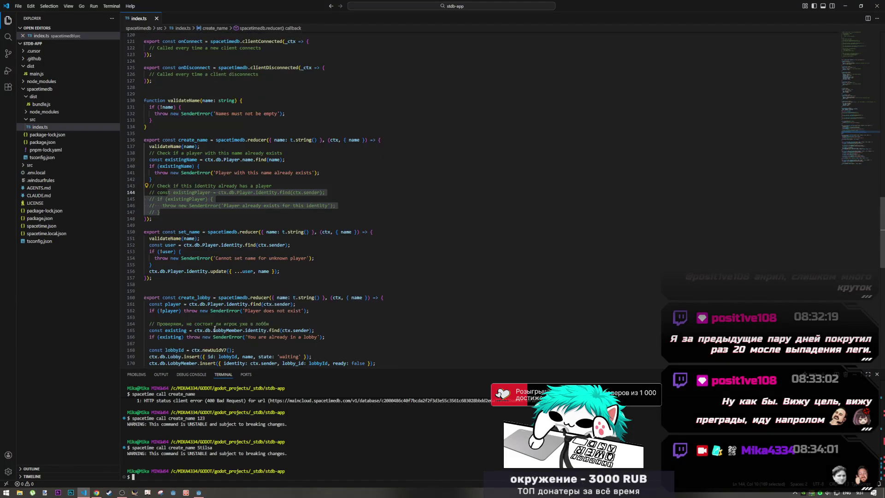
drag(227, 313, 256, 314)
click(237, 287)
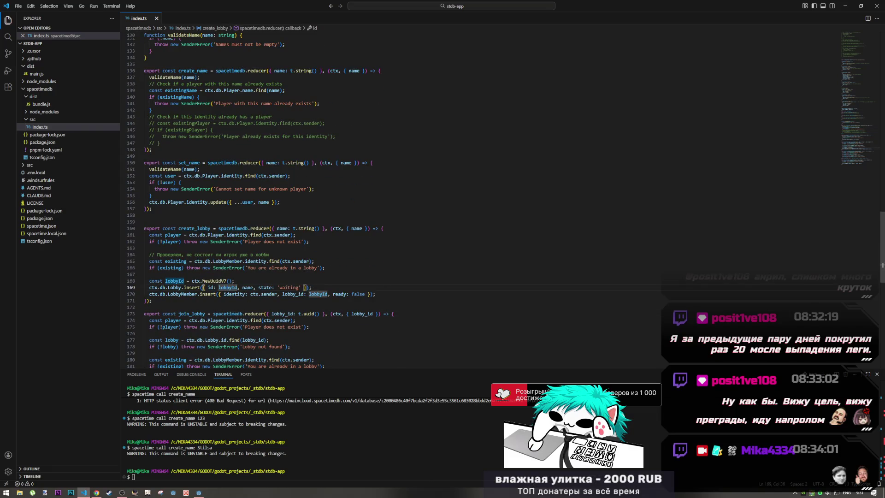
scroll(182, 279, up, 2)
click(180, 275)
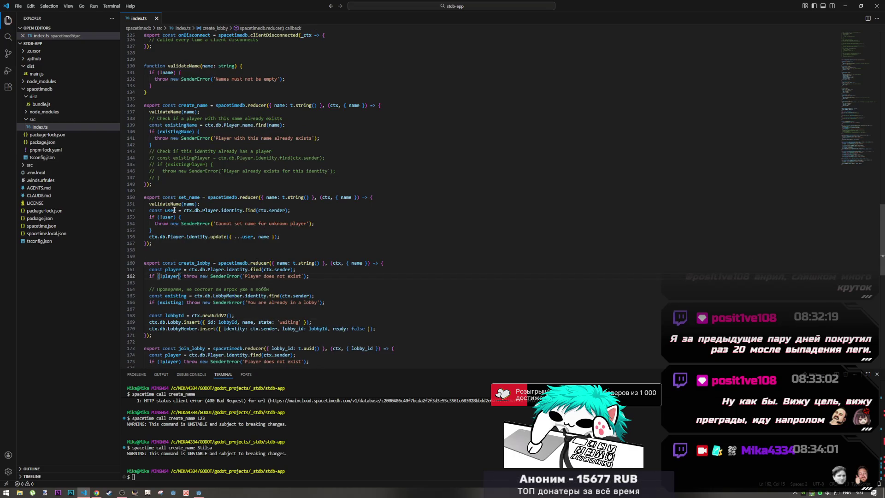
click(175, 237)
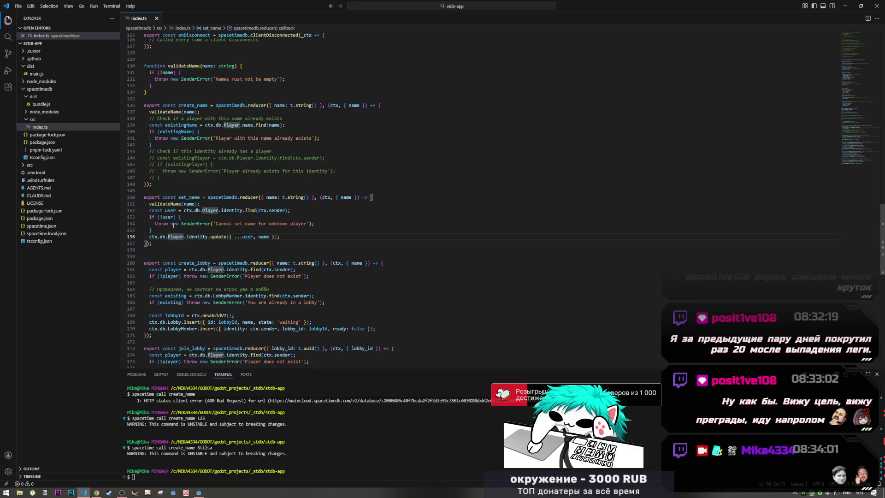
scroll(173, 225, up, 1)
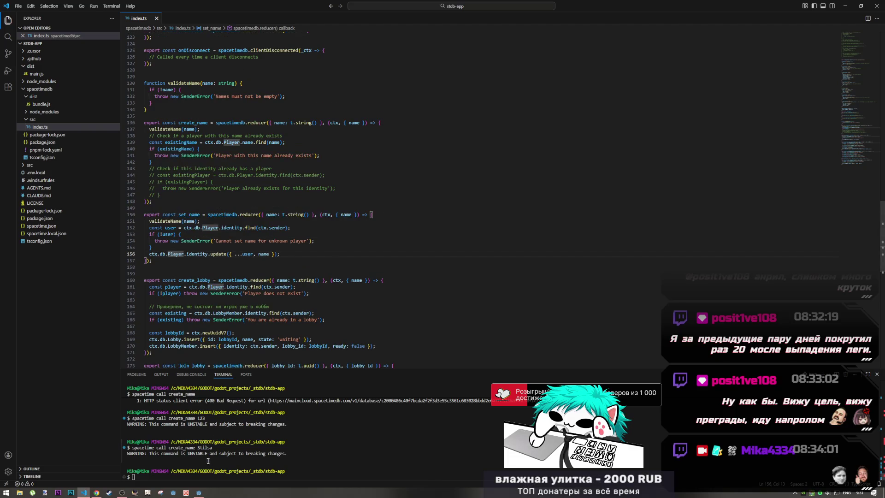
Rerun the previous create_name terminal call with --anonymous appended
click(204, 474)
key(Up)
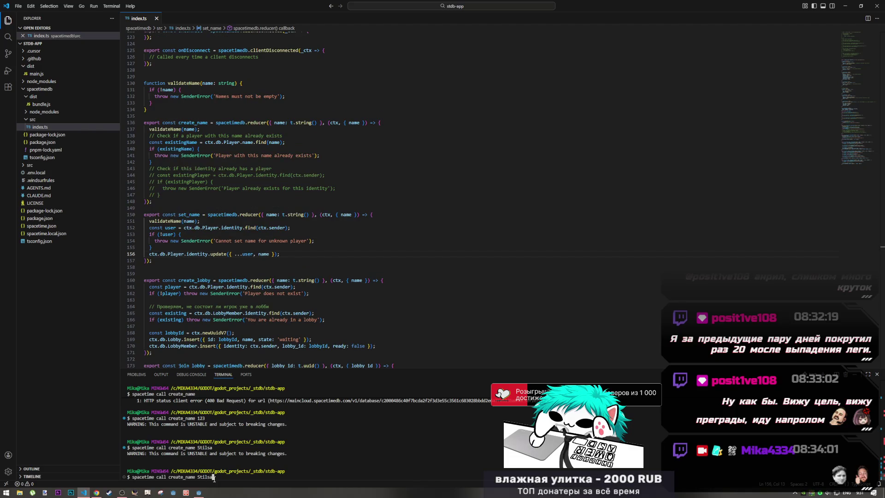
text(...)
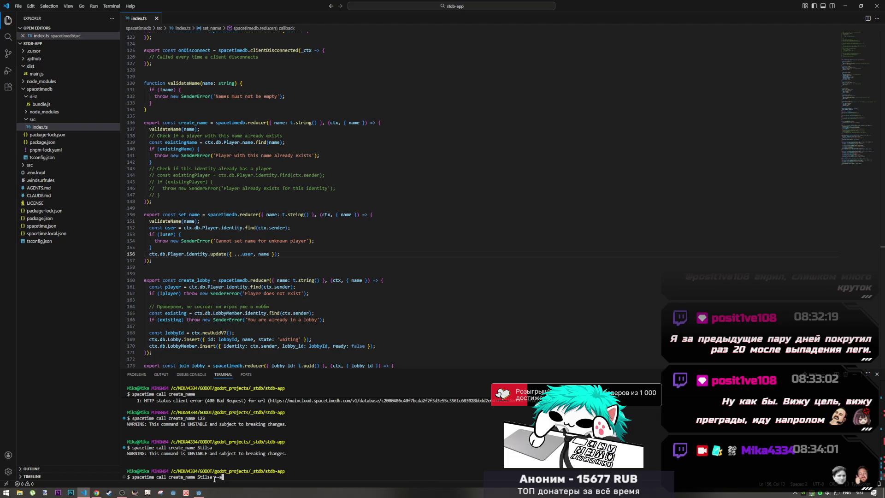
text(us)
key(Return)
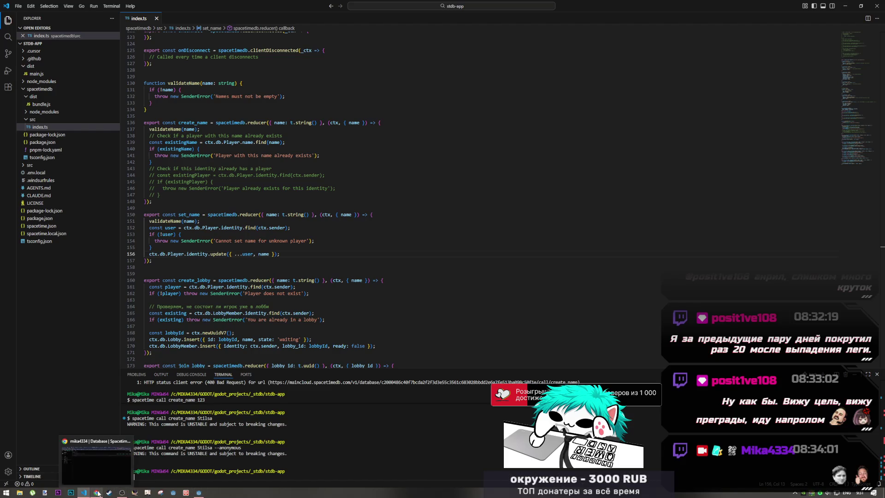
Open the database's Functions list in the dashboard and view set_name's metrics
click(96, 461)
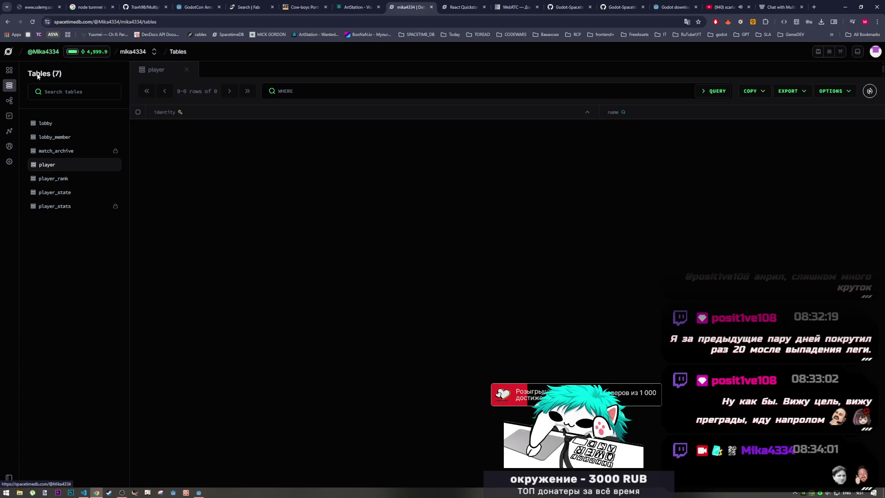
click(10, 71)
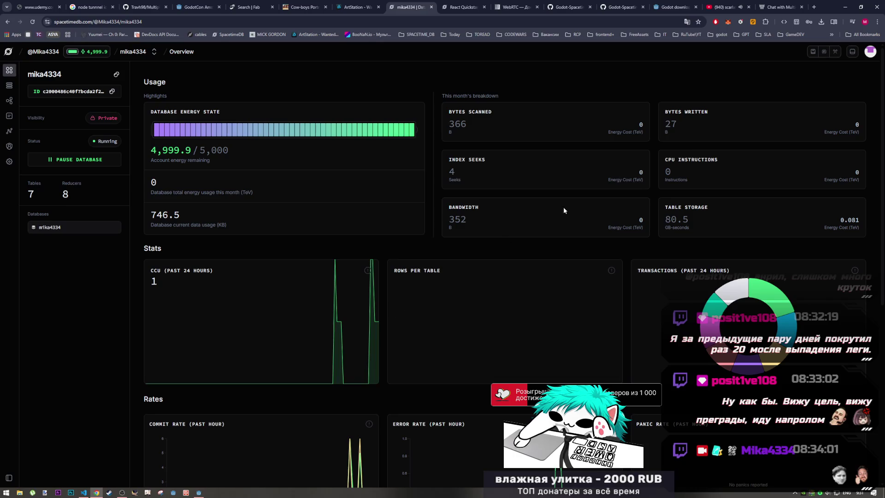
click(10, 101)
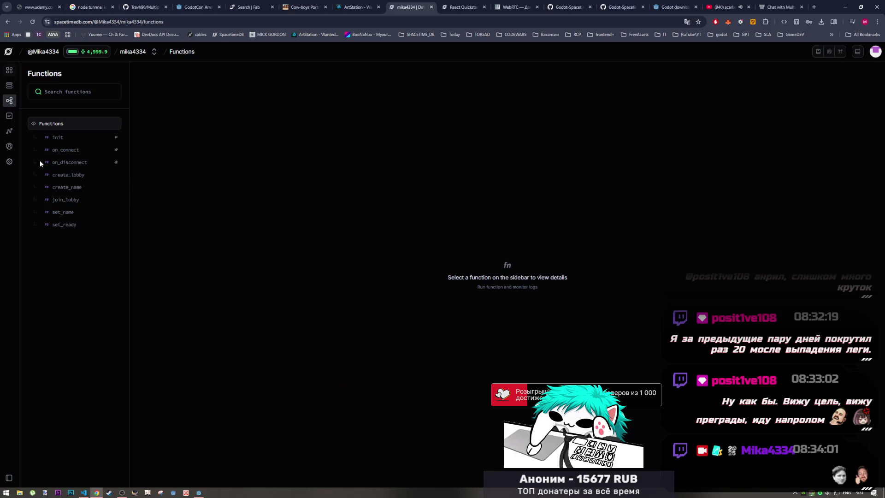
click(64, 212)
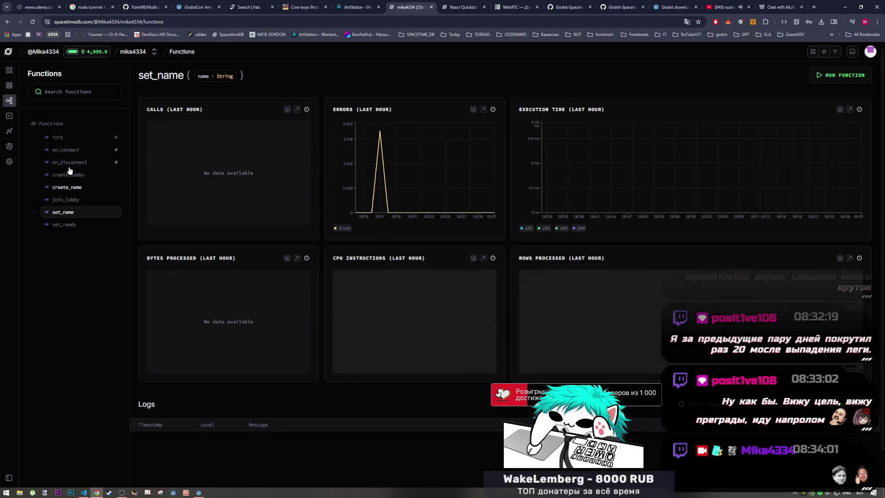
Inspect create_name's Calls, Errors and execution-time charts, then return to the code editor
click(67, 187)
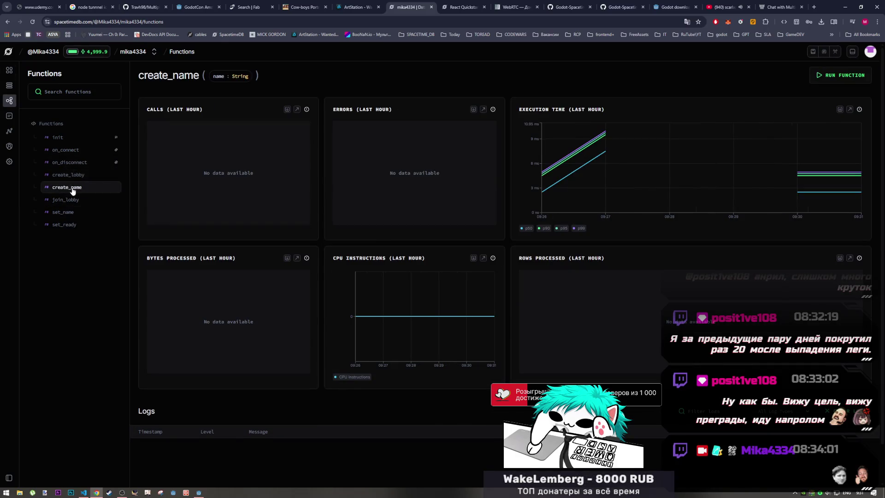
mouse_move(602, 130)
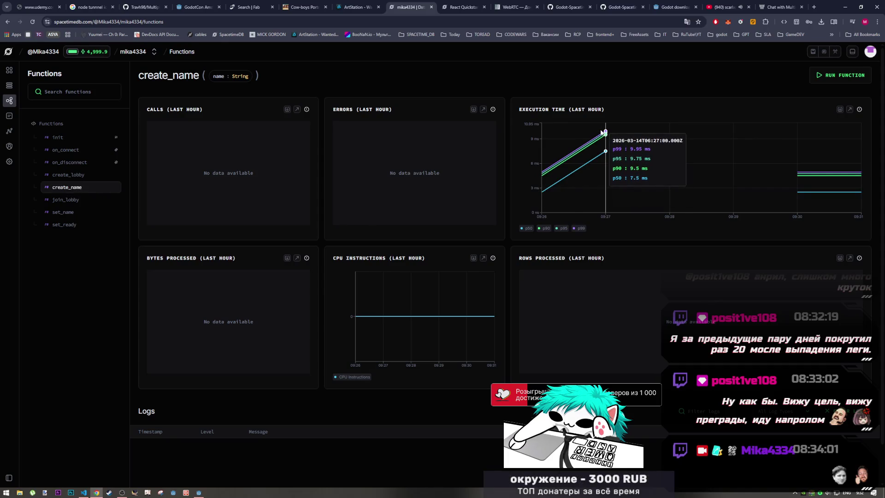
mouse_move(777, 173)
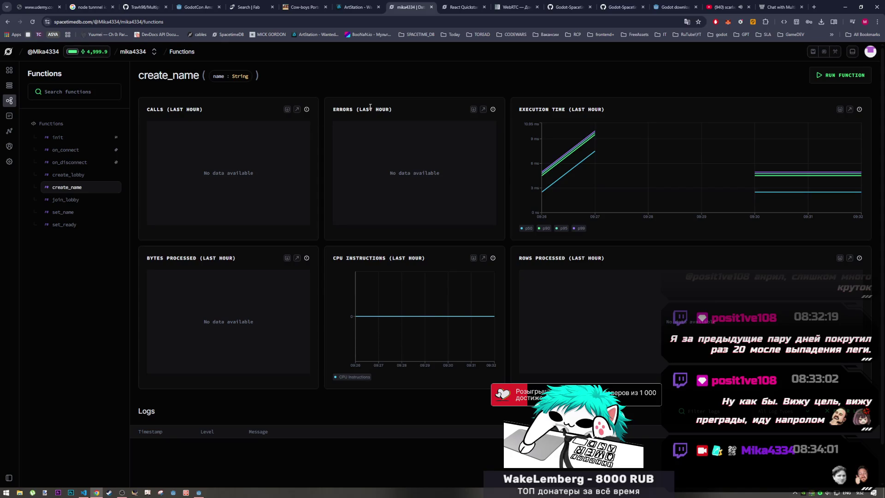
drag(353, 110, 401, 112)
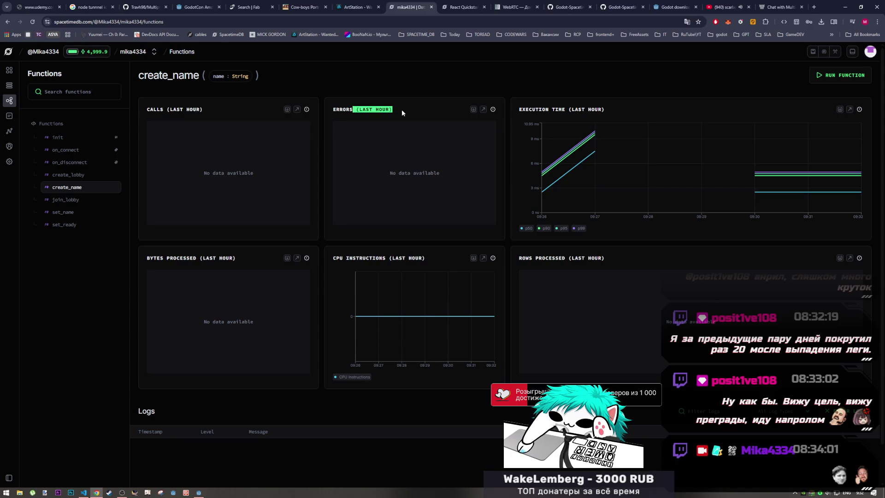
drag(178, 164, 224, 170)
double_click(248, 173)
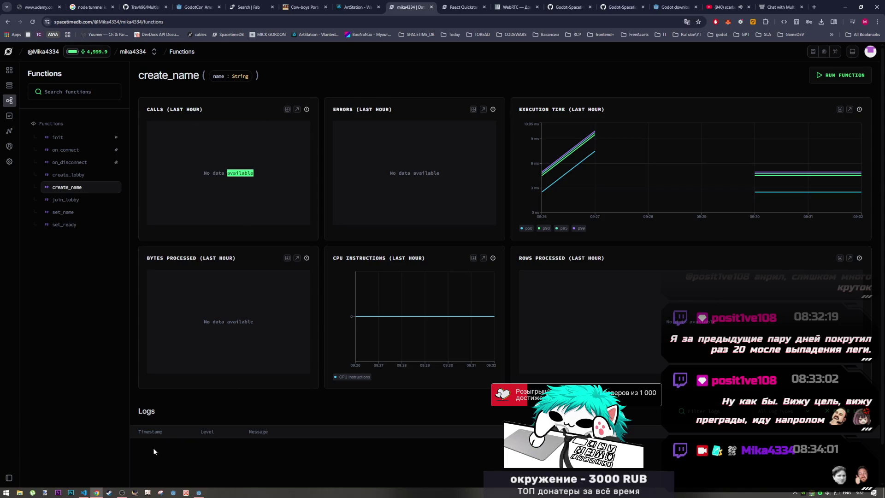
click(83, 493)
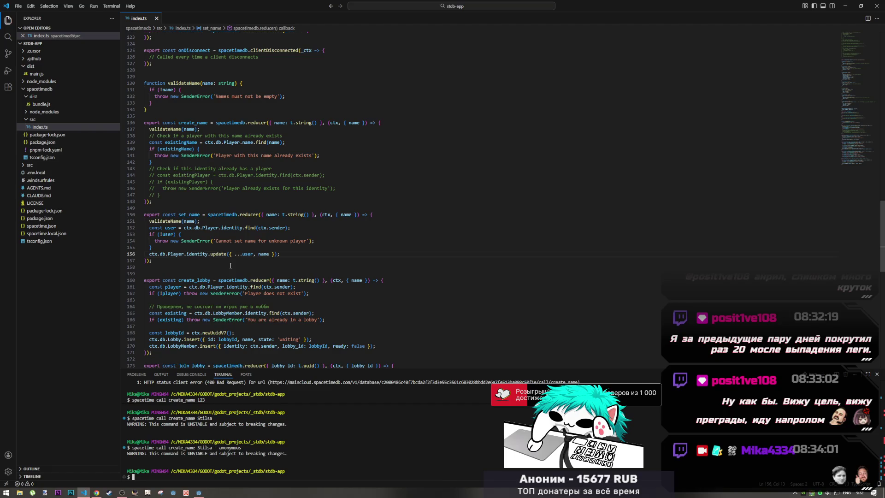
Read create_name's validateName call, empty-name error and duplicate-name error in index.ts
click(257, 123)
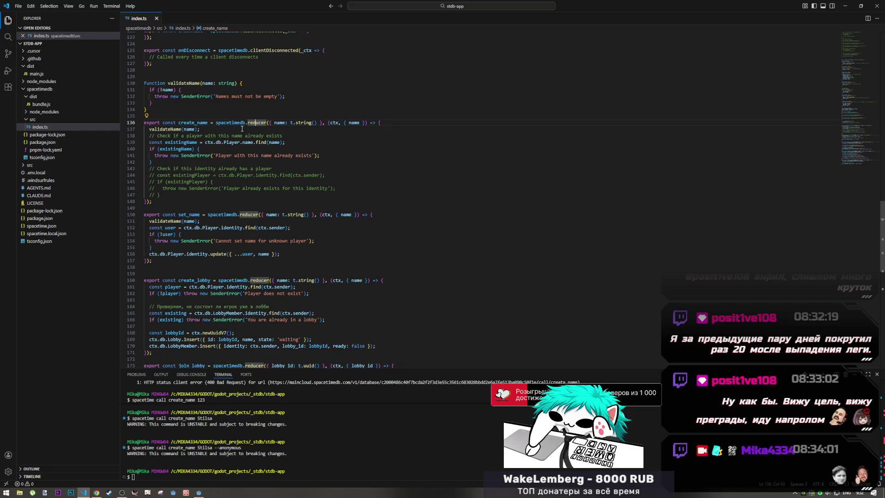
click(280, 123)
click(168, 129)
drag(168, 129, 189, 130)
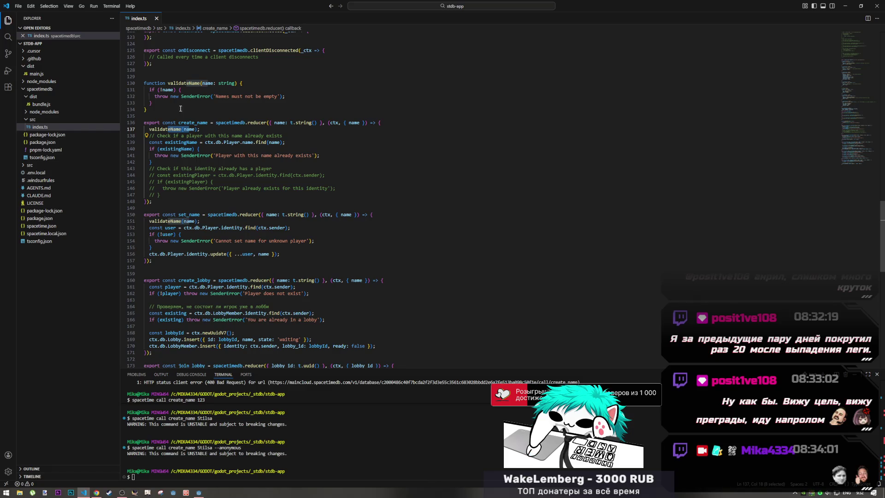
drag(155, 97, 206, 97)
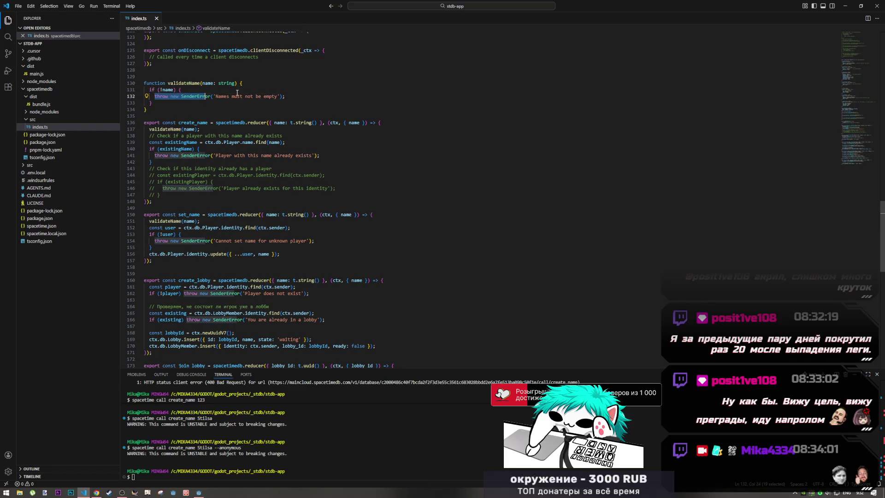
click(169, 155)
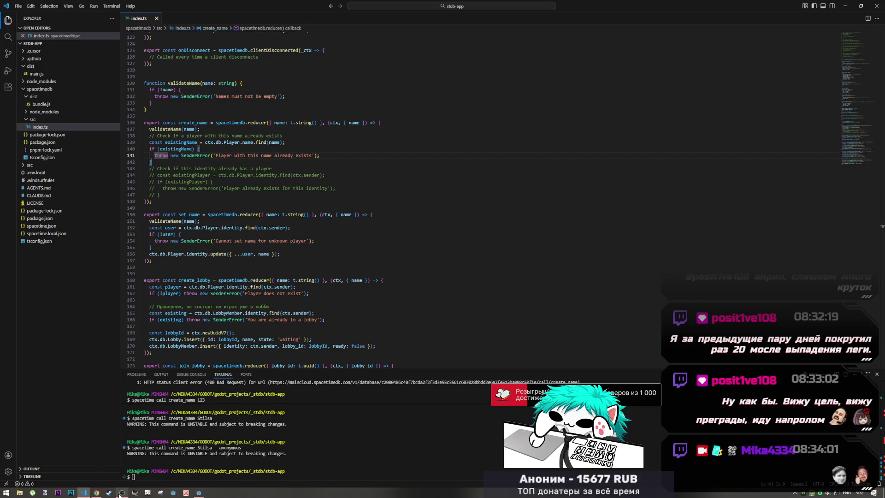
click(96, 493)
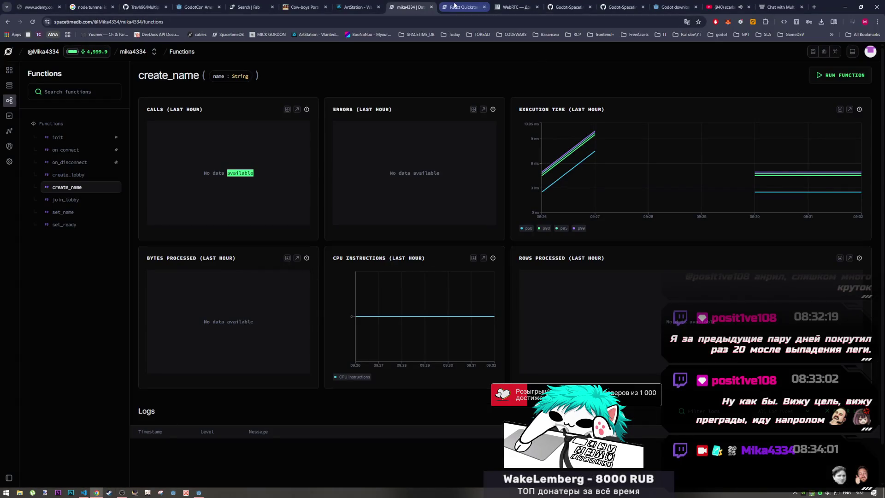
Read the React quickstart's add reducer example, then return to create_name's Player lookup
click(456, 7)
right_click(363, 225)
click(350, 246)
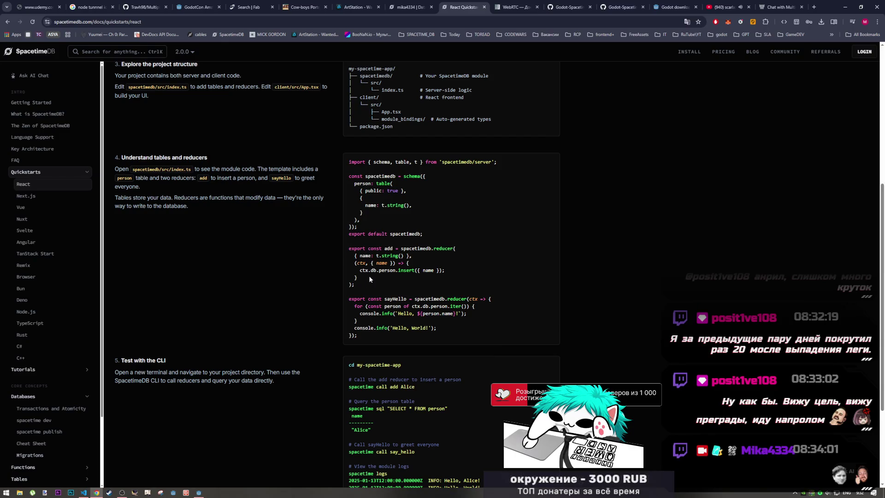
click(84, 492)
click(224, 143)
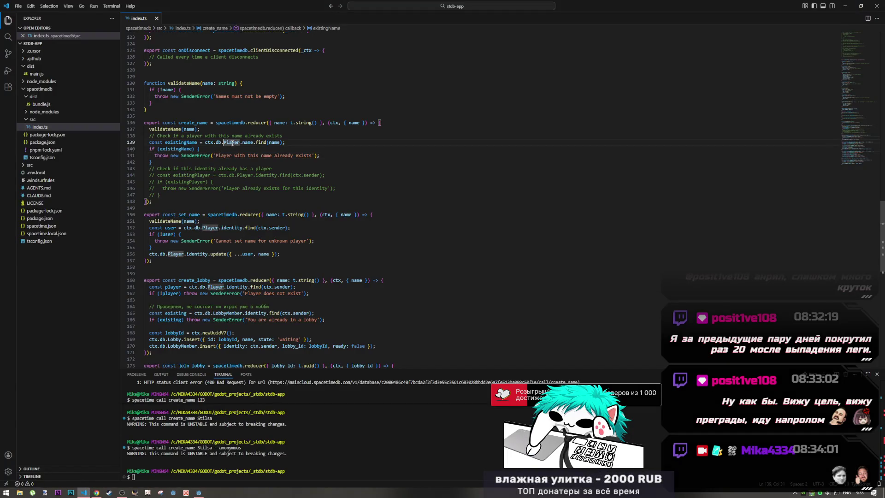
Compare create_name's Player.name lookup with the docs' person table insert example
scroll(193, 99, up, 5)
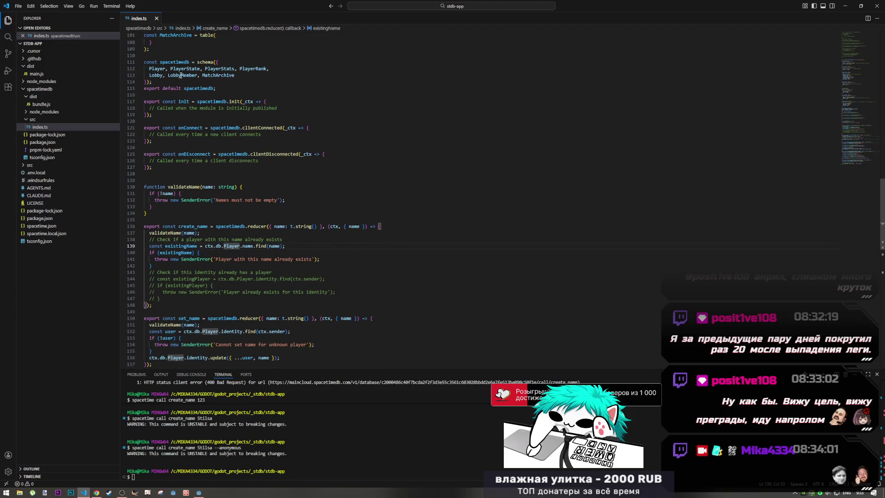
double_click(233, 246)
shift+click(249, 247)
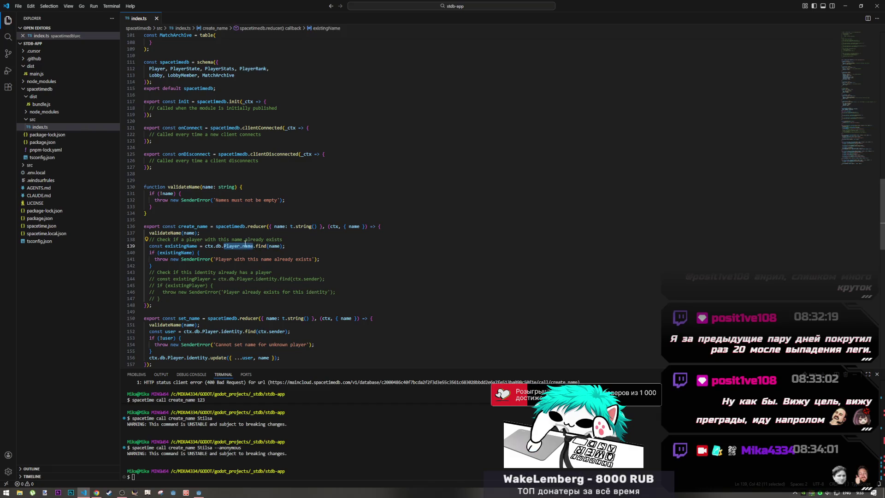
key(alt+Tab)
drag(377, 271, 390, 272)
click(401, 270)
key(alt+Tab)
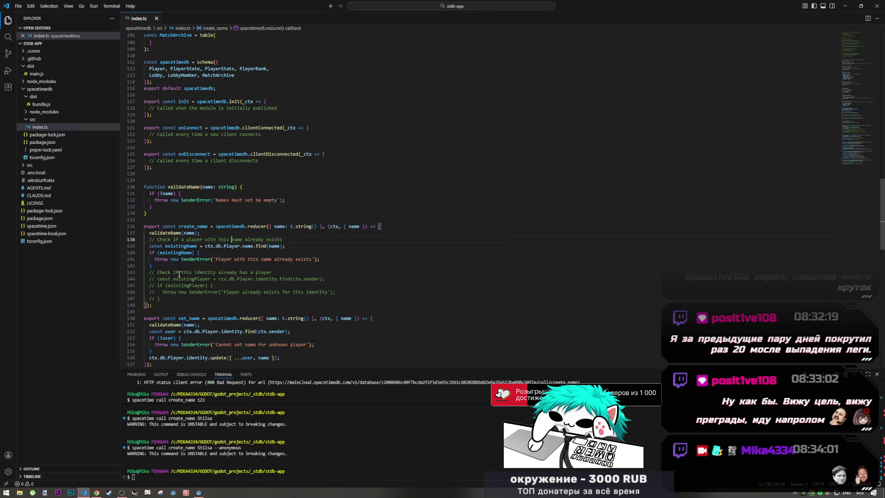
Copy the docs' ctx.db.person.insert example and add a blank line after the duplicate-name check
click(162, 267)
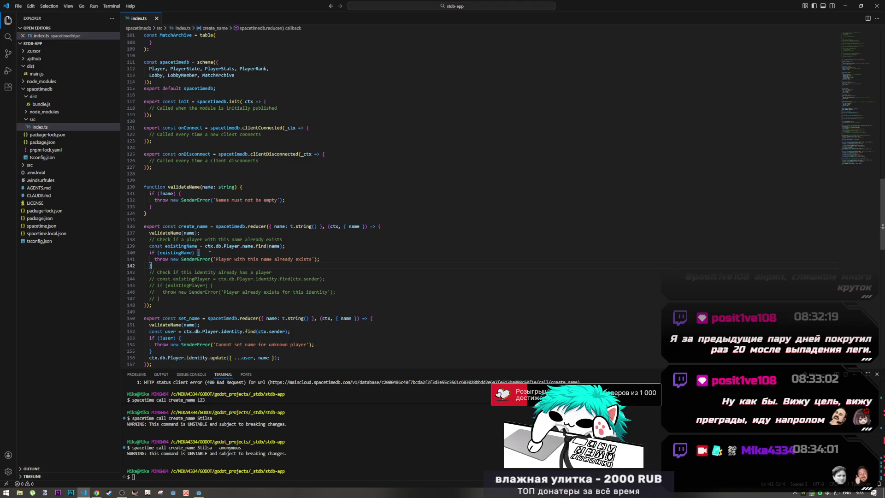
key(alt+Tab)
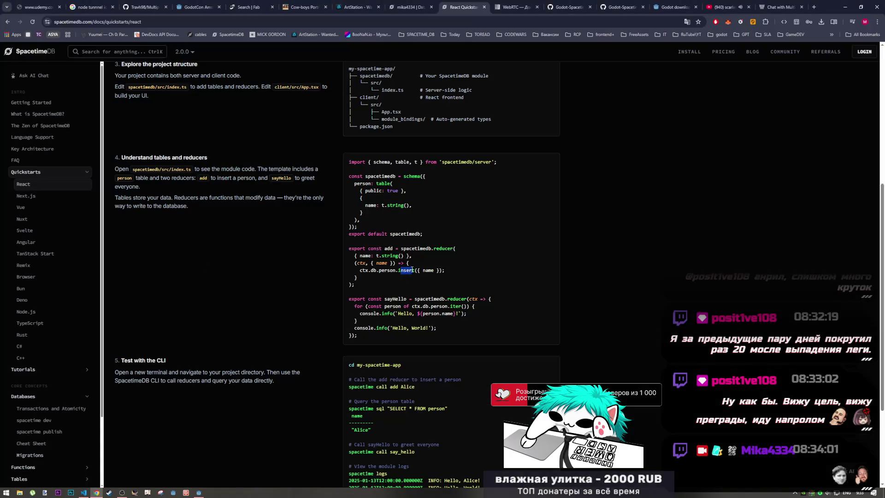
mouse_move(452, 272)
mouse_down()
mouse_move(360, 271)
mouse_move(362, 278)
mouse_move(355, 263)
mouse_up()
key(alt+Tab)
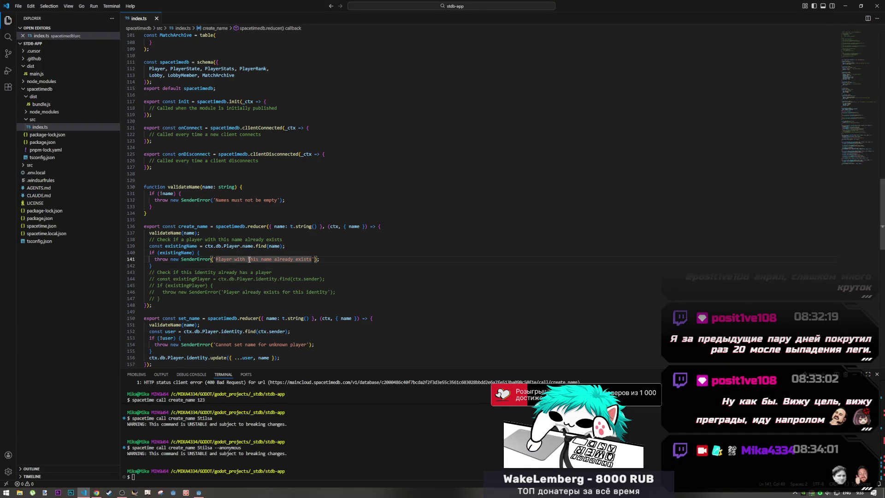
click(235, 270)
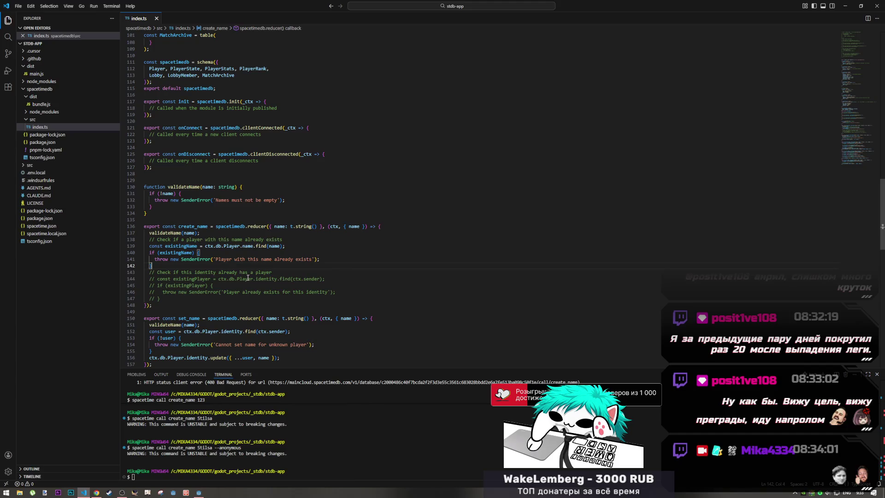
key(alt+Tab)
key(alt+Tab)
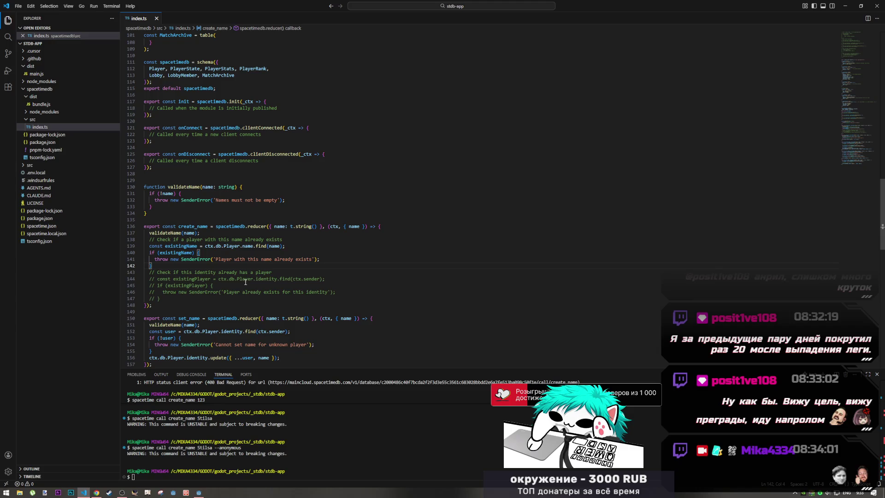
key(Return)
Paste the docs insert example and rewrite it as ctx.db.Player.name.insert
text((ctx, { name }) => {   ctx.db.person.insert({ name }); })
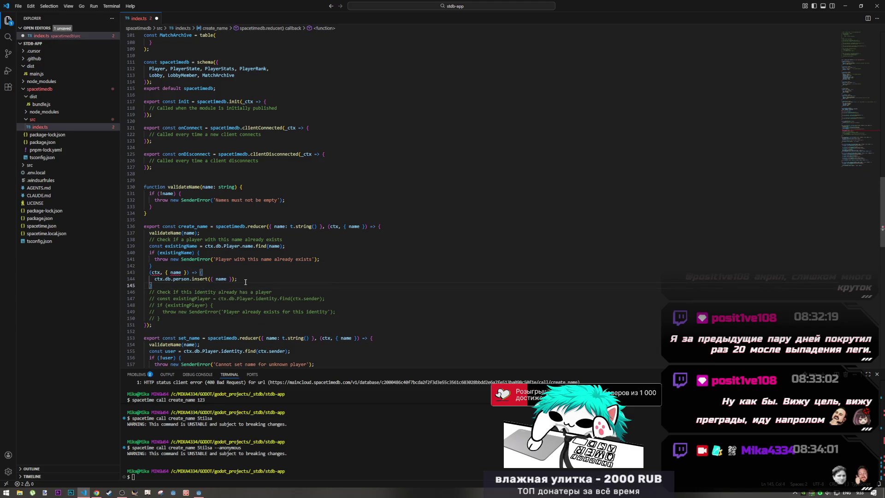
double_click(233, 245)
key(ctrl+c)
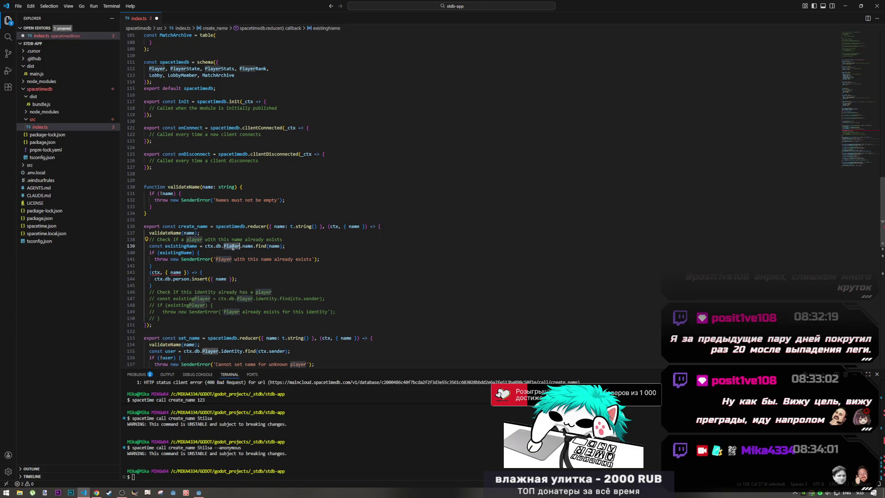
double_click(185, 279)
key(ctrl+v)
drag(253, 246, 239, 246)
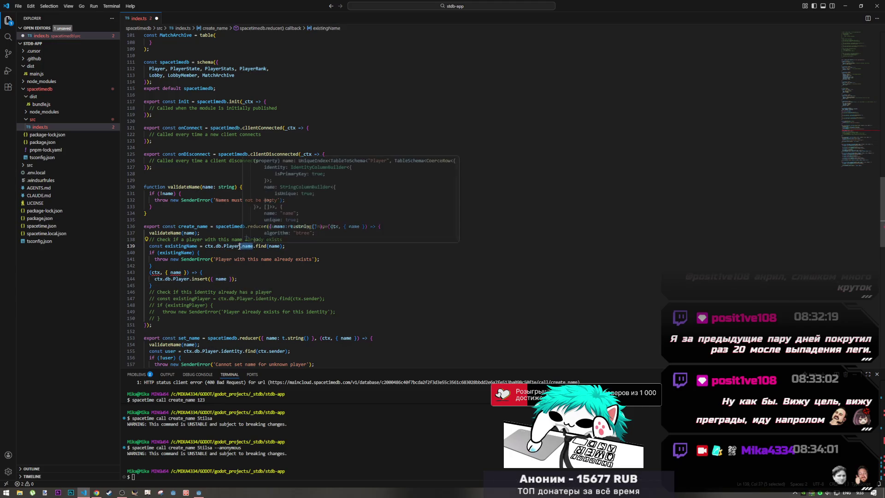
key(ctrl+c)
click(189, 279)
key(ctrl+v)
Merge the pasted insert call onto line 143 and remove the parenthesis before ctx
click(234, 279)
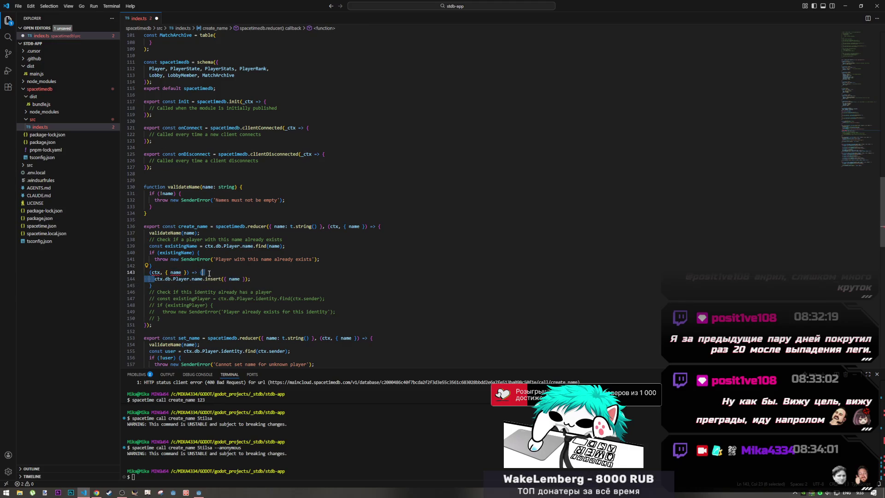
key(BackSpace)
key(BackSpace)
key(Delete)
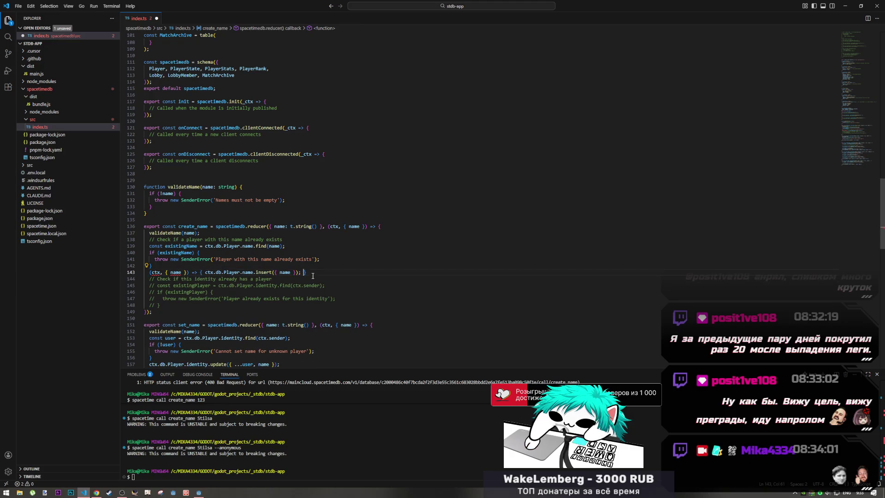
click(149, 272)
click(175, 272)
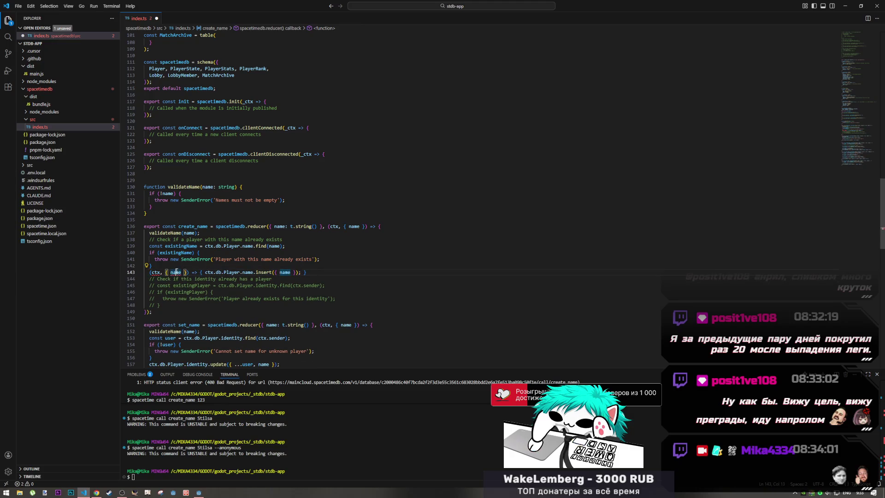
click(152, 272)
key(BackSpace)
key(alt+Tab)
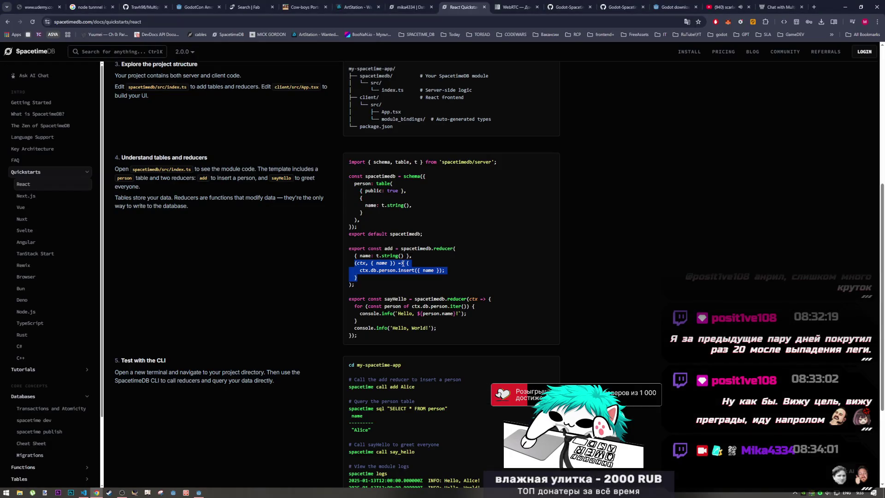
key(alt+Tab)
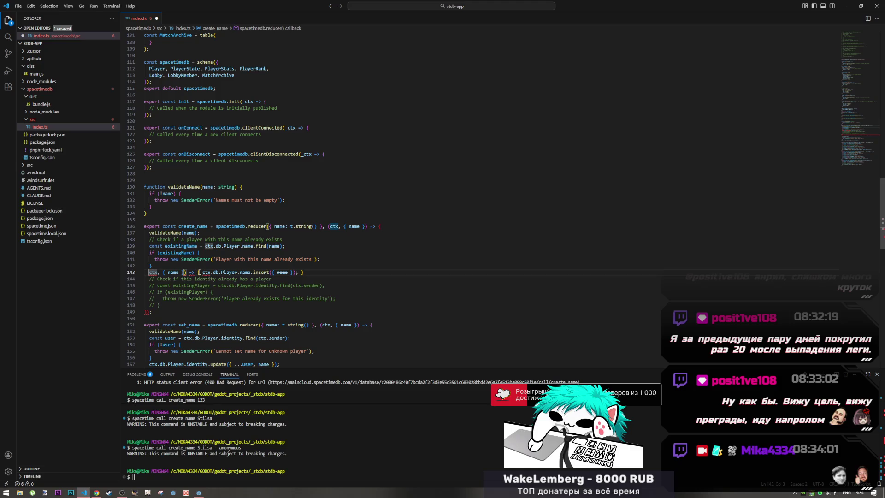
Delete the leftover arrow-function header and stray space, leaving ctx.db.Player.name.insert({ name })
drag(199, 272, 153, 274)
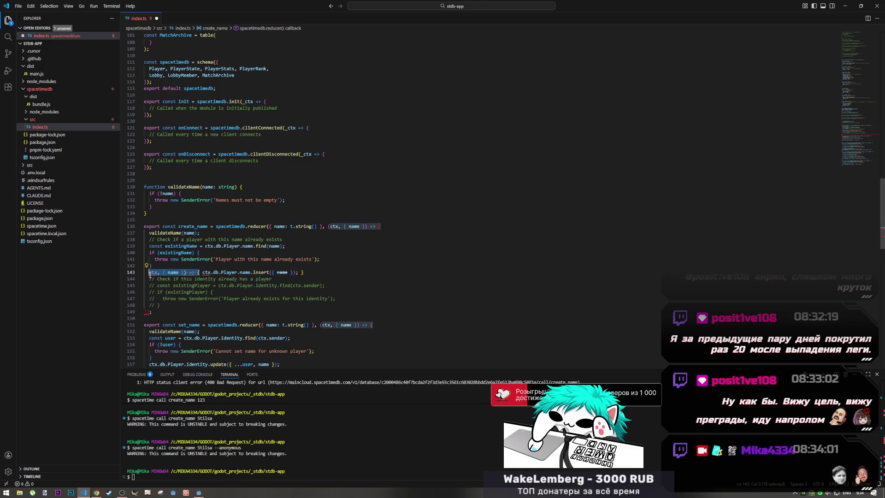
key(BackSpace)
key(End)
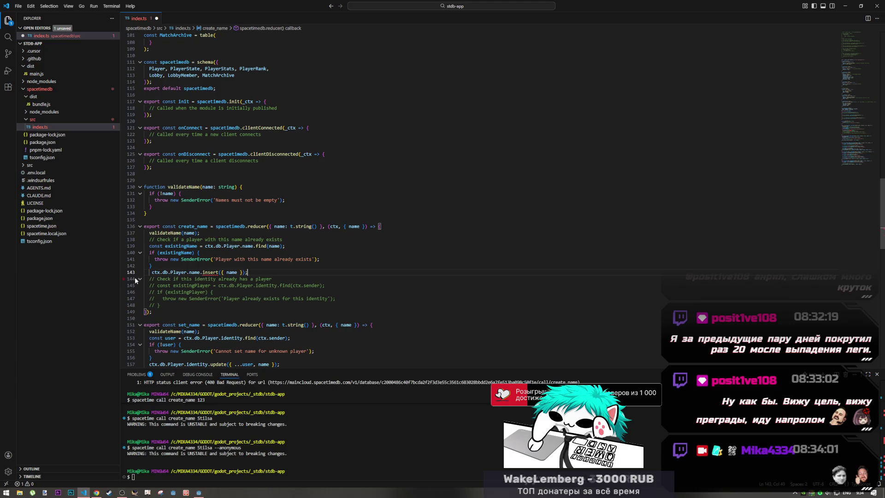
key(Home)
key(BackSpace)
key(End)
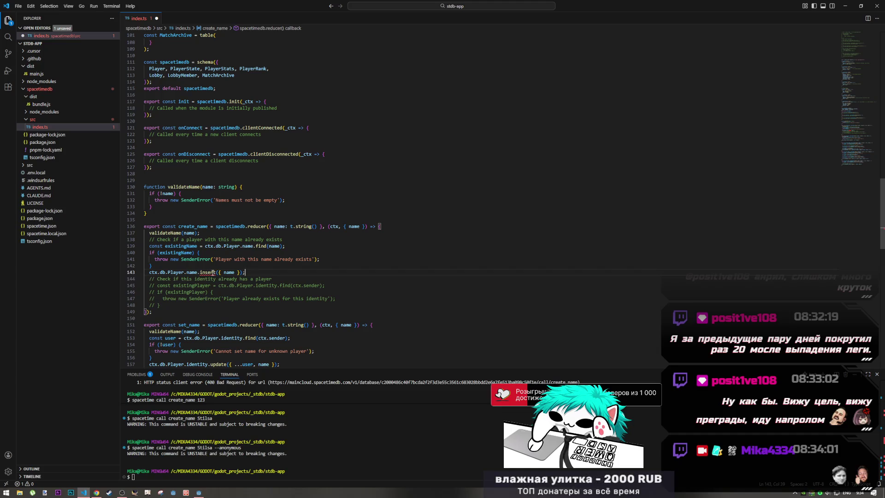
Read the ts(2339) error saying insert doesn't exist on Player.name
mouse_move(213, 273)
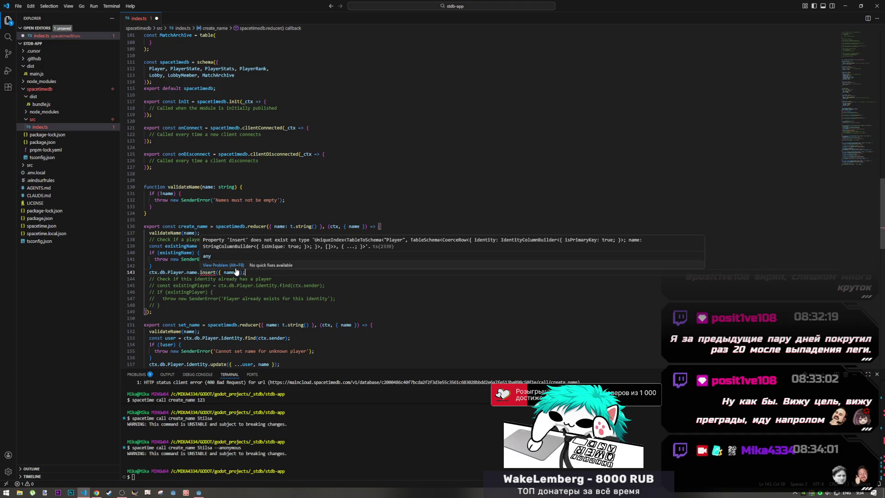
click(210, 279)
click(199, 272)
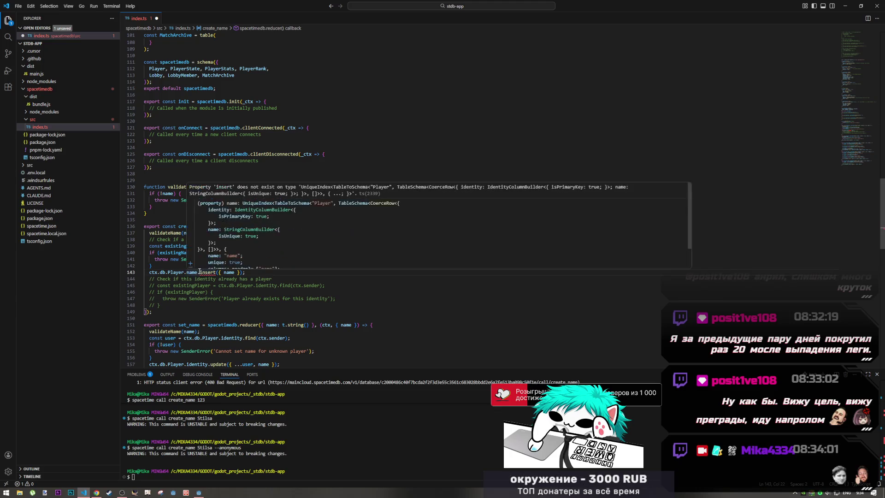
mouse_move(199, 272)
key(alt+Tab)
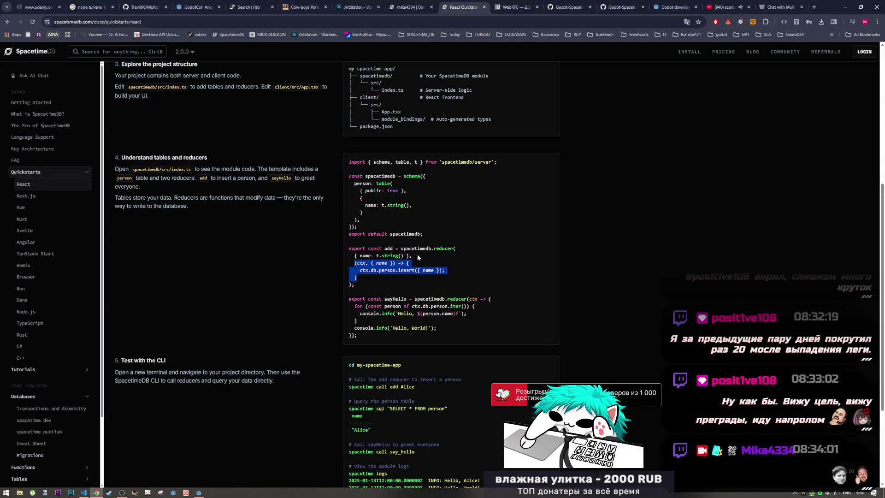
Compare the docs' name: t.string column and ctx.db.person.insert({ name }) call with index.ts
scroll(392, 253, up, 2)
mouse_move(369, 254)
mouse_down()
mouse_move(394, 254)
mouse_move(386, 275)
mouse_move(372, 273)
mouse_up()
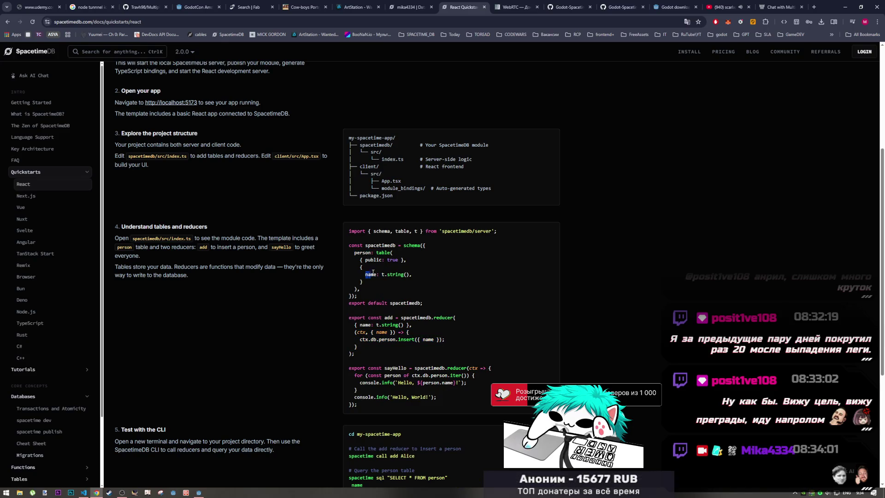
drag(362, 340, 416, 342)
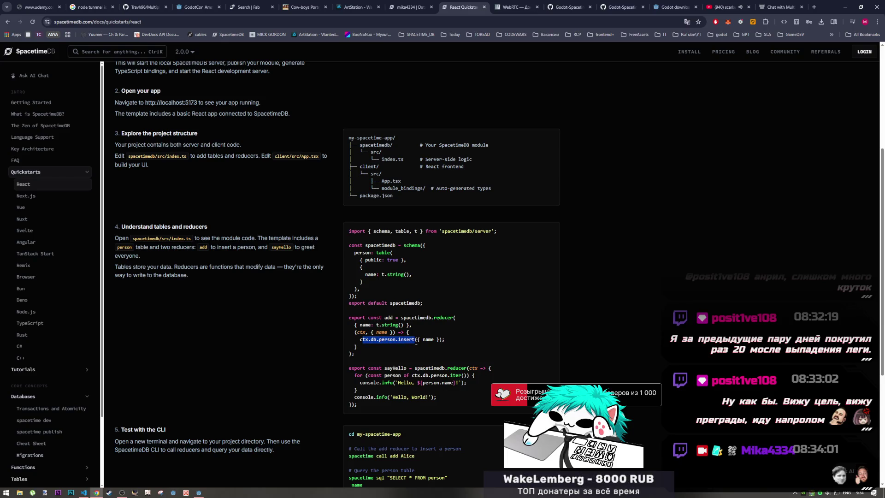
drag(421, 342, 437, 342)
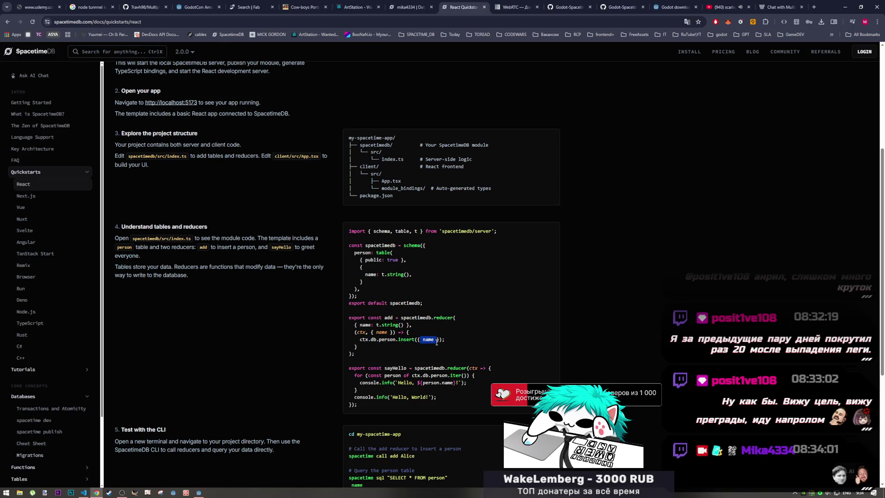
key(alt+Tab)
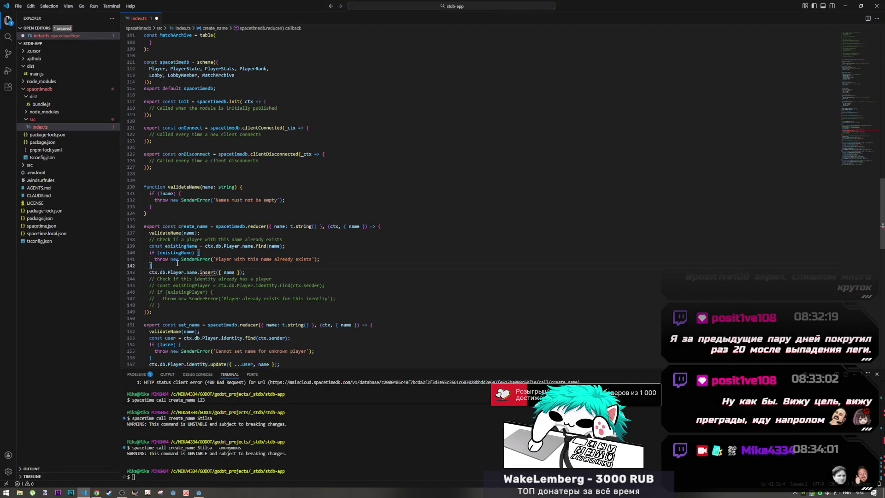
Check the docs' add reducer, then change the call to ctx.db.Player.insert({ name })
key(alt+Tab)
mouse_move(400, 317)
mouse_down()
mouse_move(408, 328)
mouse_move(368, 330)
mouse_up()
click(367, 332)
key(alt+Tab)
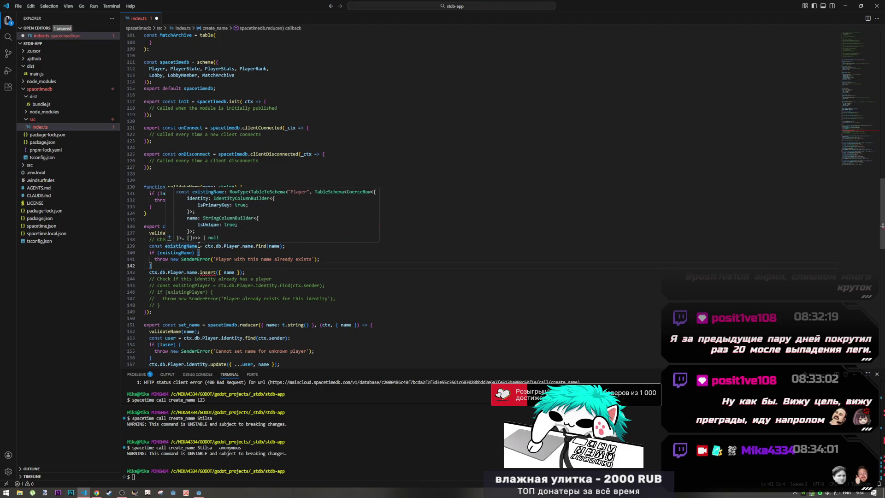
drag(272, 227, 289, 227)
double_click(189, 272)
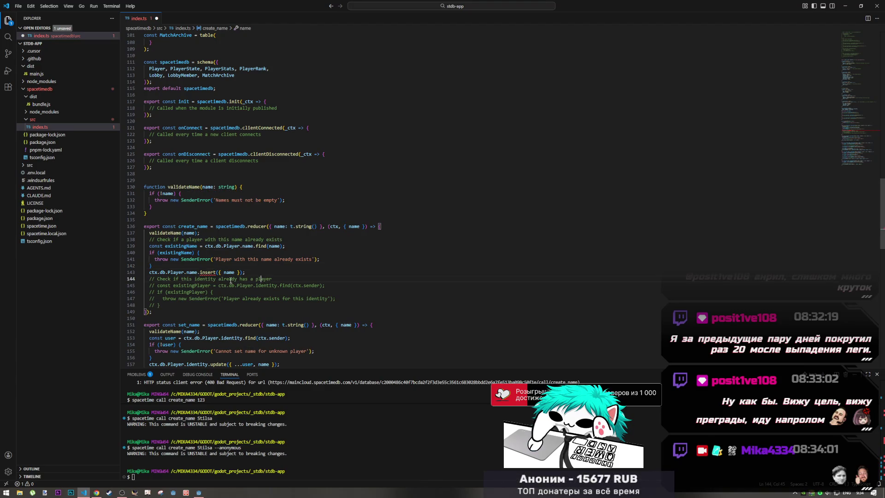
key(Delete)
click(219, 272)
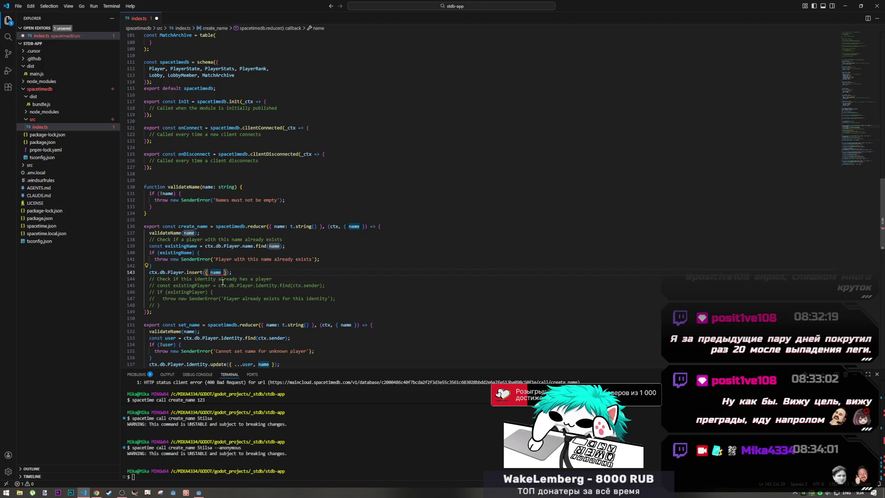
mouse_move(220, 274)
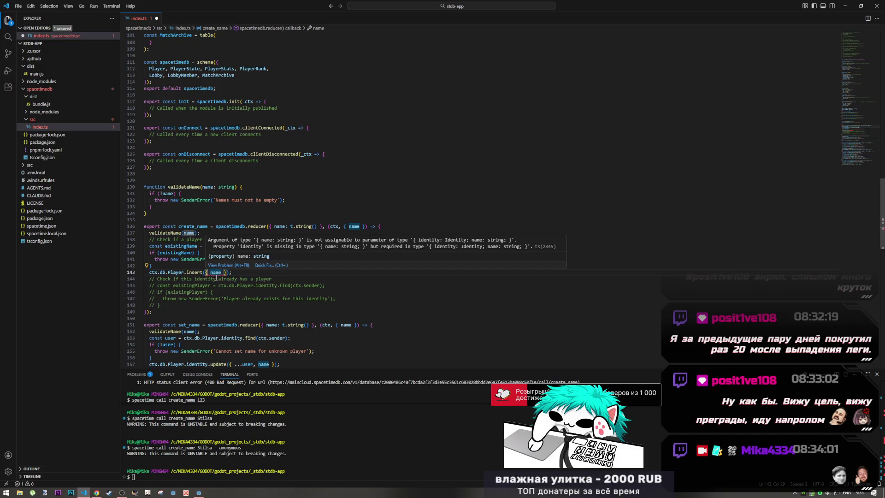
Compare the add reducer's parameters with create_name's, then bring up the AI chat's corrected reducer
key(alt+Tab)
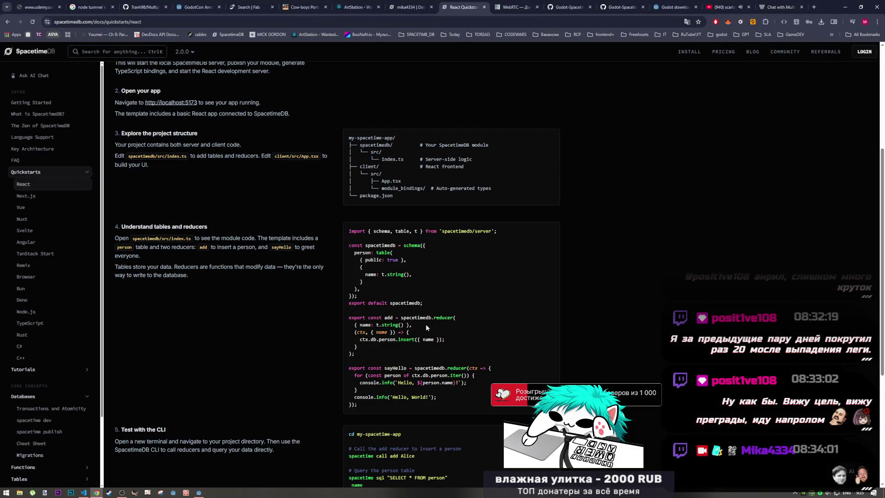
key(alt+Tab)
key(alt+Tab)
key(alt+Tab)
key(alt+Tab)
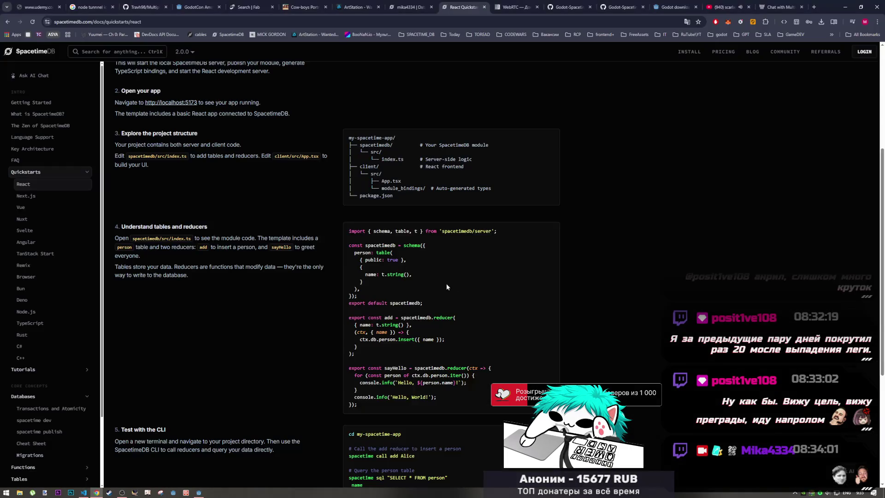
drag(355, 325, 416, 328)
key(alt+Tab)
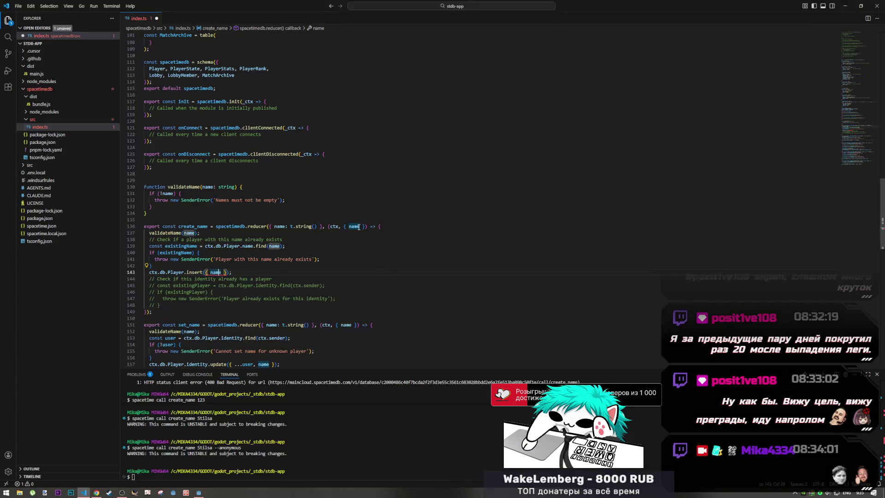
drag(328, 226, 377, 227)
key(alt+Tab)
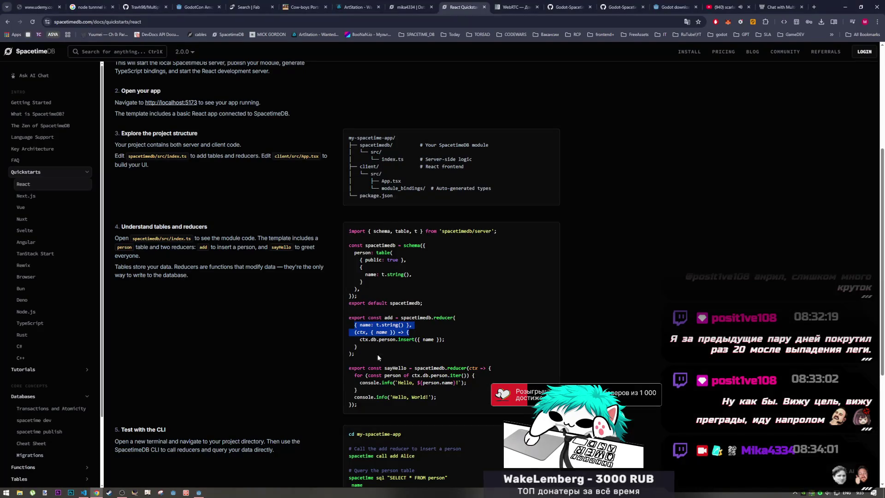
click(368, 341)
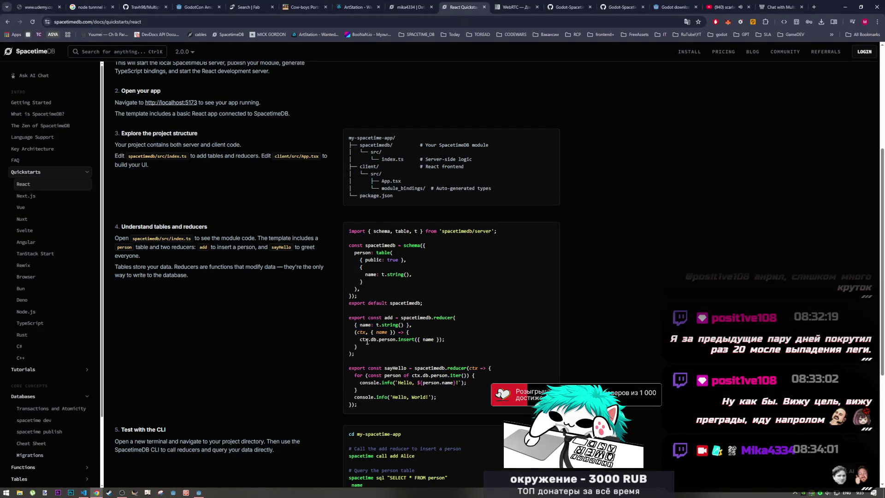
key(alt+Tab)
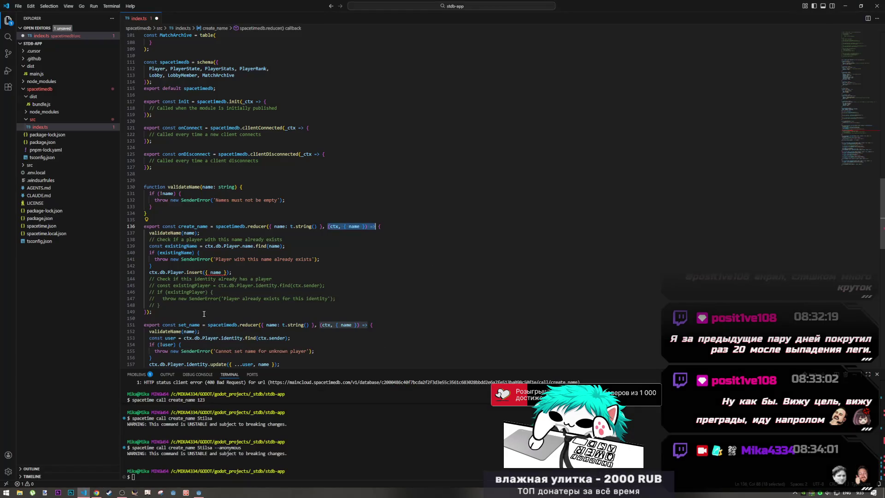
mouse_move(175, 272)
key(alt+Tab)
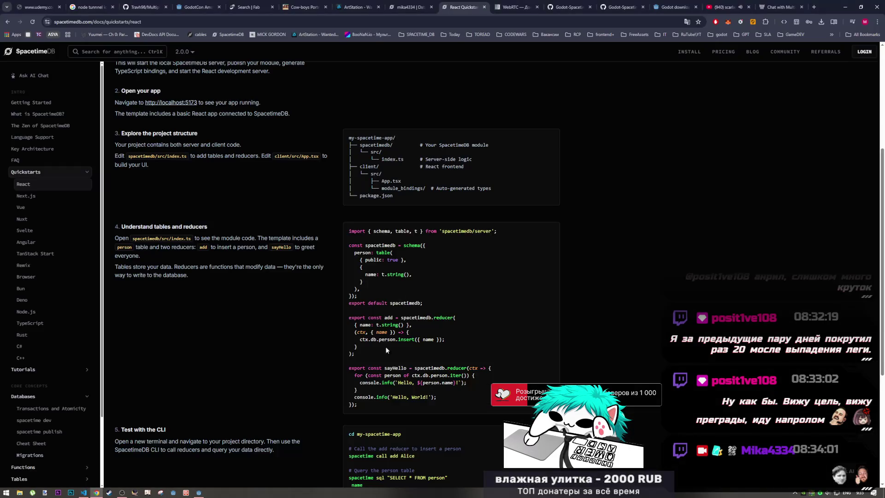
key(alt+Tab)
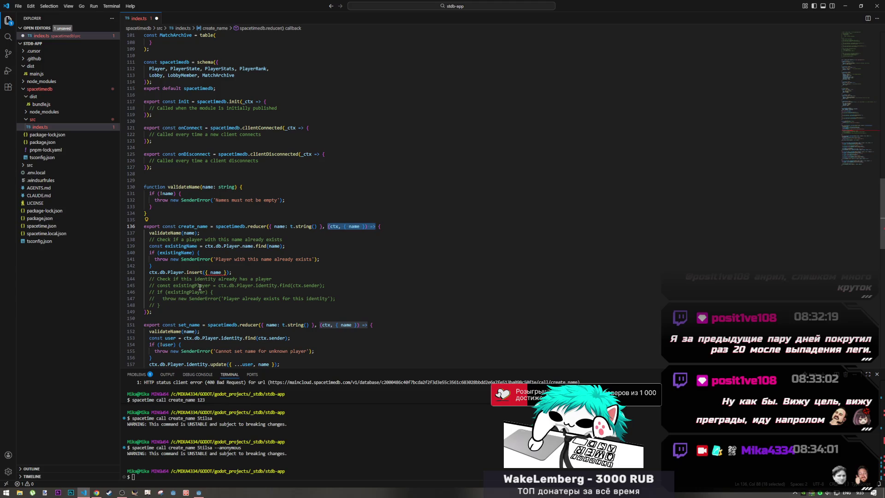
key(alt+Tab)
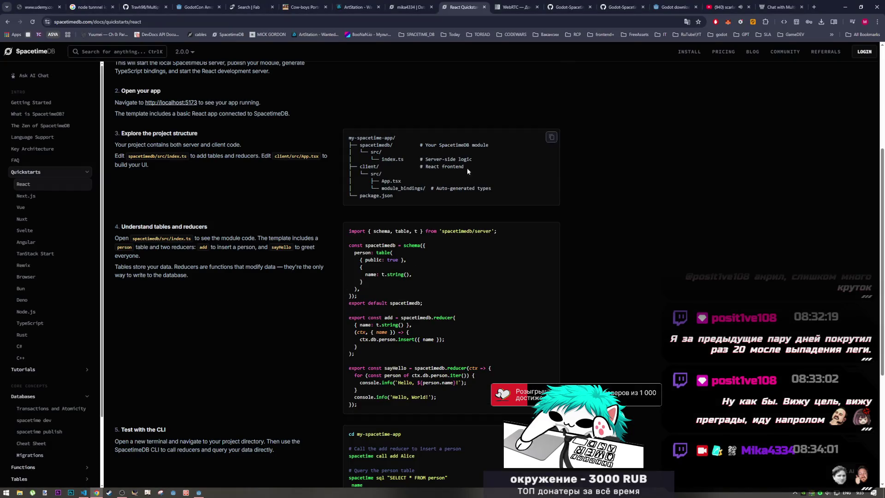
click(780, 7)
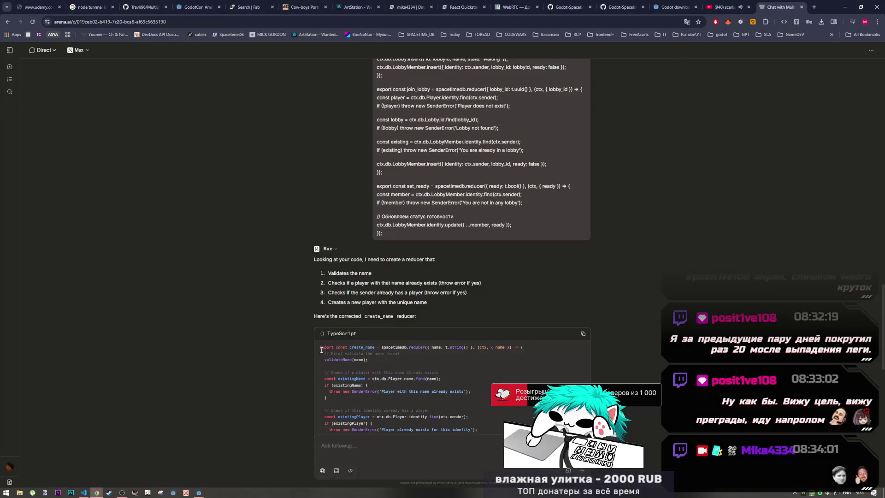
Copy the AI's ctx.db.Player.insert({ identity, name }) lines from the TypeScript answer for the code editor
mouse_move(337, 278)
mouse_down()
mouse_move(375, 278)
mouse_move(367, 285)
mouse_move(377, 292)
mouse_up()
click(356, 323)
drag(333, 337, 325, 317)
key(ctrl+c)
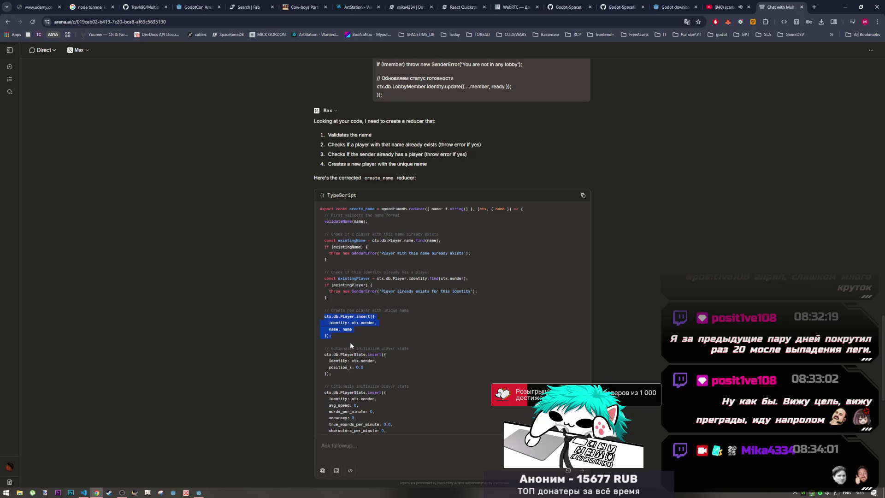
key(alt+Tab)
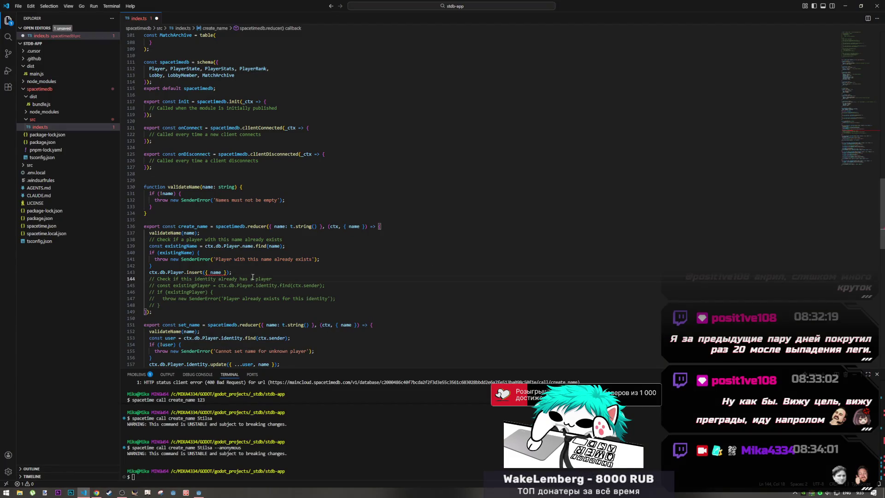
Replace the single-line insert with Player.insert({ identity: ctx.sender, name }) below the commented identity check, and save index.ts
drag(230, 272, 154, 272)
key(ctrl+v)
click(290, 246)
click(158, 299)
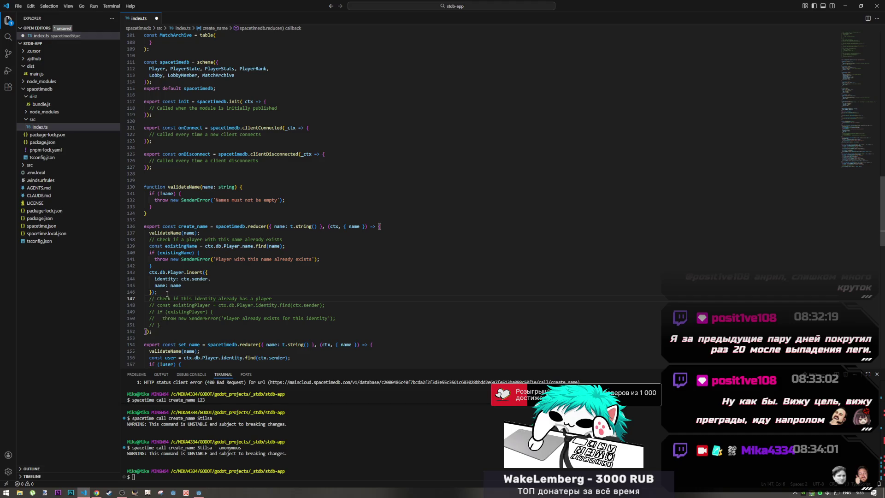
drag(167, 293, 149, 272)
key(BackSpace)
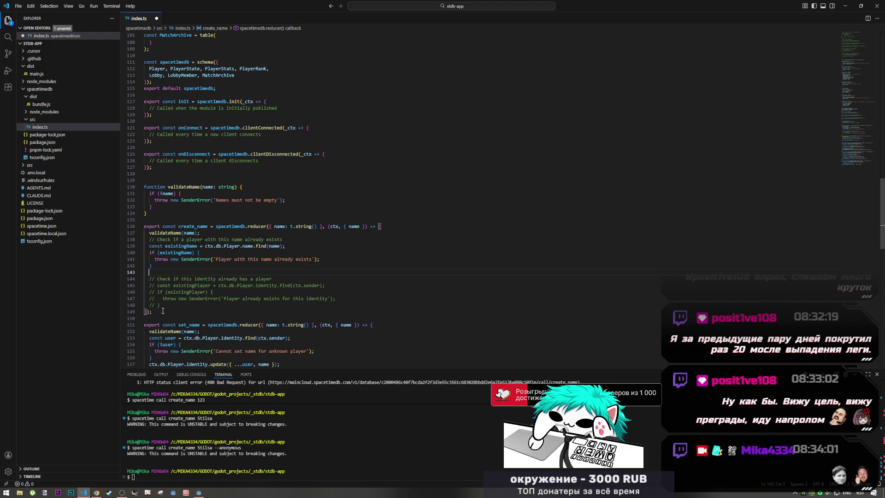
click(162, 306)
key(Return)
key(Return)
key(Return)
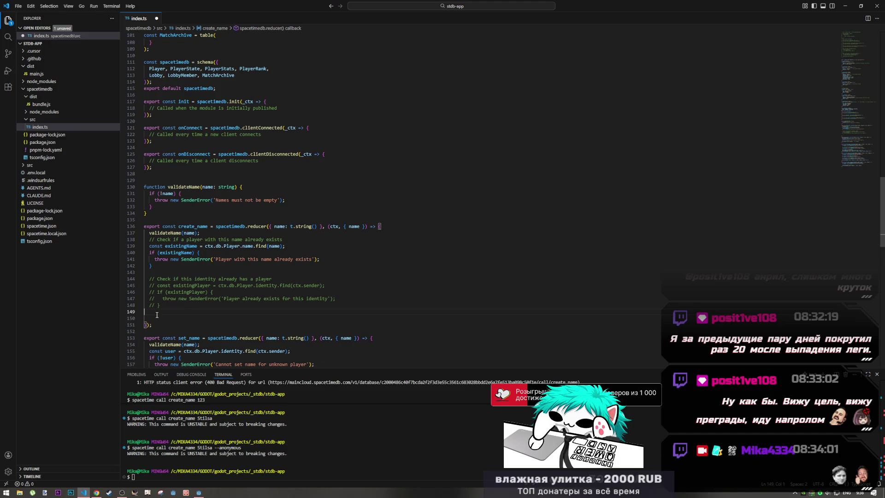
key(ctrl+v)
key(ctrl+s)
Recall the previous create_name call in the terminal
drag(155, 325, 224, 327)
click(169, 479)
key(Up)
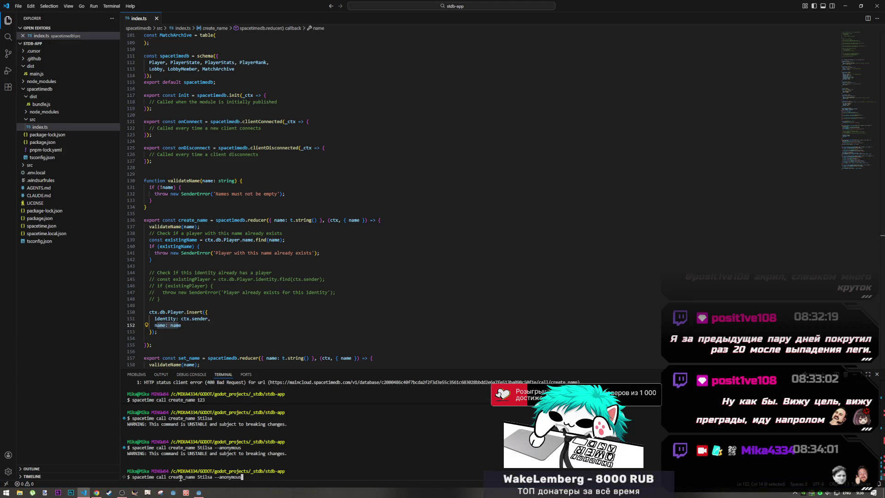
Rerun the create_name call in the terminal and clear the recalled command
key(Return)
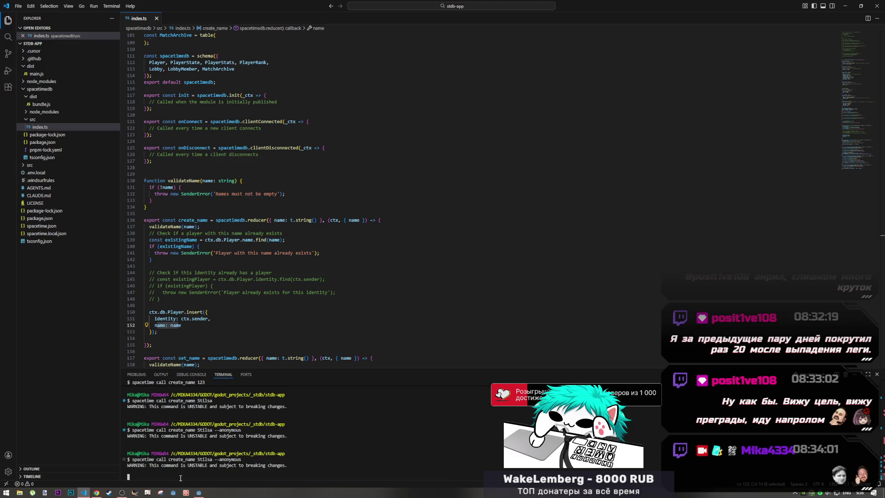
key(Up)
key(BackSpace)
key(BackSpace)
key(BackSpace)
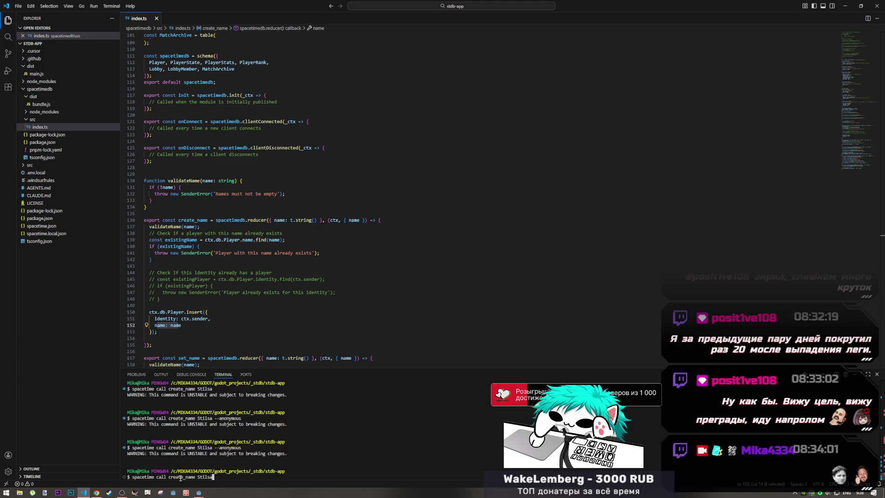
Run 'spacetime publish', confirm with y, and view the database dashboard's Functions page
text(spacetime publish)
key(Return)
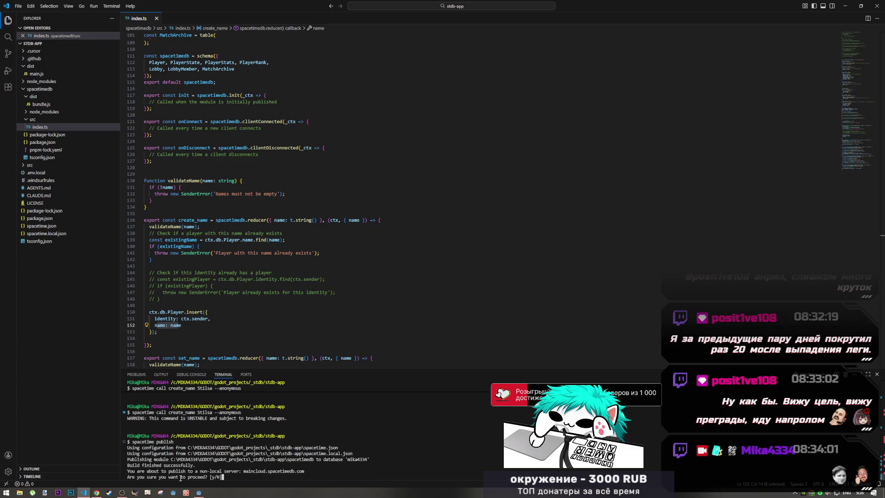
text(y)
key(Return)
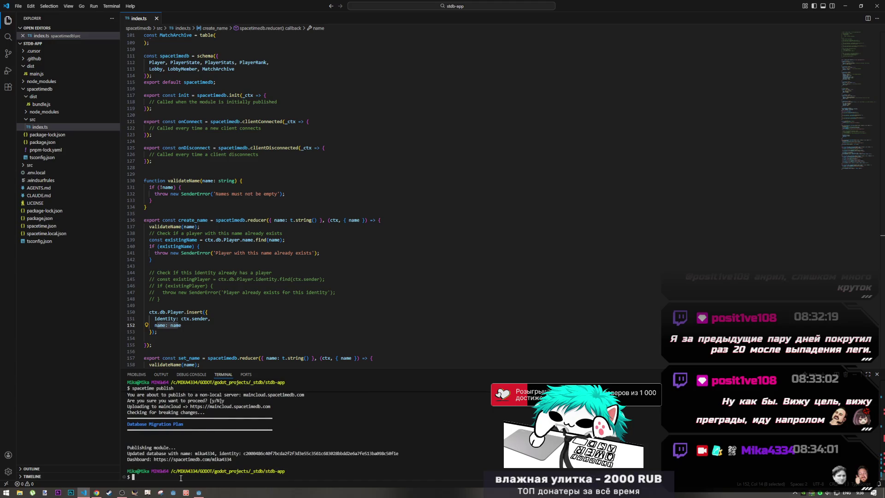
key(alt+Tab)
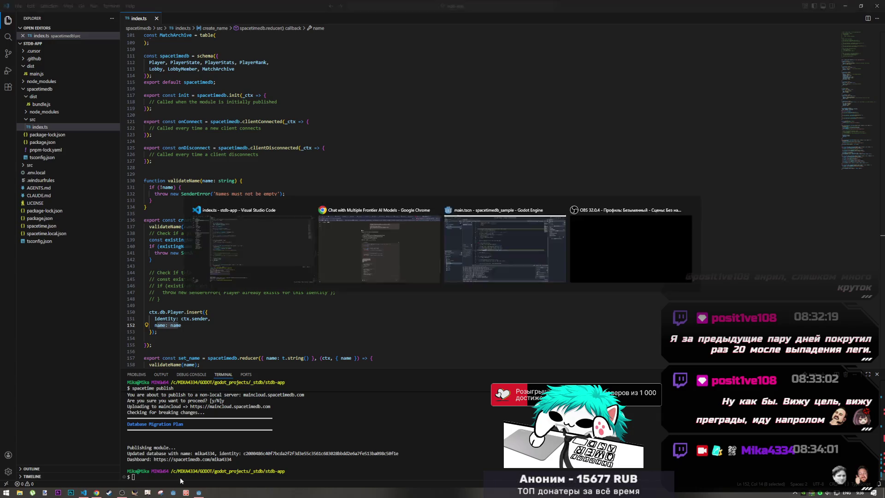
click(406, 6)
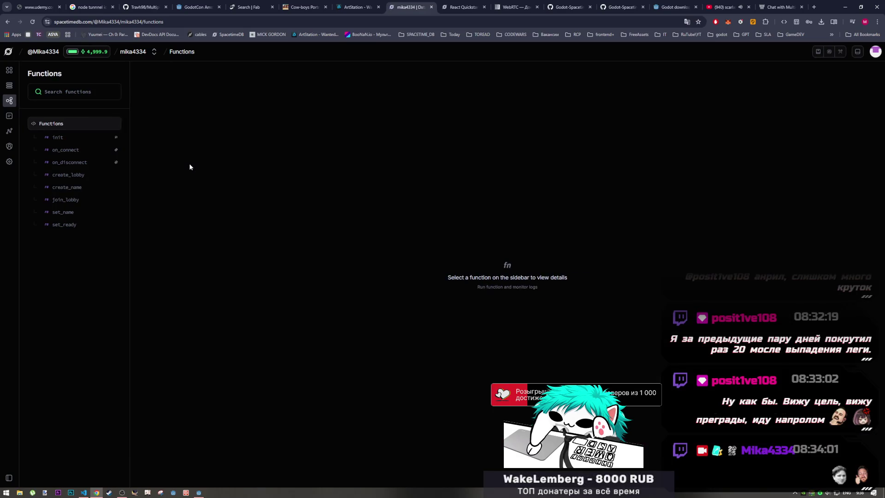
Run 'spacetime call create_name Stilsa --anonymous' against the new module
key(alt+Tab)
text(spacetime call create_name Stilsa --anonymous)
key(Return)
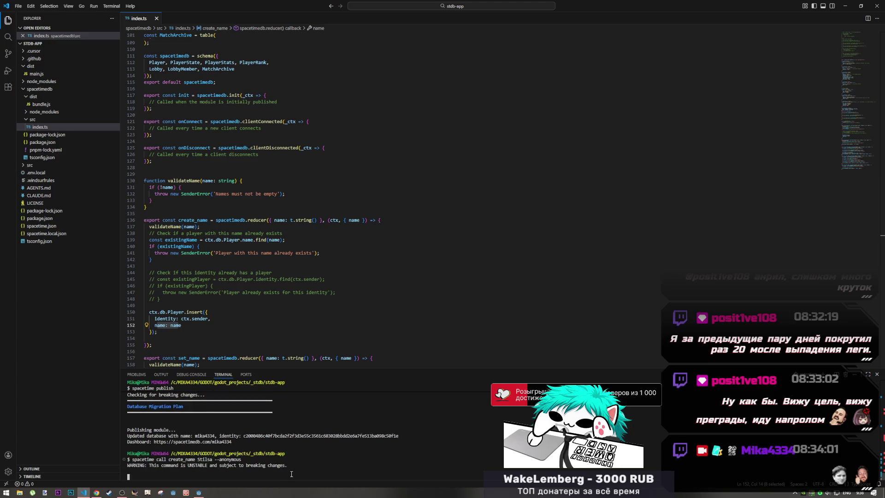
Check the create_lobby and create_name functions, then open the player table in the dashboard
key(alt+Tab)
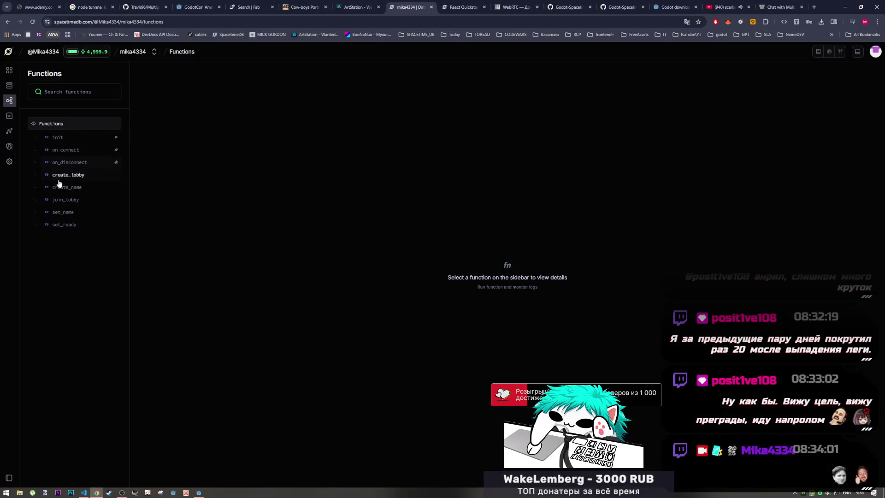
click(64, 175)
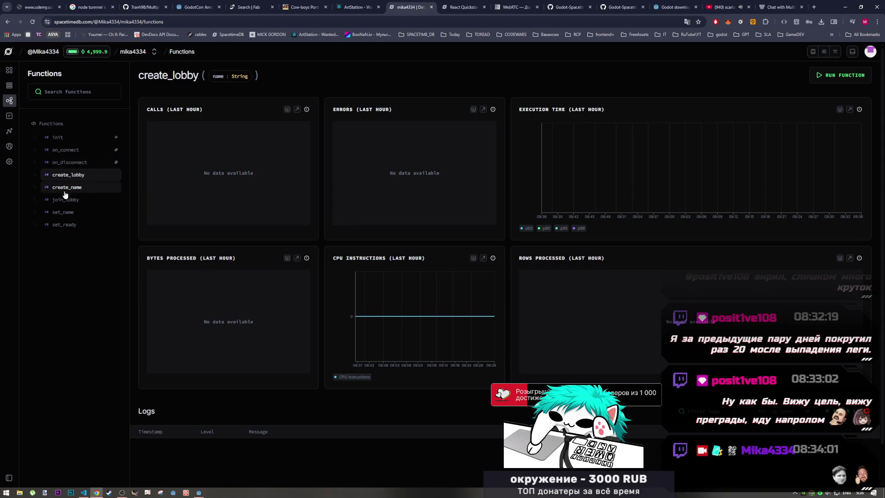
click(68, 188)
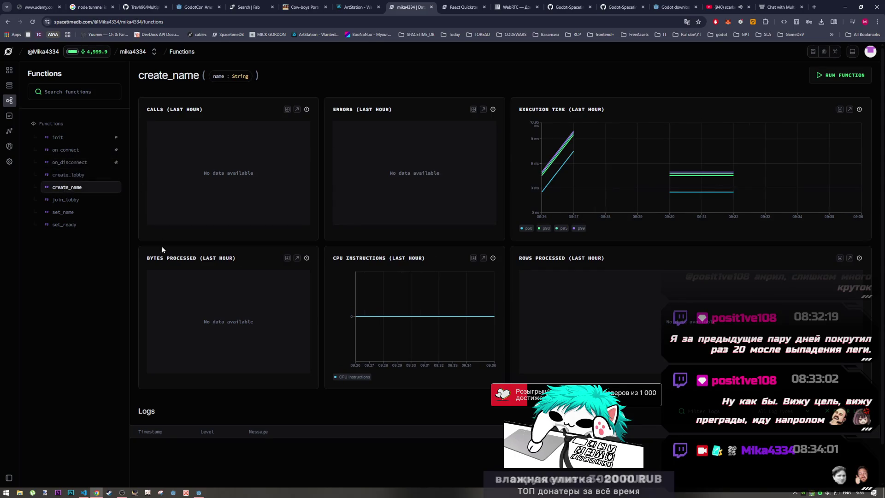
click(9, 85)
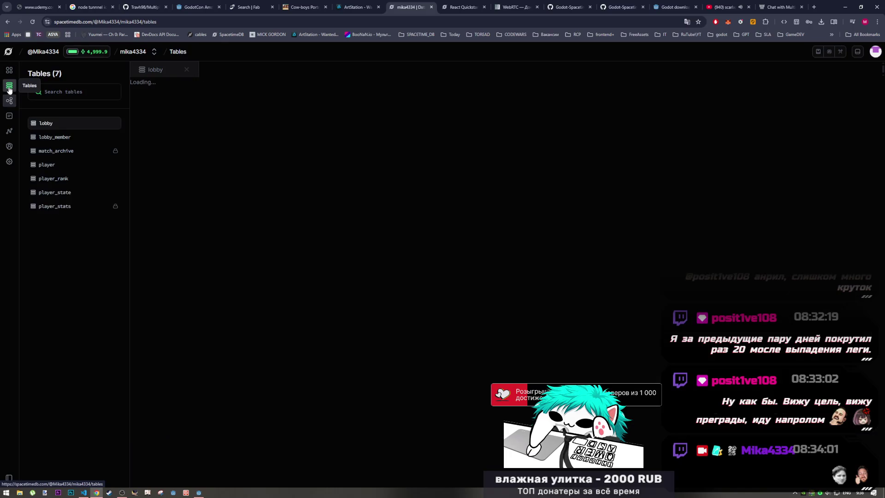
click(41, 165)
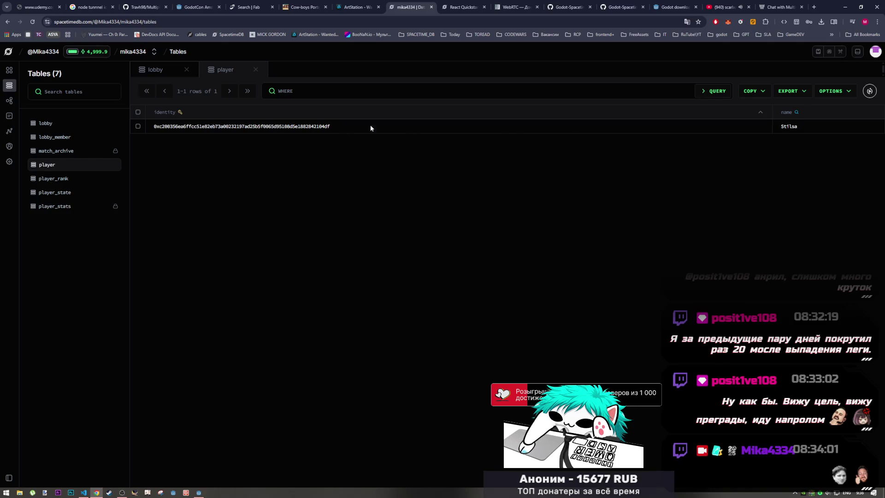
Look over the commented identity check in index.ts before returning to Godot
key(alt+Tab)
click(230, 293)
scroll(230, 293, down, 5)
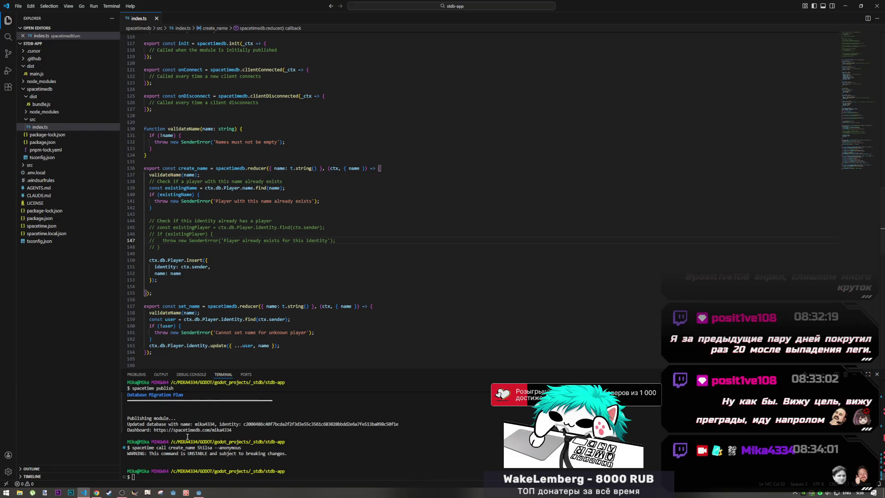
click(199, 493)
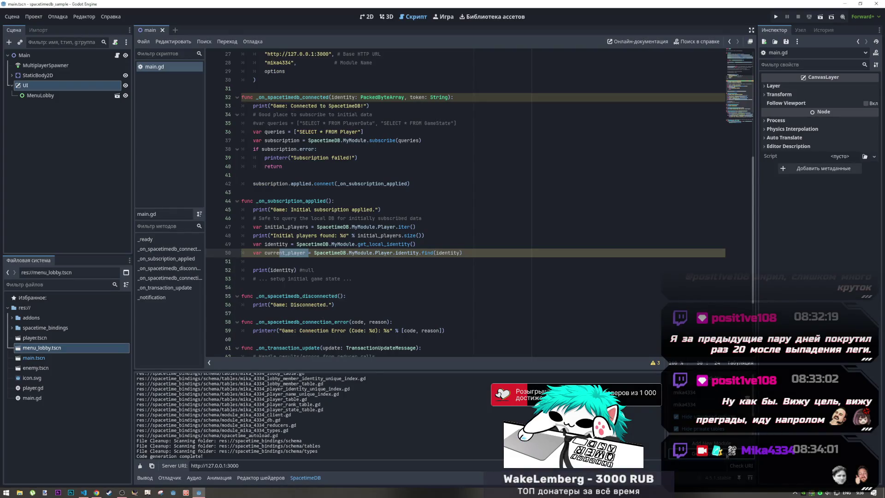
Move to the print(identity) line in main.gd, then view the SpacetimeDB player table in the browser
click(369, 253)
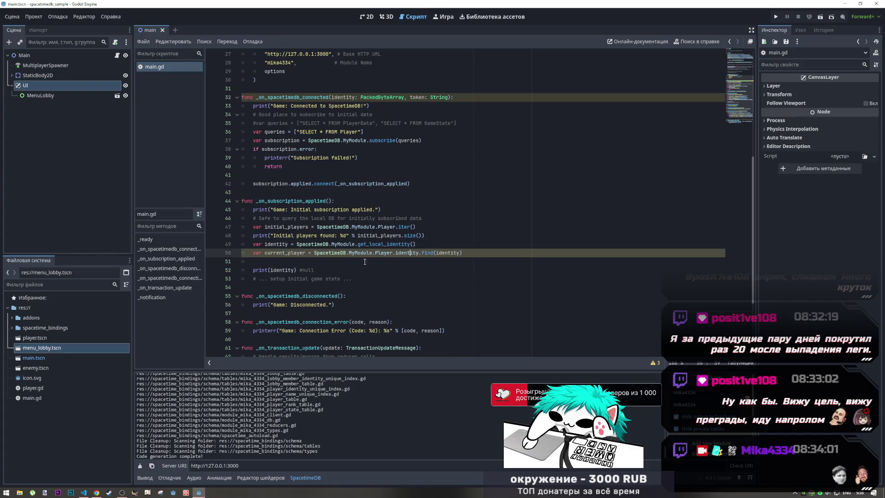
key(Down)
key(Down)
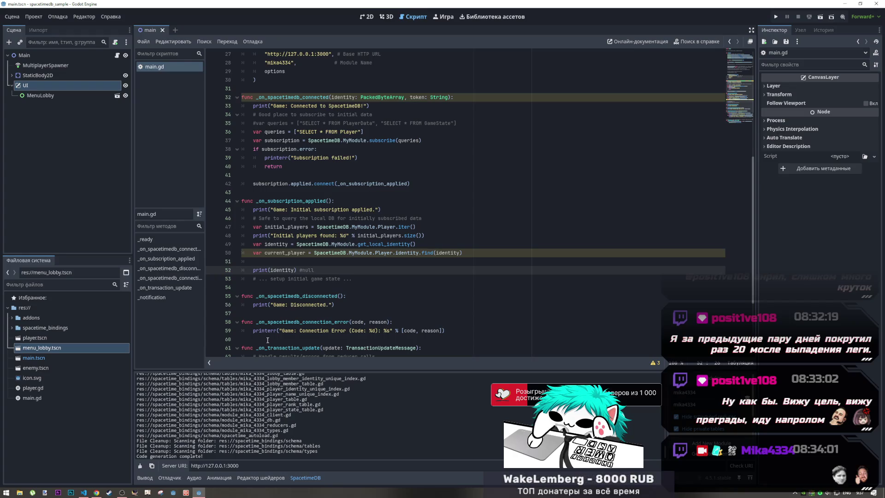
click(96, 493)
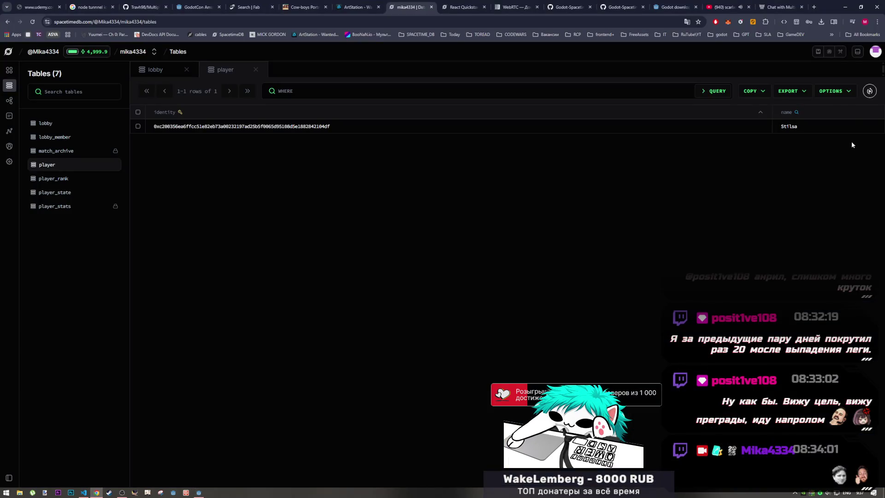
Review the AI's create_name reducer and player-state code, then return to main.gd at line 50
click(780, 7)
scroll(437, 262, up, 5)
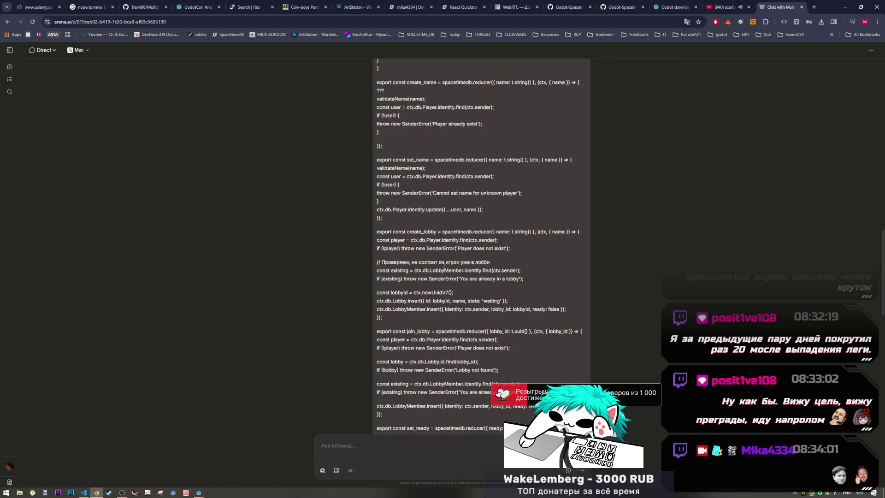
scroll(445, 258, down, 5)
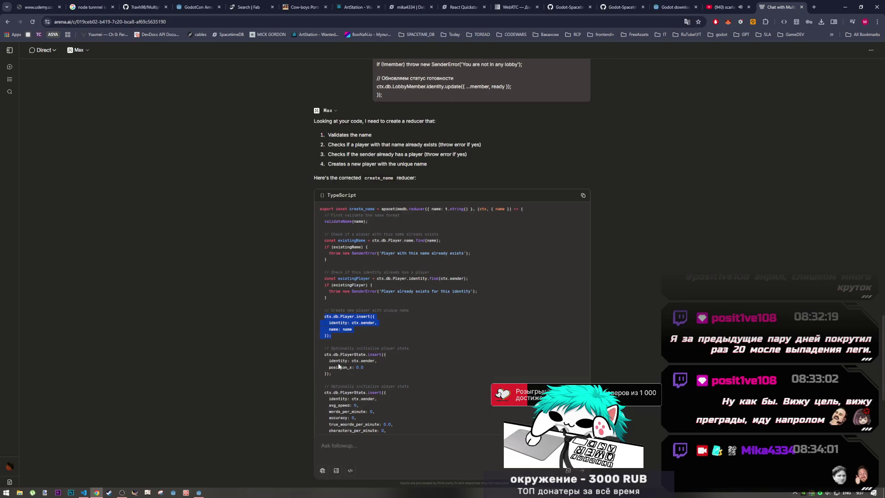
drag(361, 361, 385, 349)
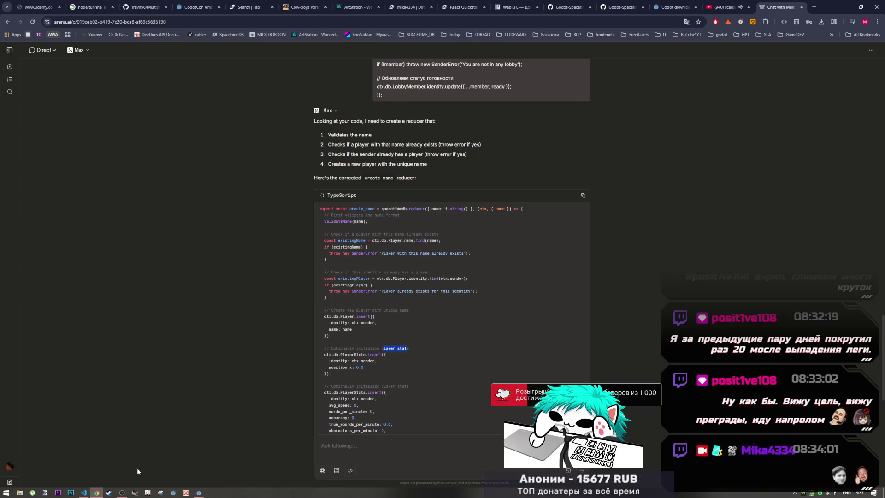
click(199, 493)
click(286, 227)
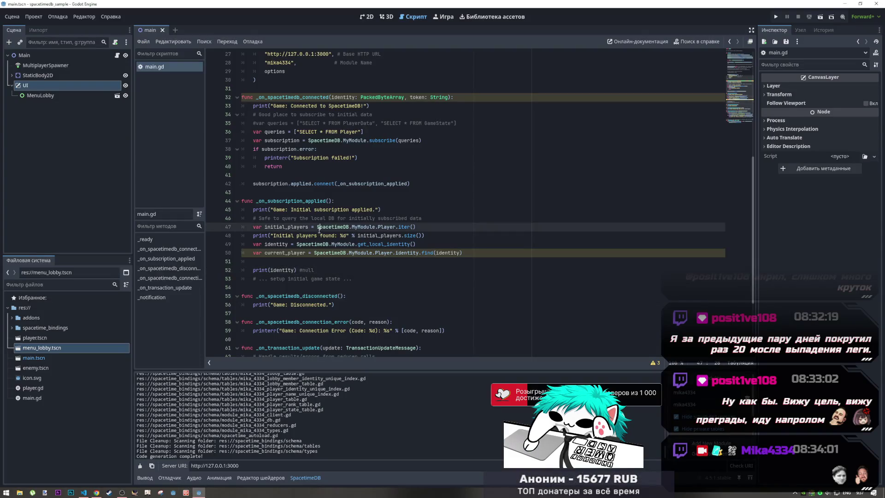
Replace 'null' in the line 52 comment with 'Stilsa', show the Output log, and run the project
click(286, 252)
click(312, 270)
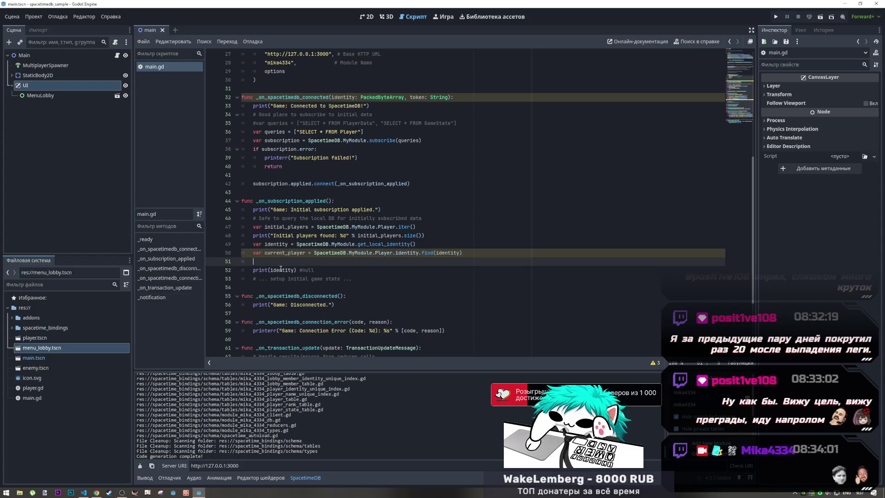
drag(312, 271, 306, 270)
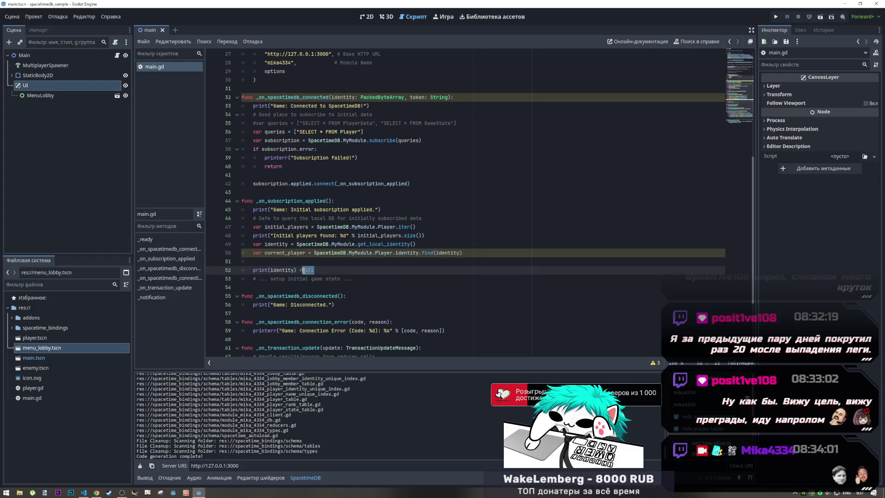
text(Stilsa)
click(404, 244)
click(212, 141)
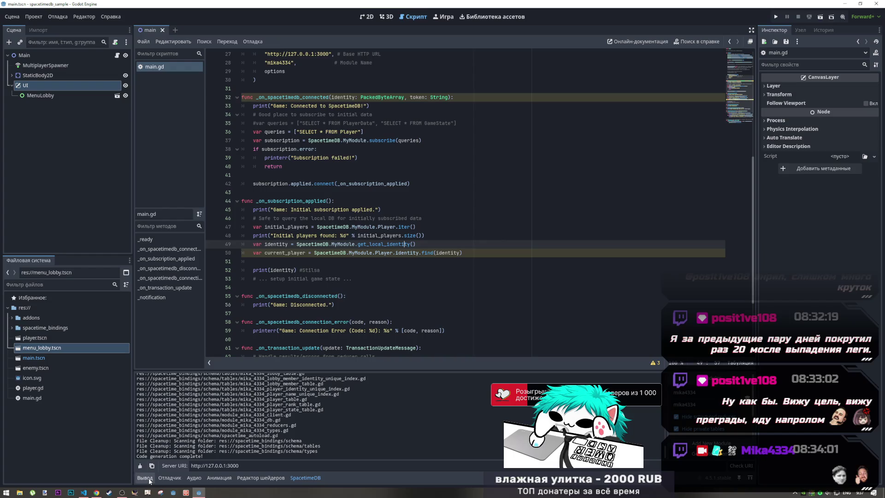
click(145, 478)
click(776, 16)
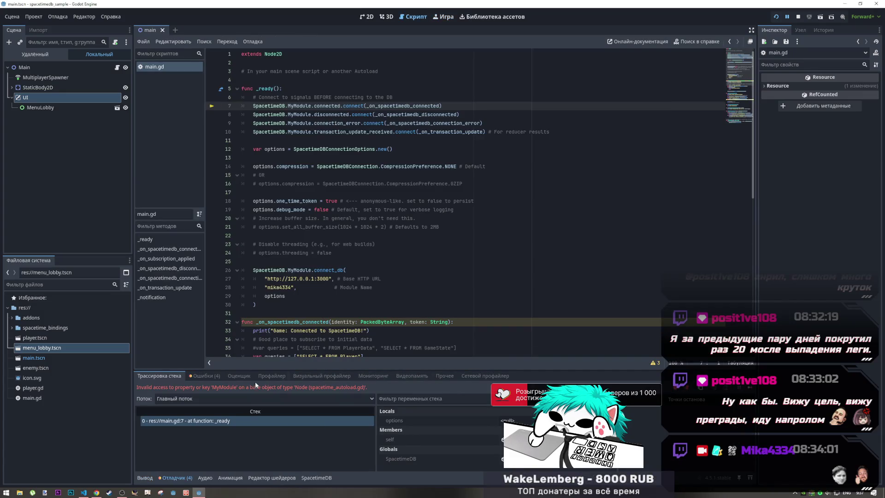
Select the MyModule error text and reload the current scene from disk
drag(261, 387, 368, 391)
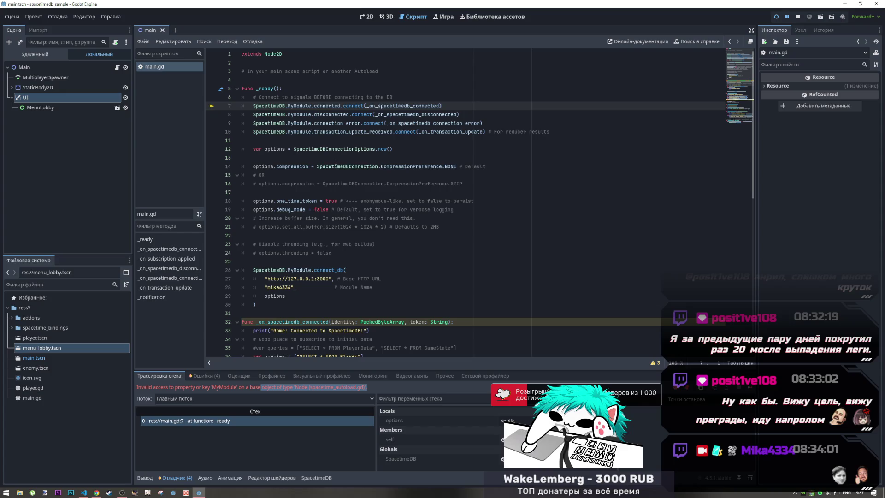
mouse_move(341, 155)
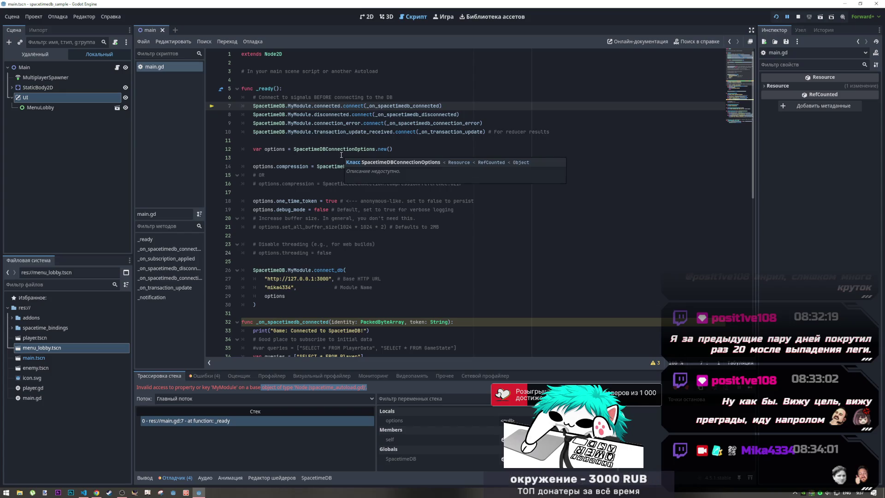
click(12, 17)
click(40, 183)
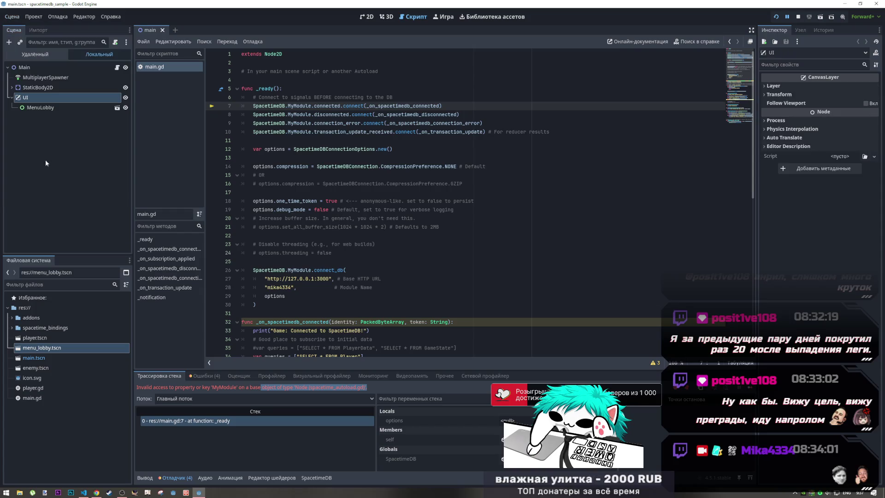
Reload the whole project with Save & Reload and run the game again
click(32, 19)
click(67, 119)
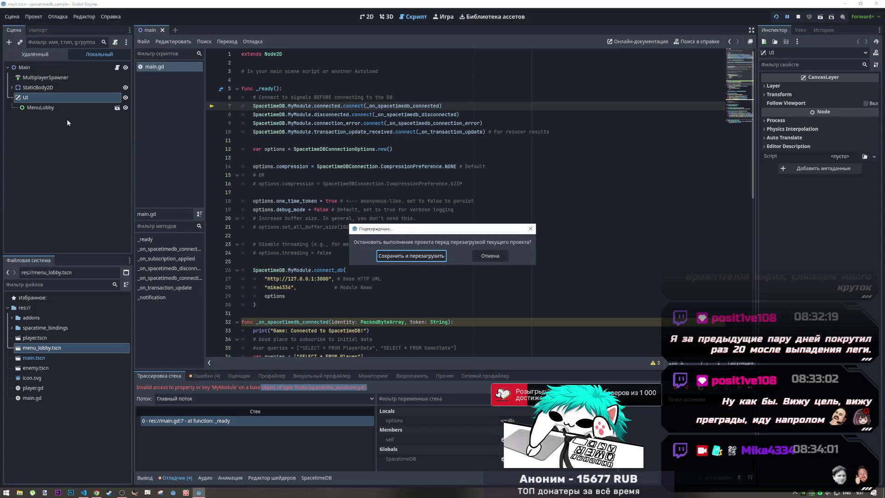
click(411, 256)
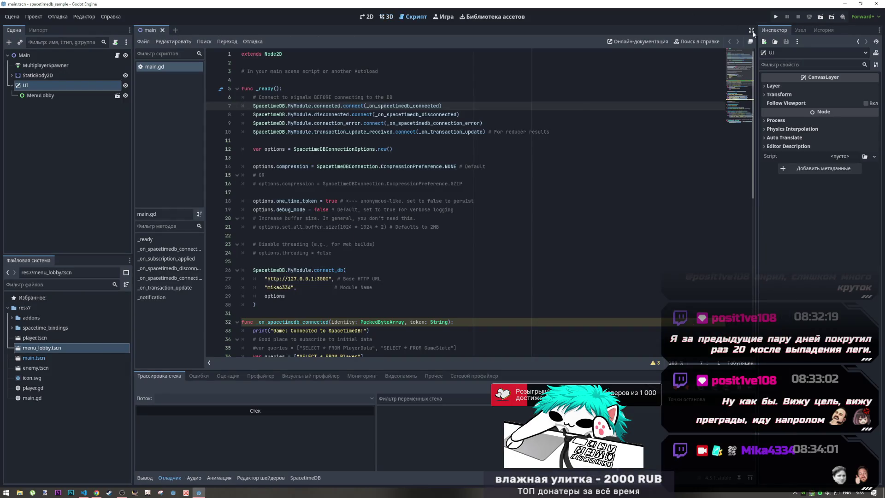
click(776, 17)
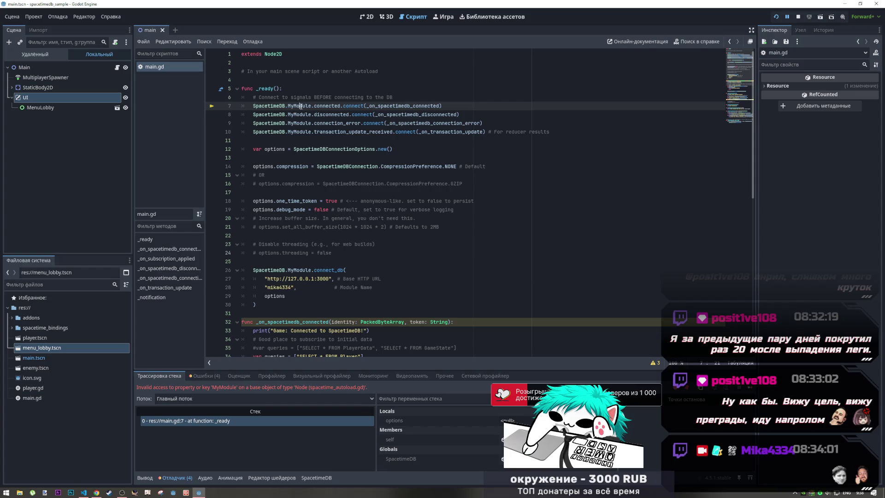
key(alt+Tab)
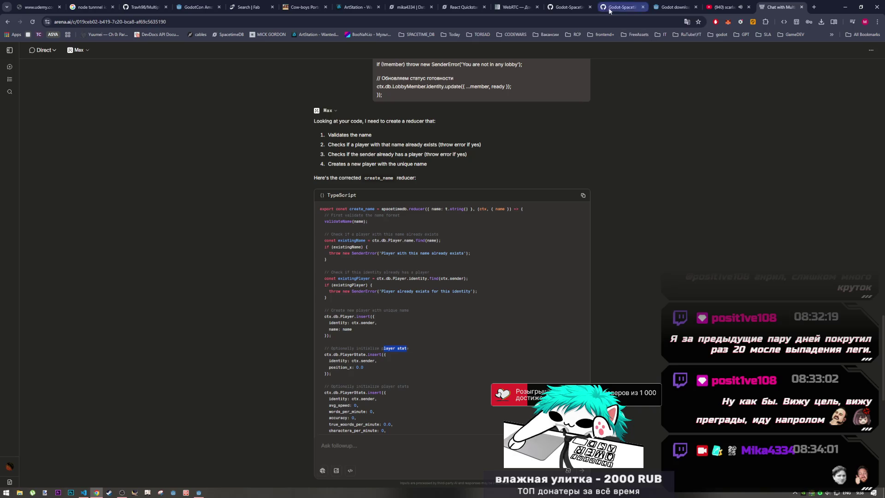
Find MyModule in the GitHub SDK quickstart's 'Configure and Connect to SpacetimeDB' section
click(620, 7)
click(572, 4)
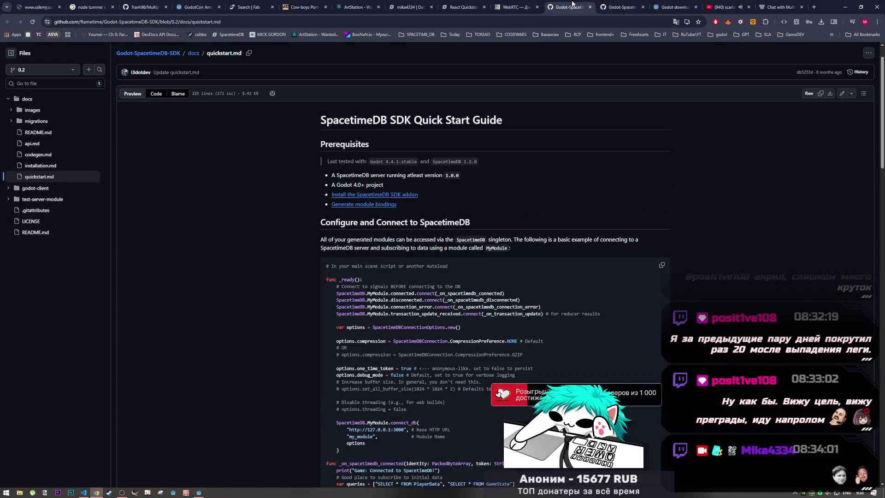
scroll(372, 151, down, 5)
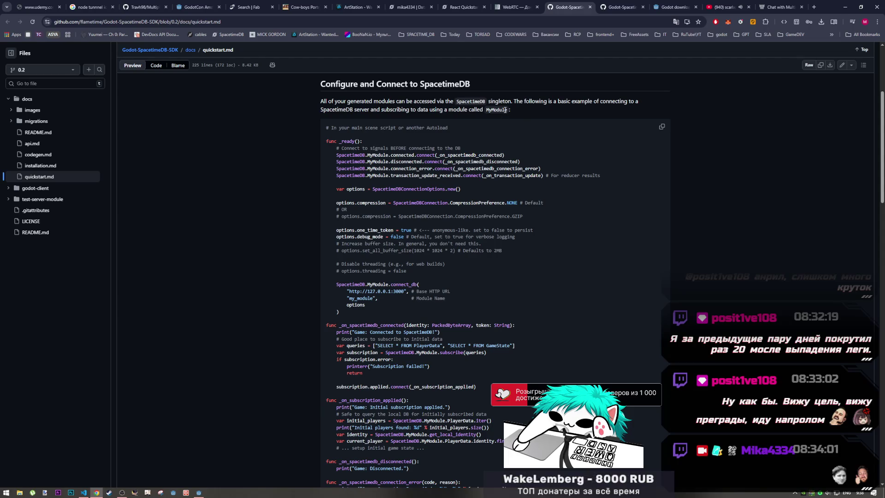
drag(508, 110, 489, 111)
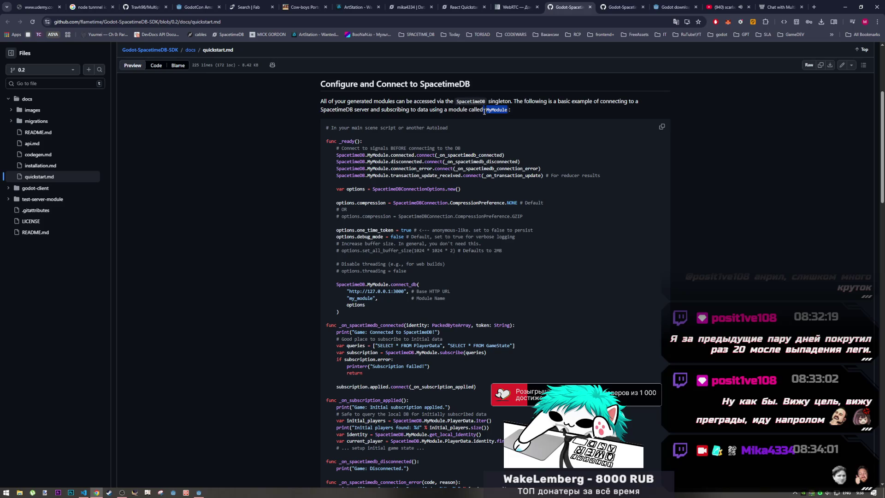
key(alt+Tab)
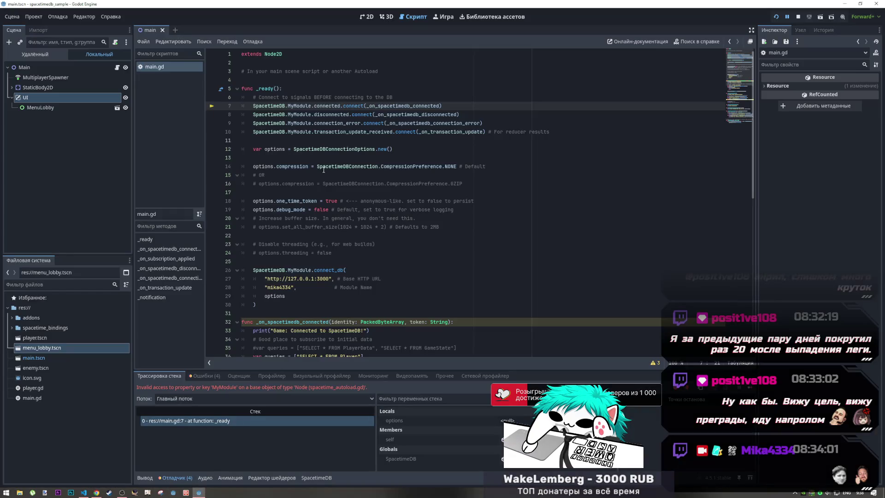
double_click(299, 106)
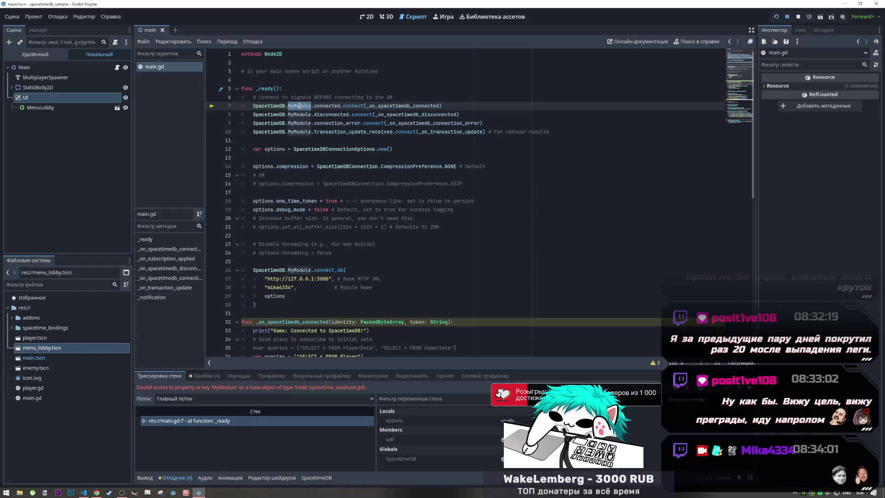
ctrl+click(278, 107)
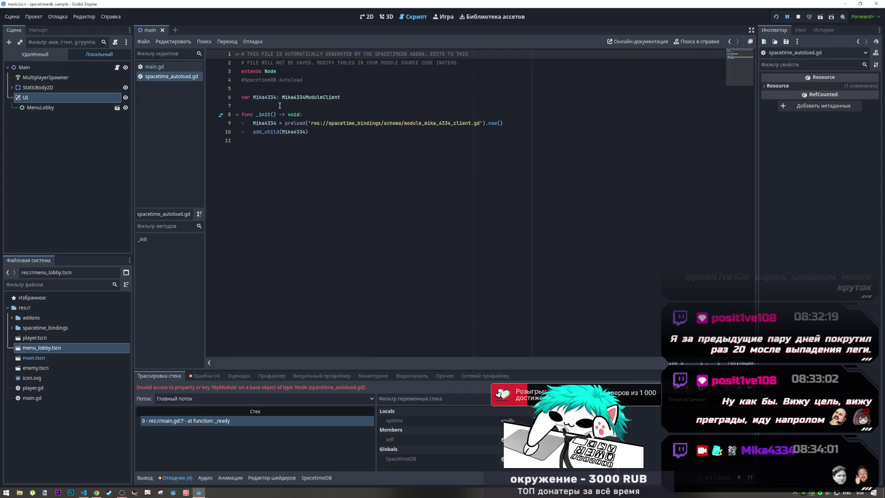
drag(253, 97, 274, 98)
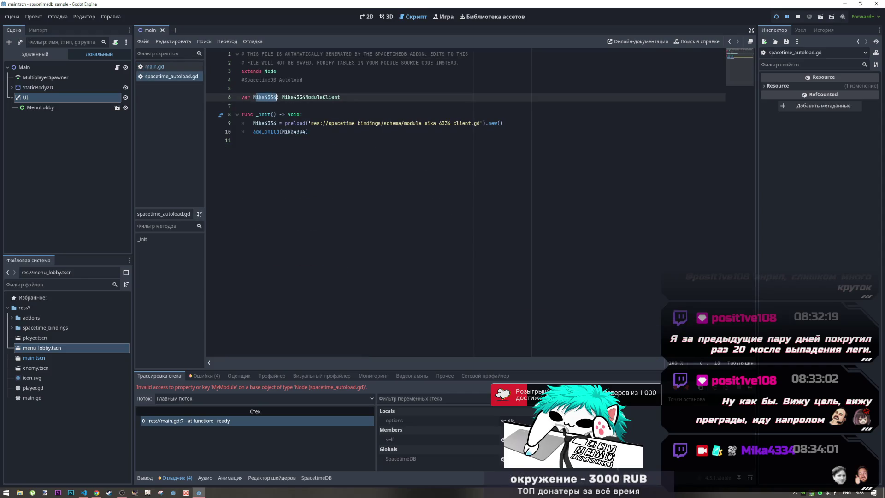
double_click(266, 123)
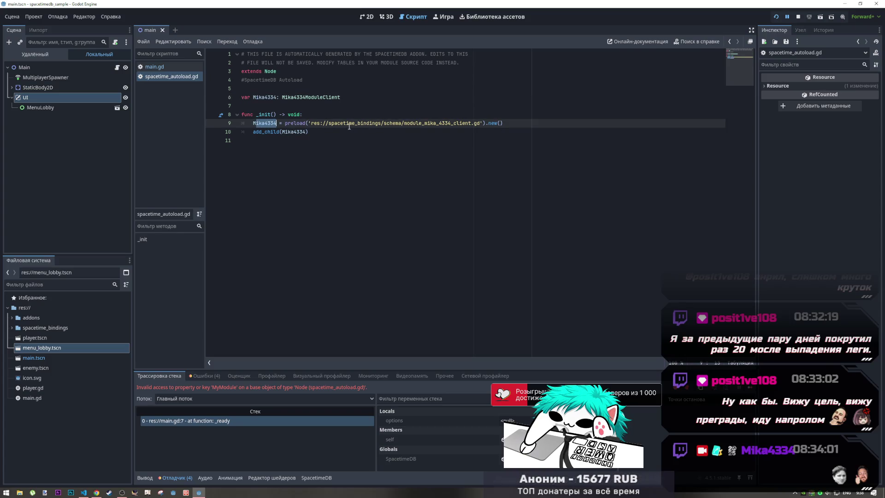
drag(354, 123, 480, 124)
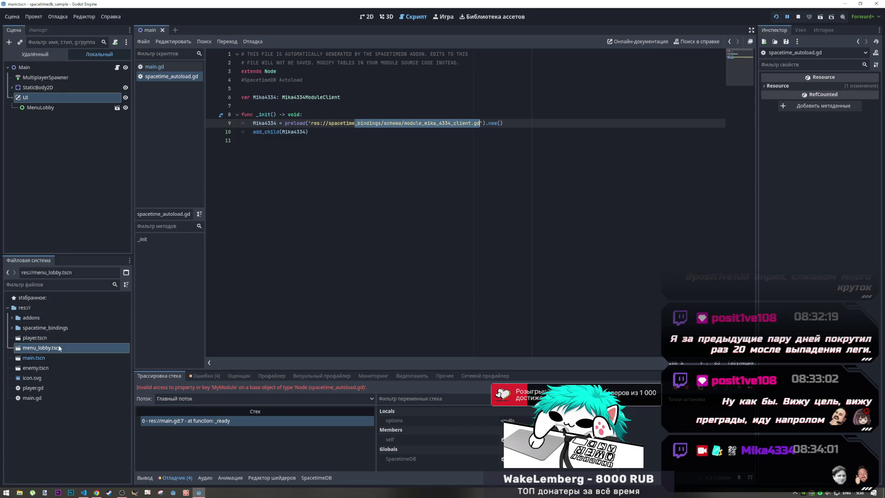
double_click(56, 328)
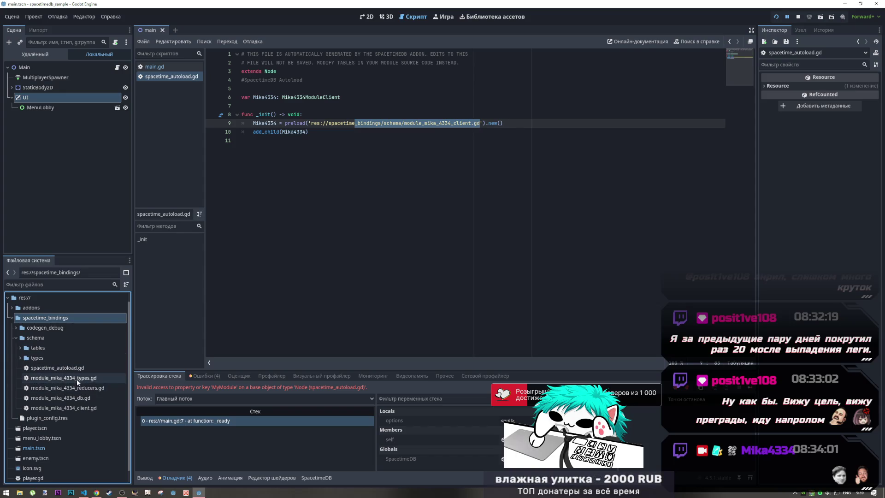
double_click(62, 409)
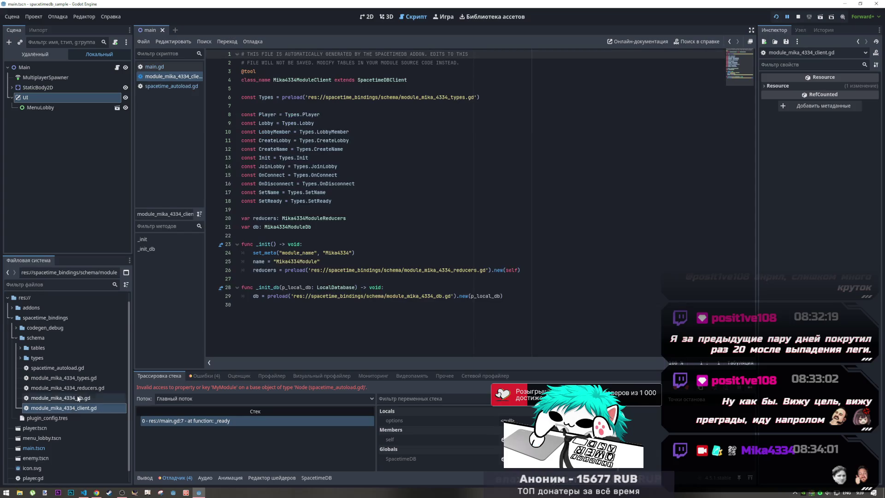
click(387, 203)
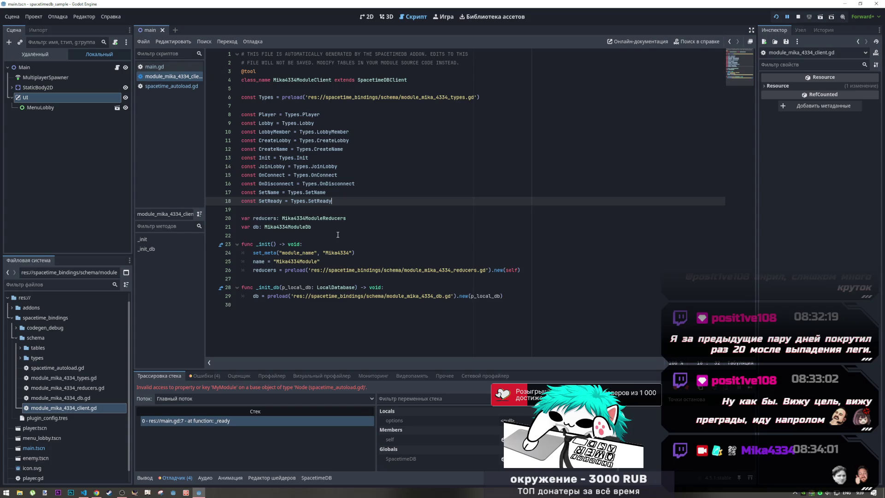
drag(253, 253, 349, 253)
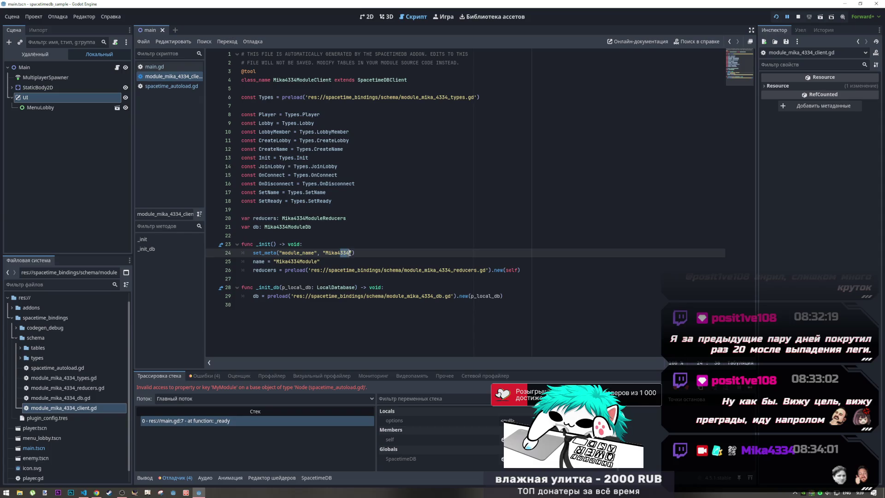
drag(274, 261, 382, 270)
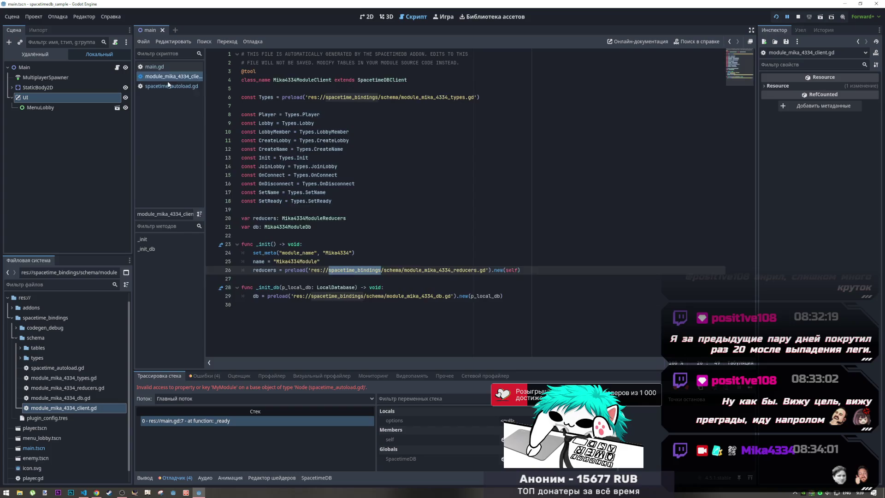
click(194, 67)
click(284, 296)
drag(291, 287, 268, 287)
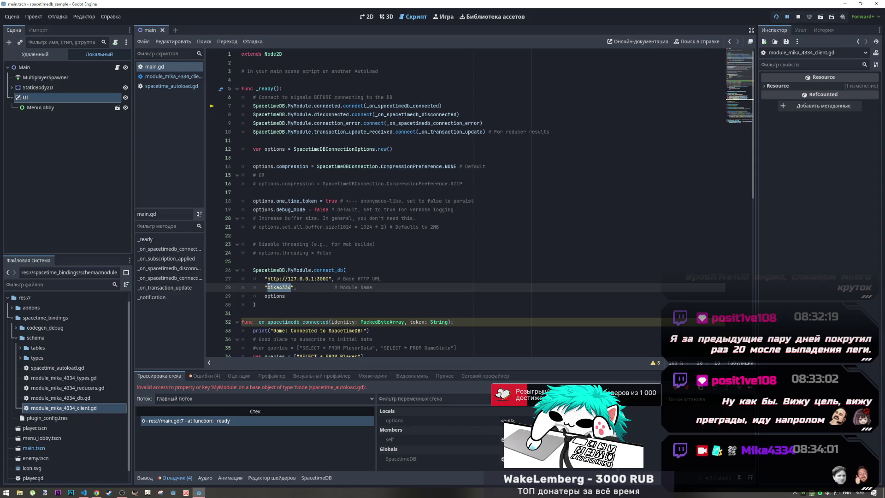
click(169, 77)
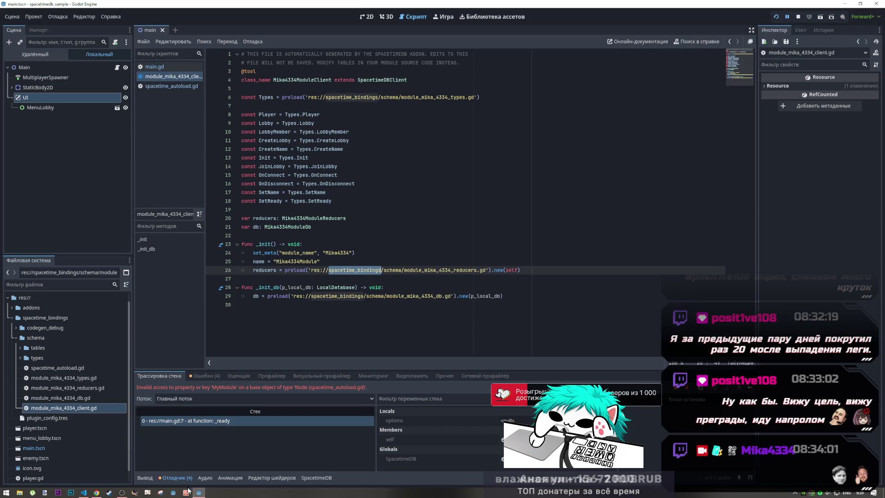
click(95, 493)
scroll(378, 361, down, 8)
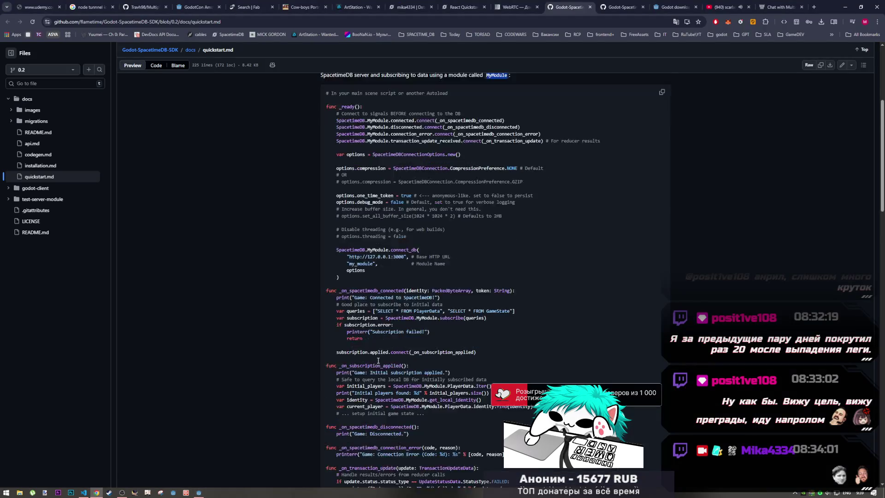
scroll(378, 361, up, 7)
scroll(377, 361, up, 2)
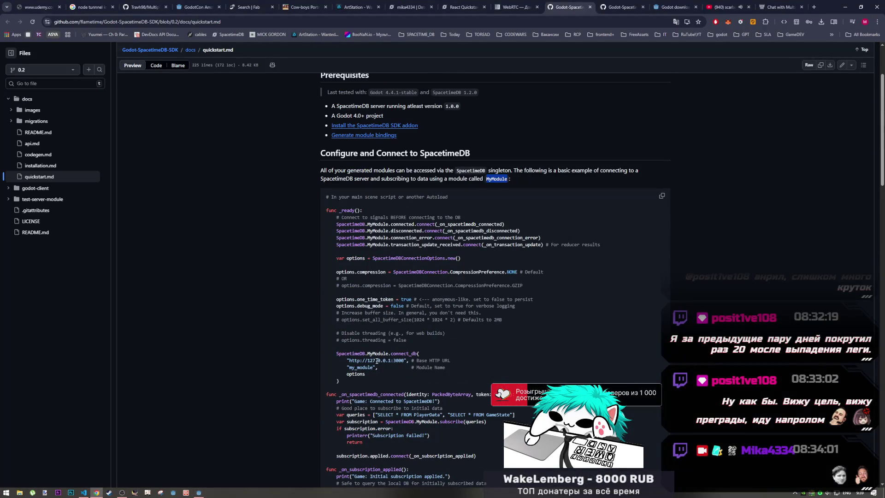
double_click(372, 367)
key(ctrl+c)
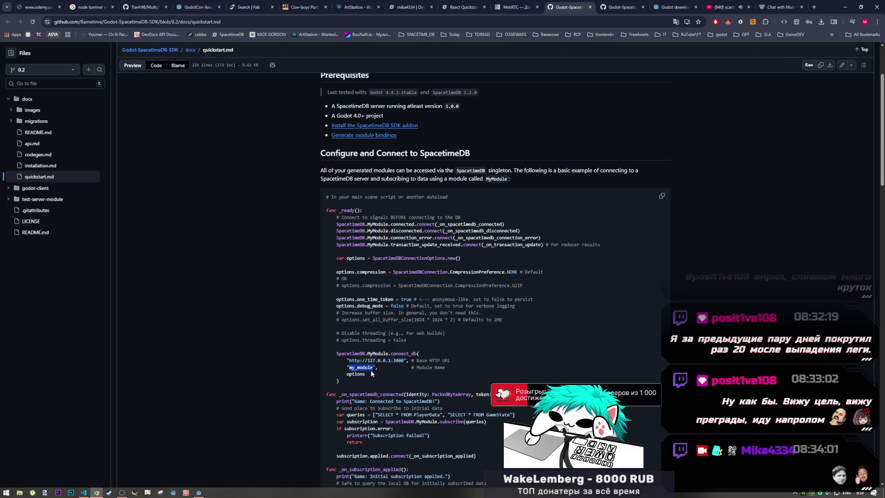
key(alt+Tab)
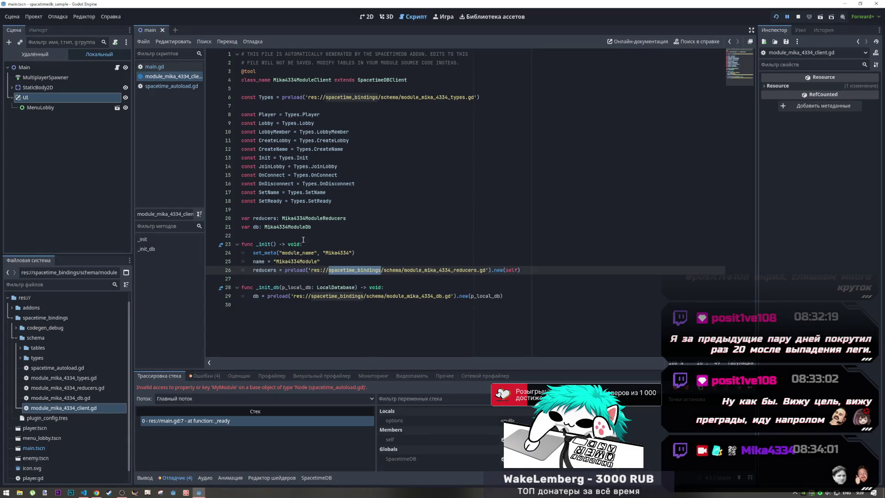
Replace the module name string on main.gd line 28 with 'my_module'
click(155, 66)
double_click(281, 287)
text(mika4334)
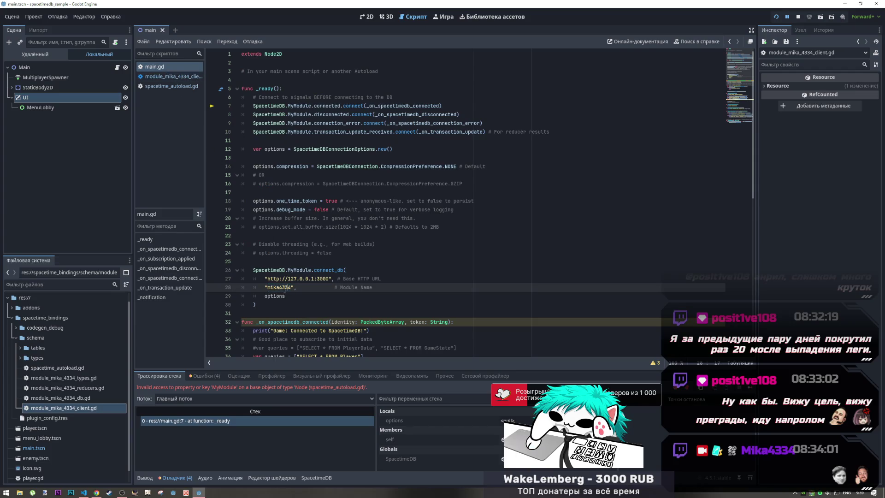
double_click(288, 287)
key(ctrl+v)
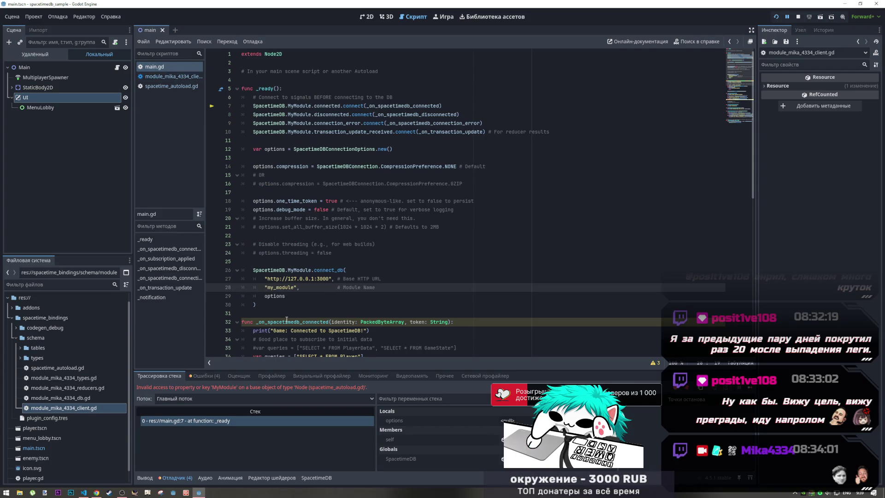
Resume the game and trace the SpacetimeDB singleton to the generated Mika4334ModuleClient extending SpacetimeDBClient
click(789, 19)
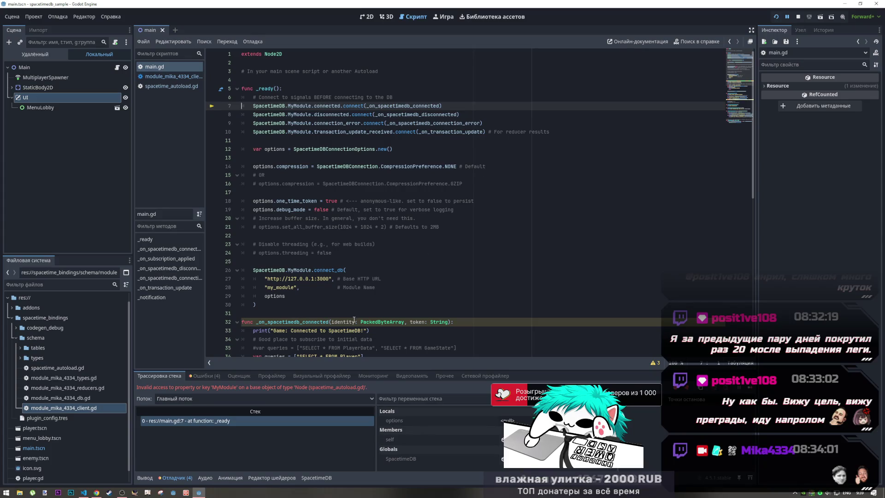
ctrl+click(270, 109)
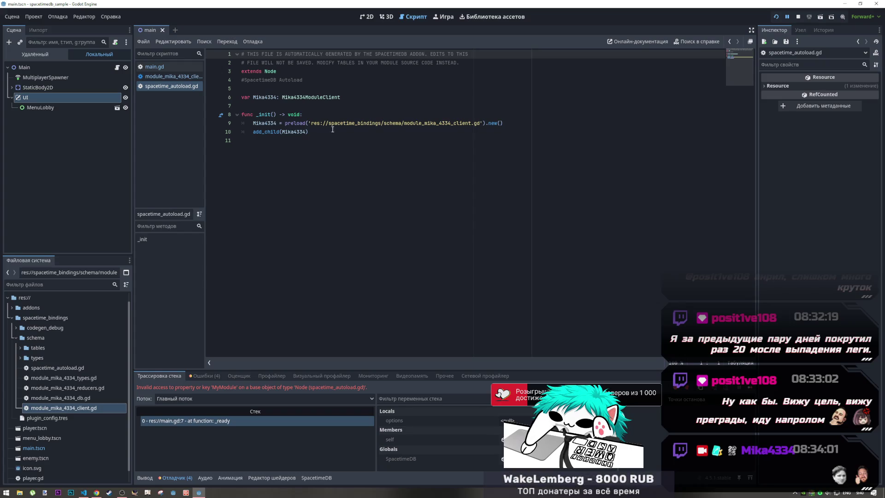
ctrl+click(292, 134)
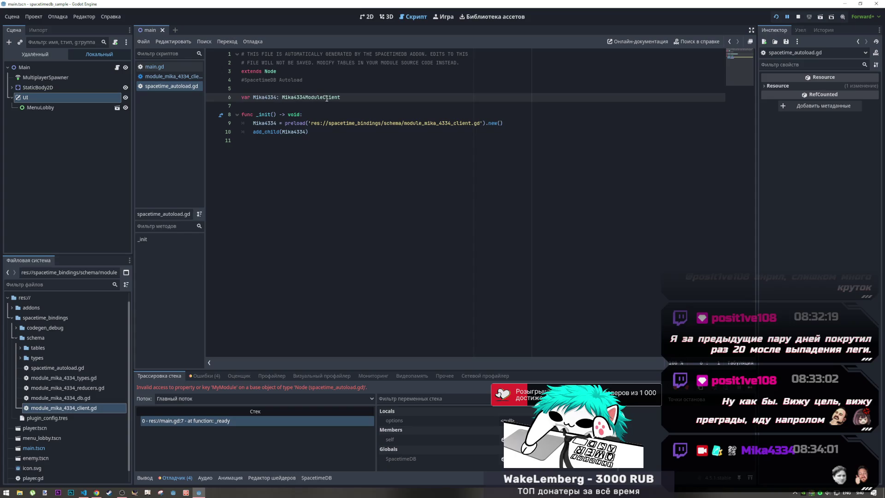
ctrl+click(321, 100)
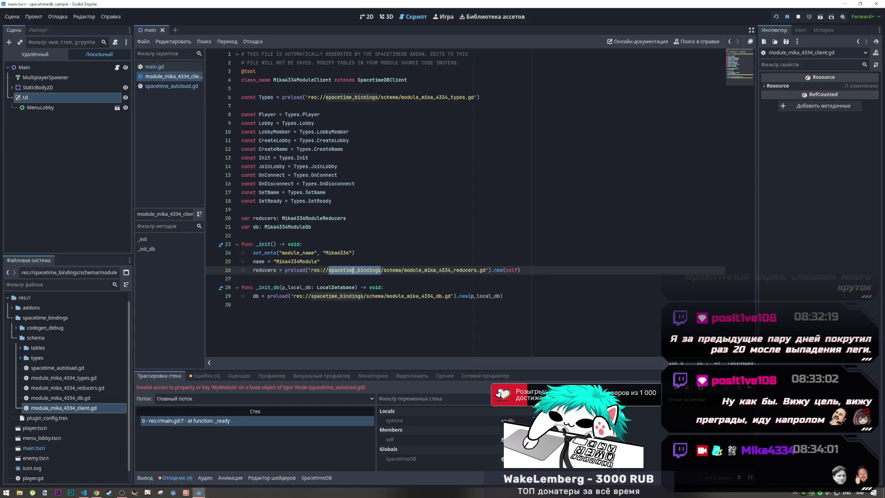
drag(347, 80, 405, 82)
click(283, 201)
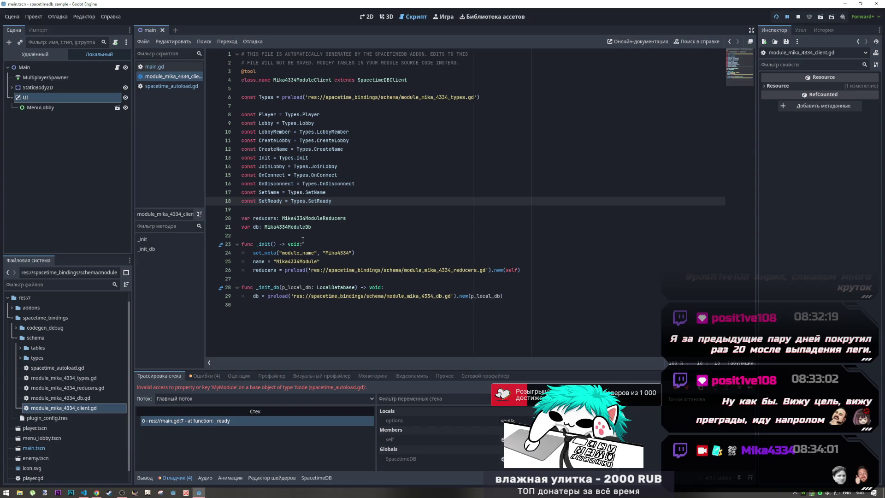
Inspect the running client's quickstart-chat Database Name, then show the SpacetimeDB dock's log
click(426, 427)
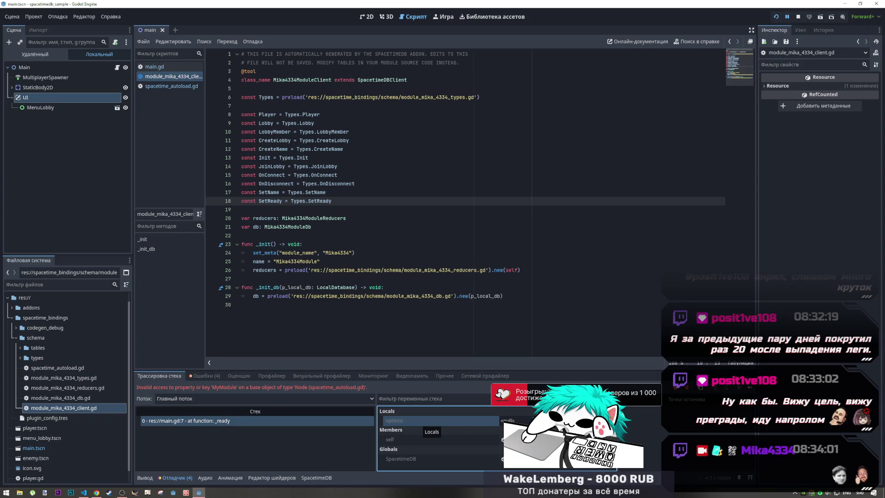
click(401, 459)
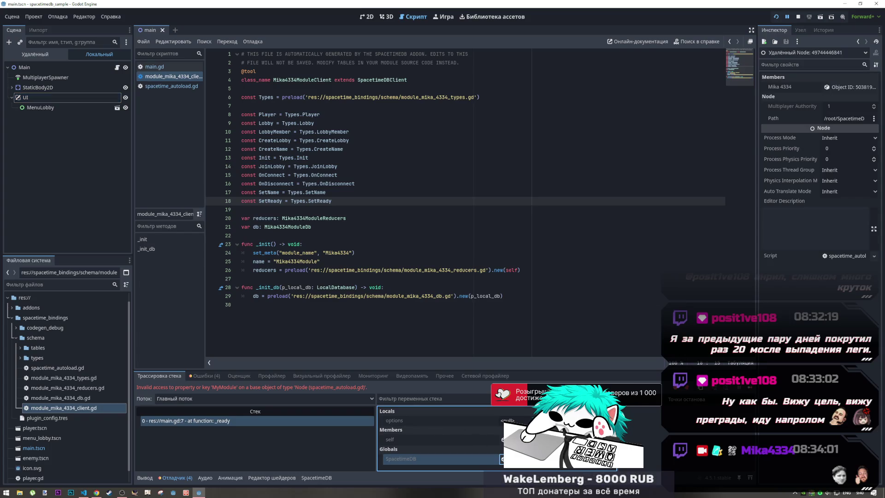
click(845, 89)
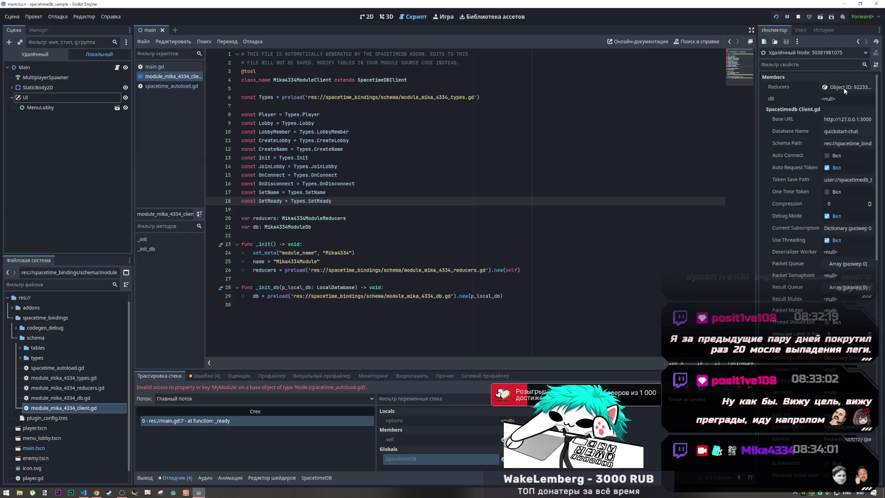
click(831, 131)
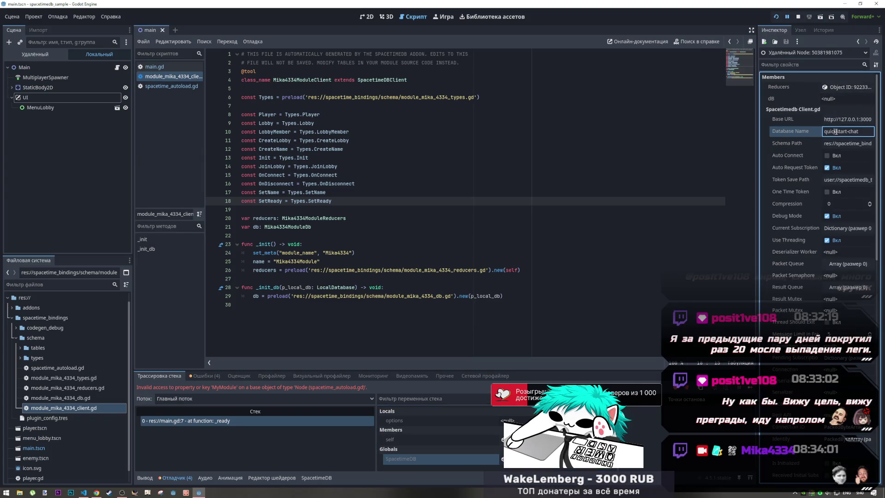
drag(858, 131, 768, 134)
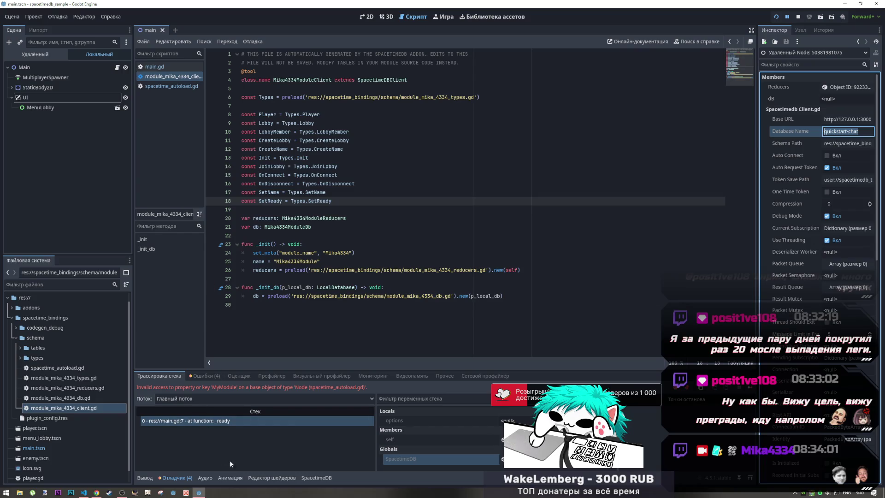
click(313, 477)
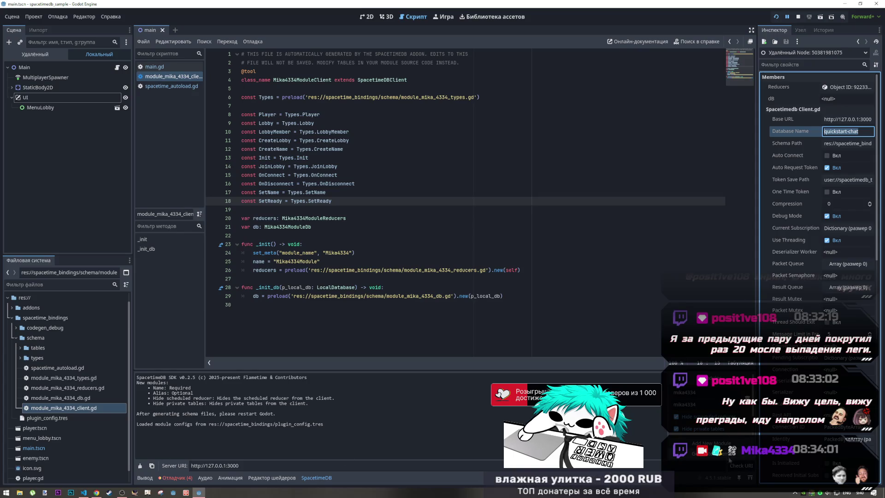
click(51, 368)
right_click(58, 369)
key(Escape)
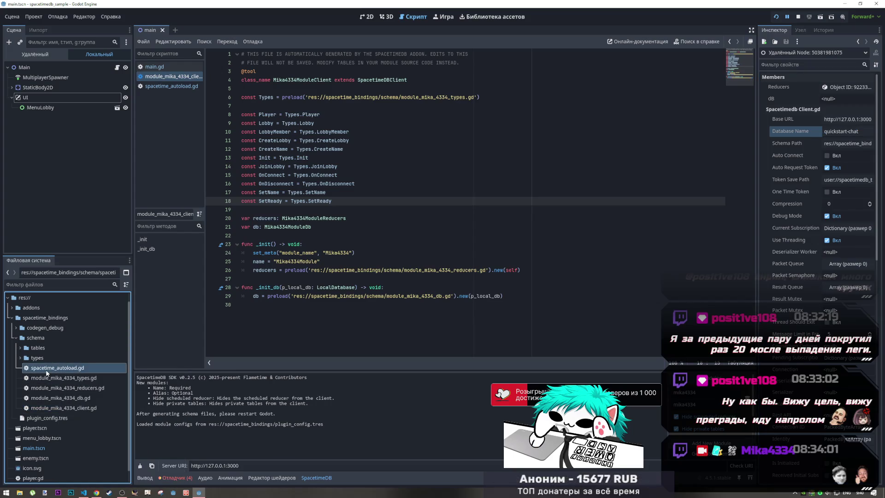
click(69, 418)
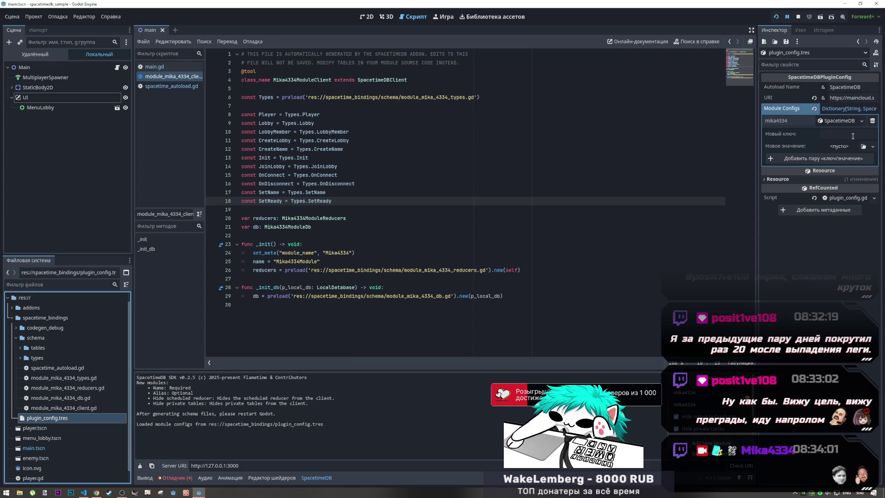
click(851, 121)
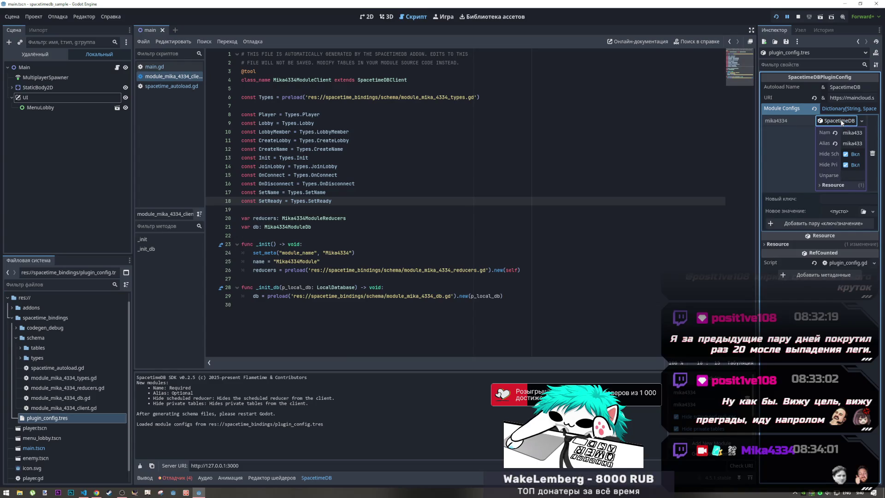
click(842, 122)
click(845, 110)
click(845, 111)
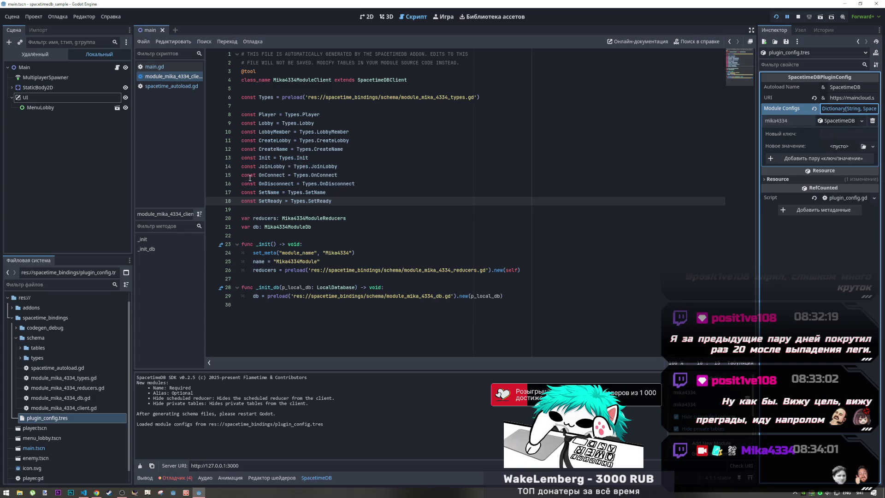
Open spacetime_autoload.gd and the generated module_mika_4334 types, reducers, db and client scripts
click(22, 361)
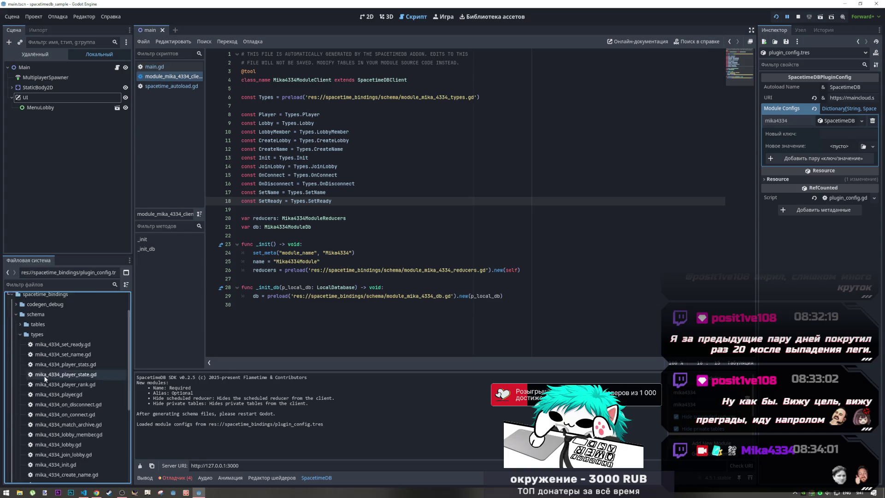
scroll(54, 396, down, 5)
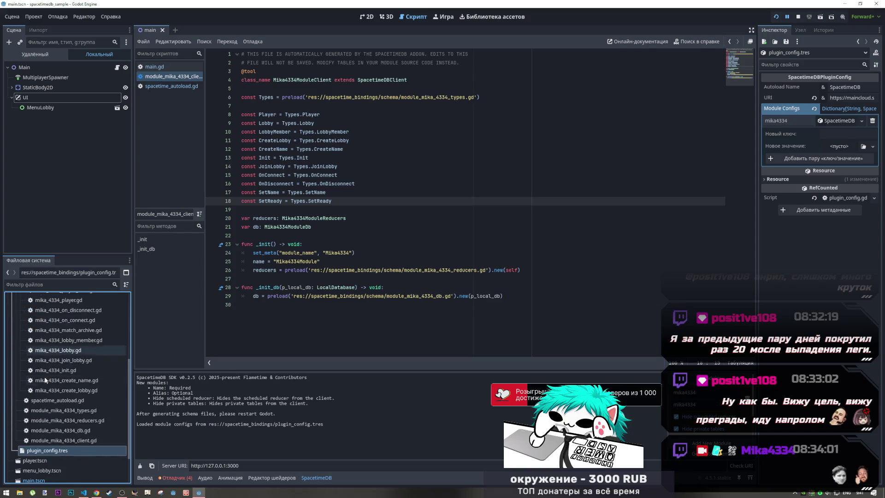
double_click(57, 401)
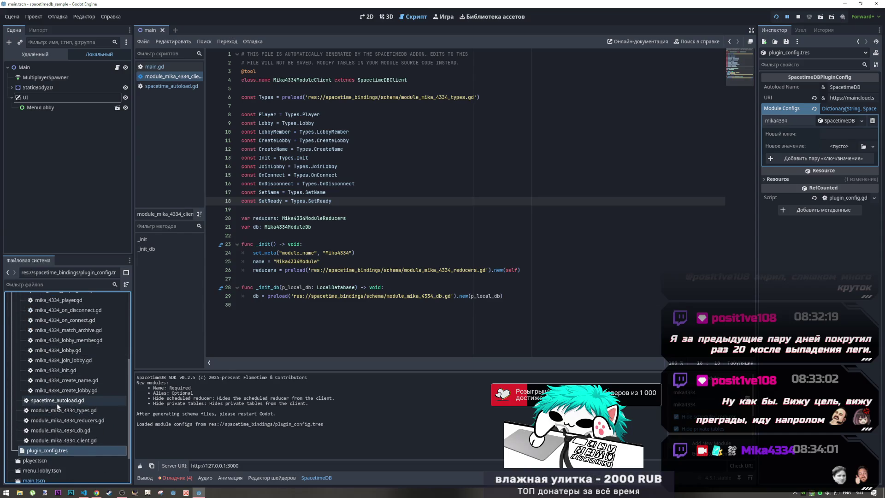
double_click(59, 411)
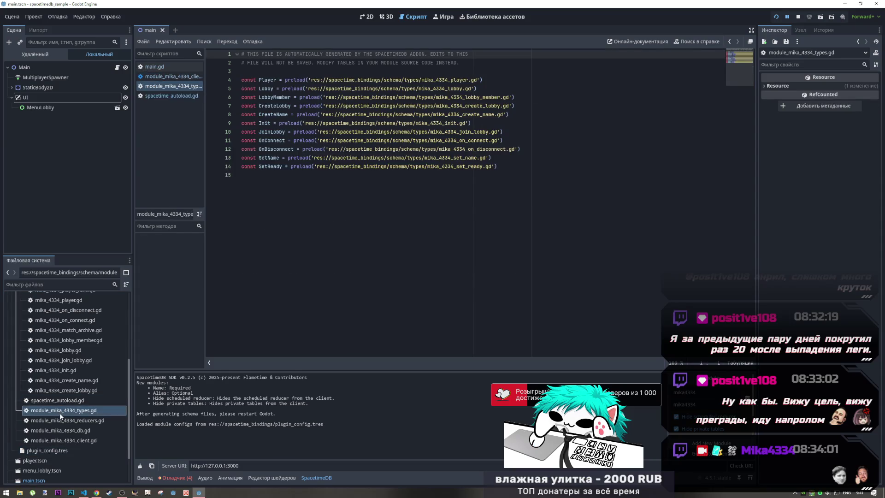
double_click(62, 421)
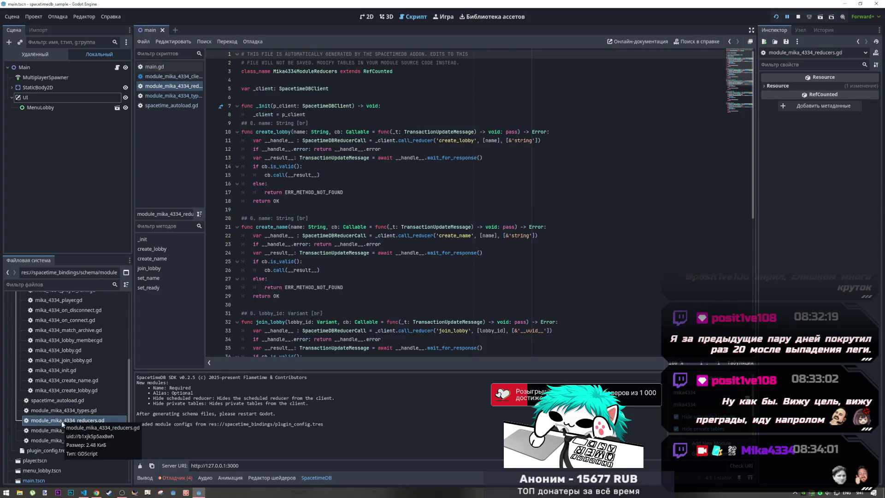
double_click(68, 430)
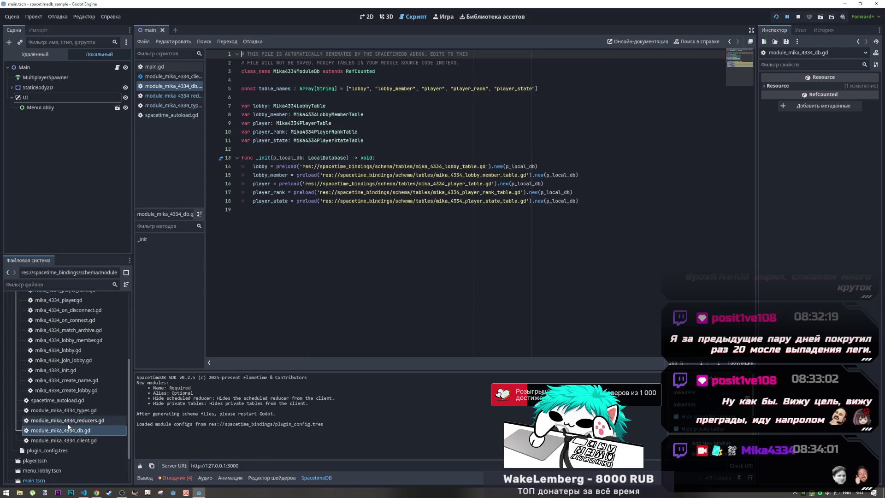
click(154, 80)
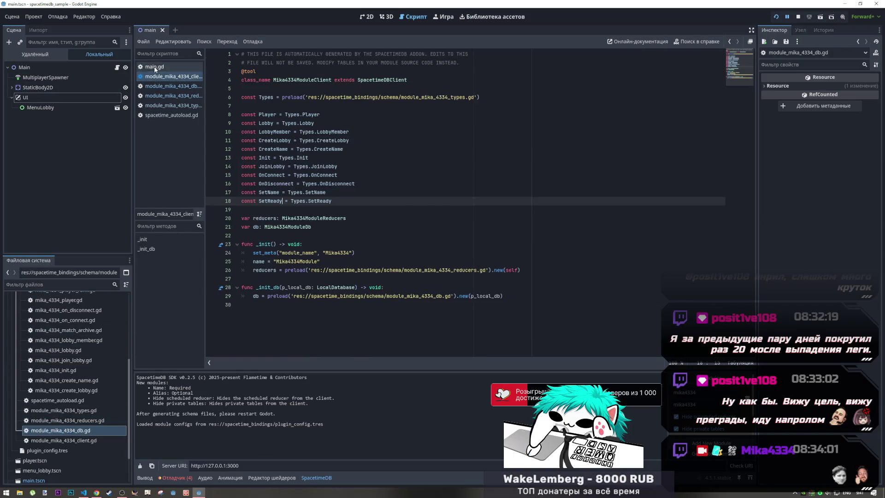
Review the MyModule runtime error in Output and Debugger and the SpacetimeDB global's members
click(154, 66)
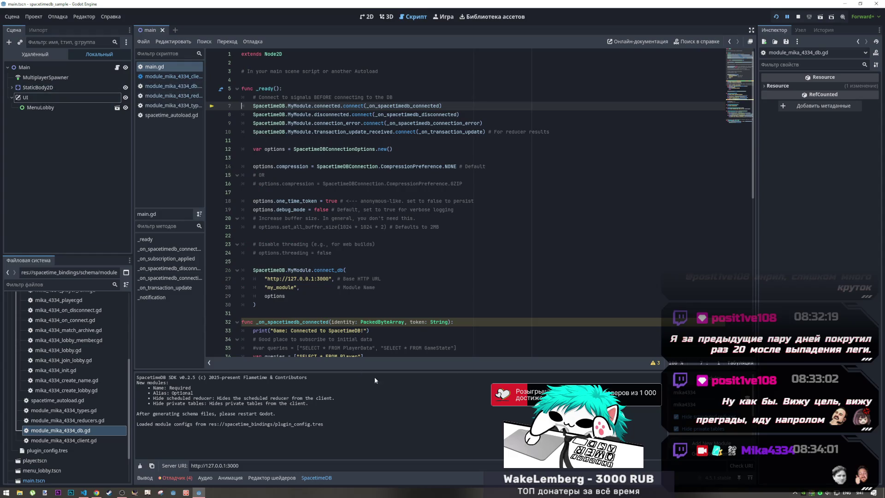
click(145, 477)
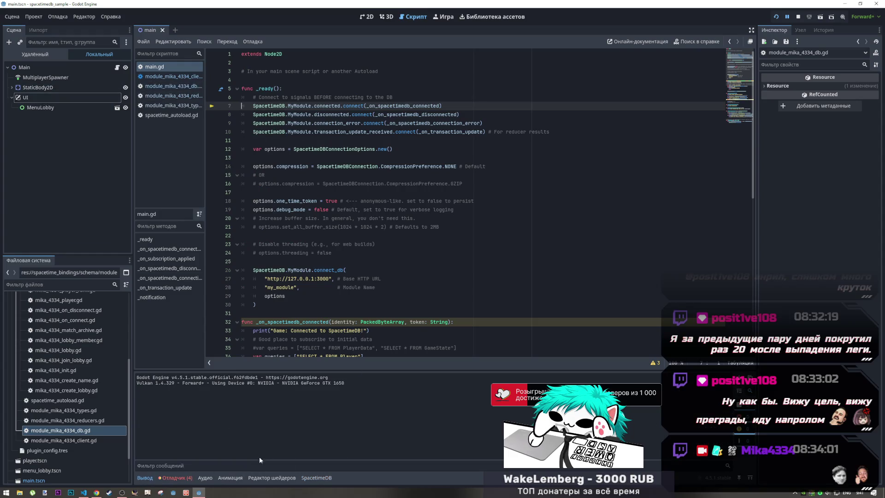
click(174, 478)
click(502, 458)
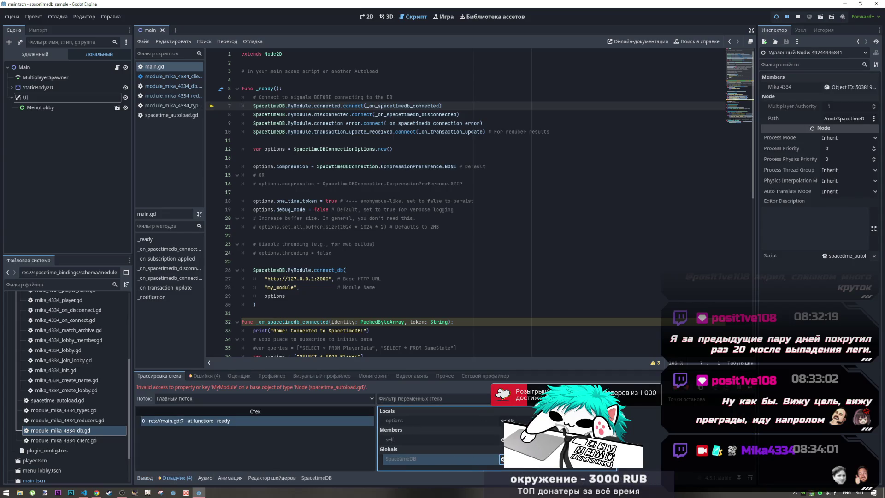
right_click(464, 459)
click(475, 462)
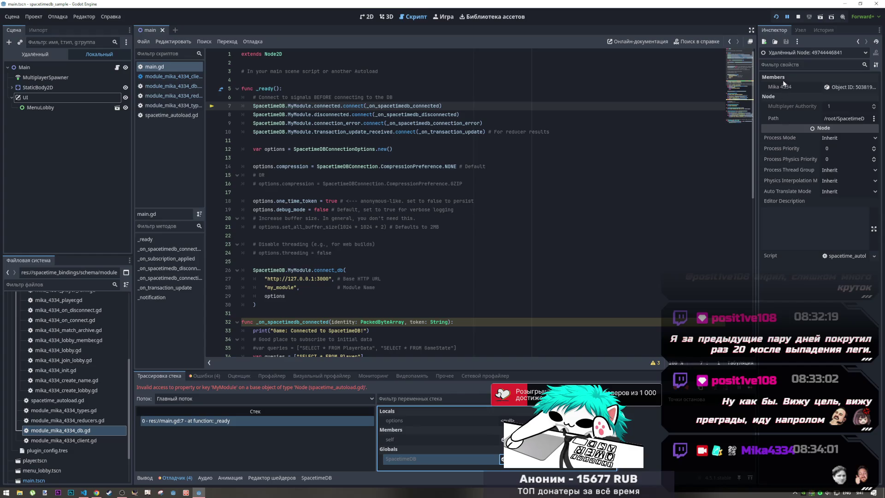
Browse the running game's Remote scene tree, then open spacetime_autoload.gd
click(42, 54)
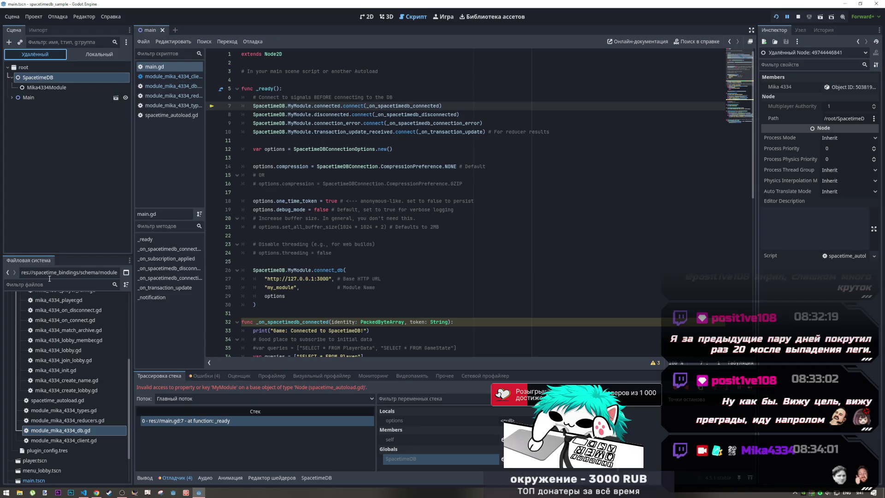
scroll(46, 358, up, 5)
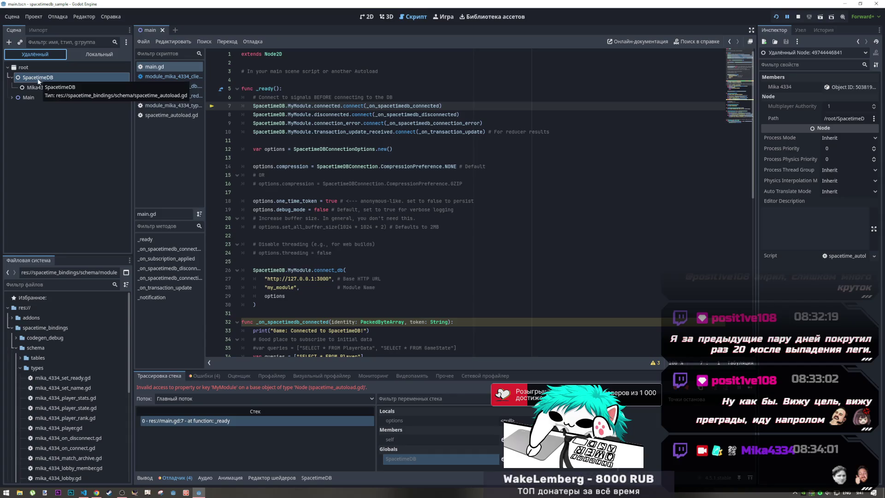
scroll(41, 390, down, 5)
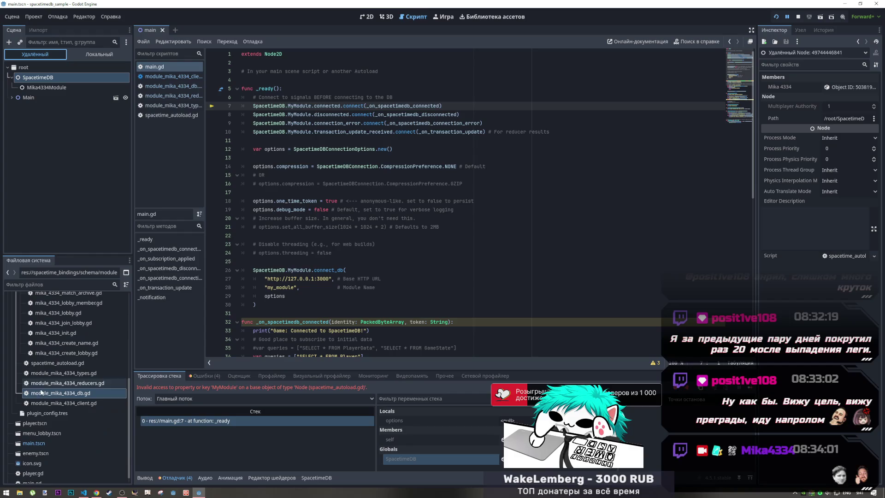
click(51, 363)
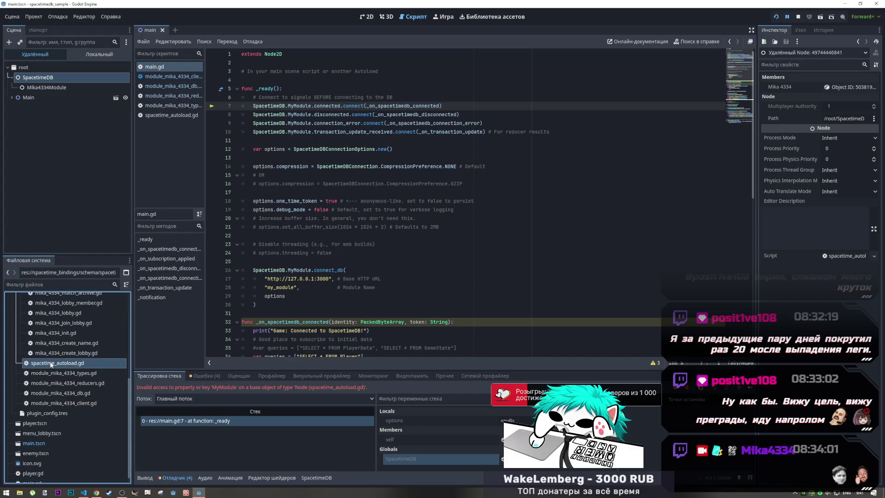
double_click(52, 363)
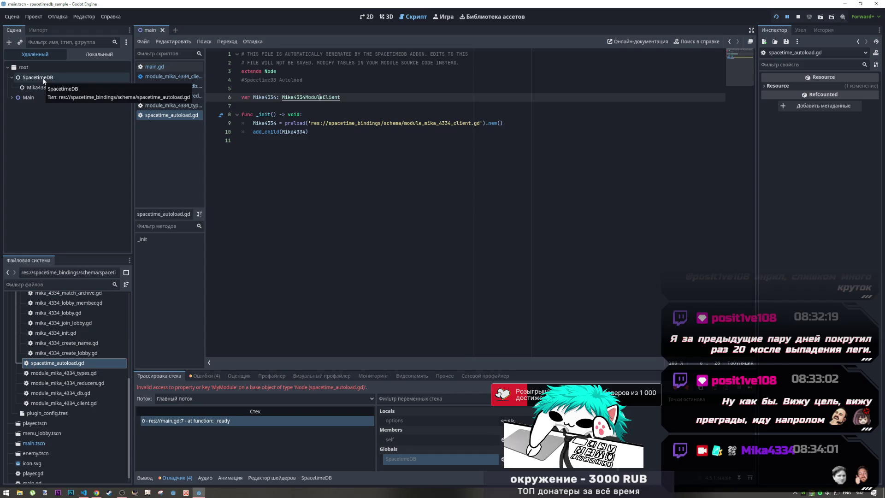
Follow preload paths into the generated client, types, lobby, on_disconnect, reducers and db scripts
click(323, 97)
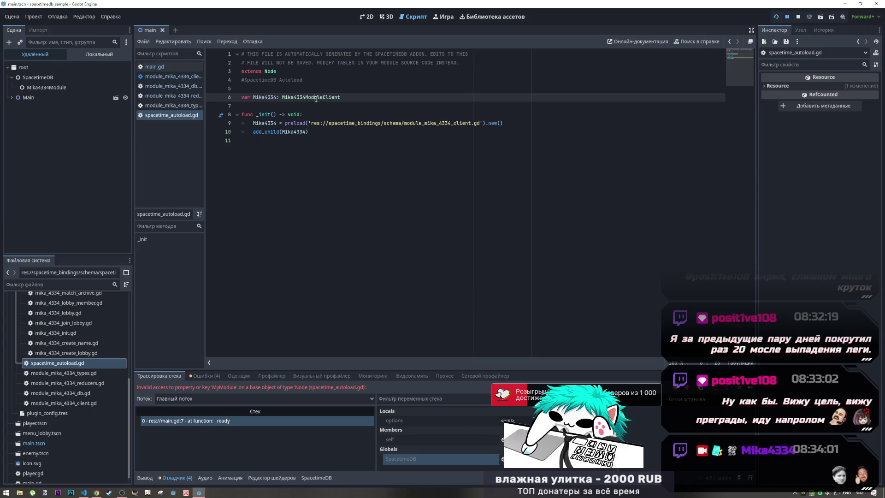
key(ctrl)
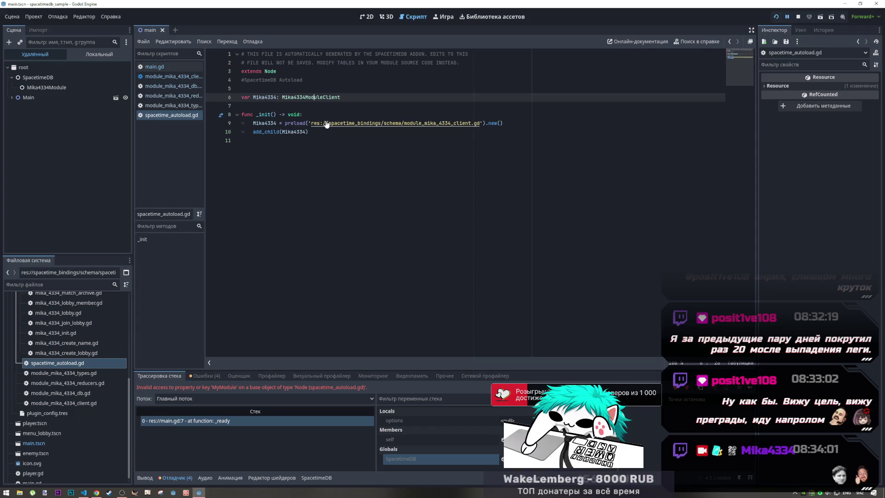
ctrl+click(460, 128)
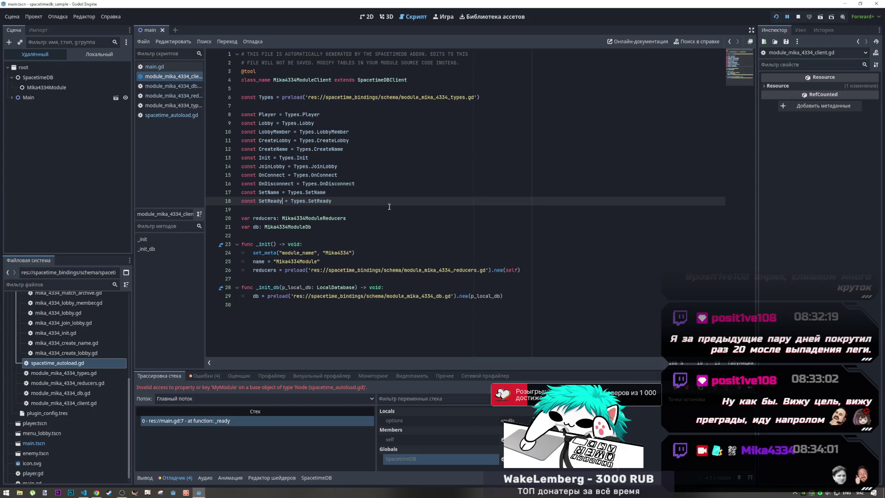
ctrl+click(396, 99)
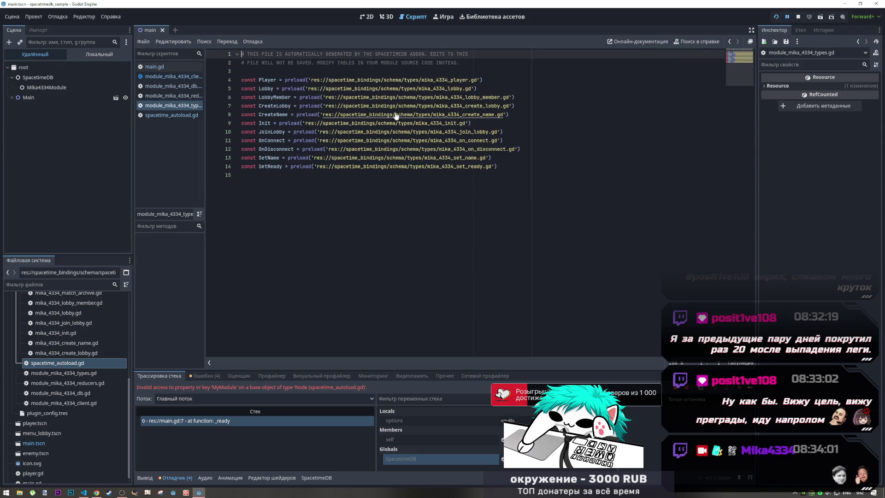
ctrl+click(414, 88)
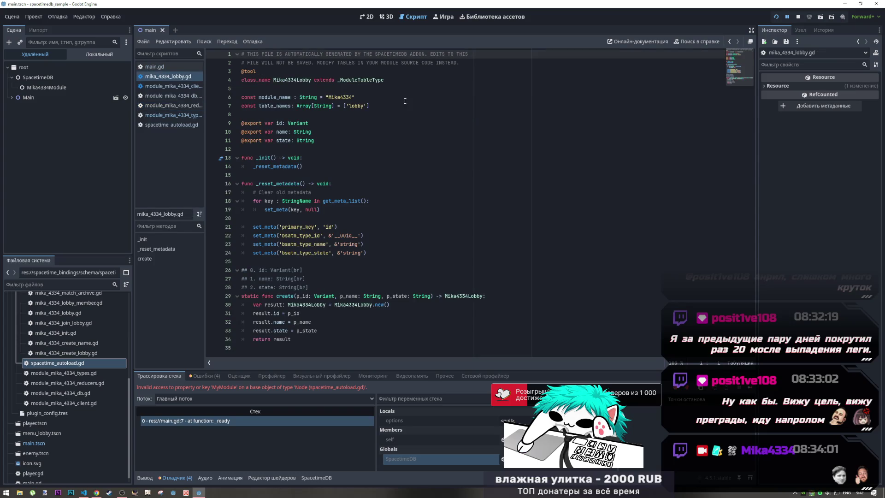
click(731, 42)
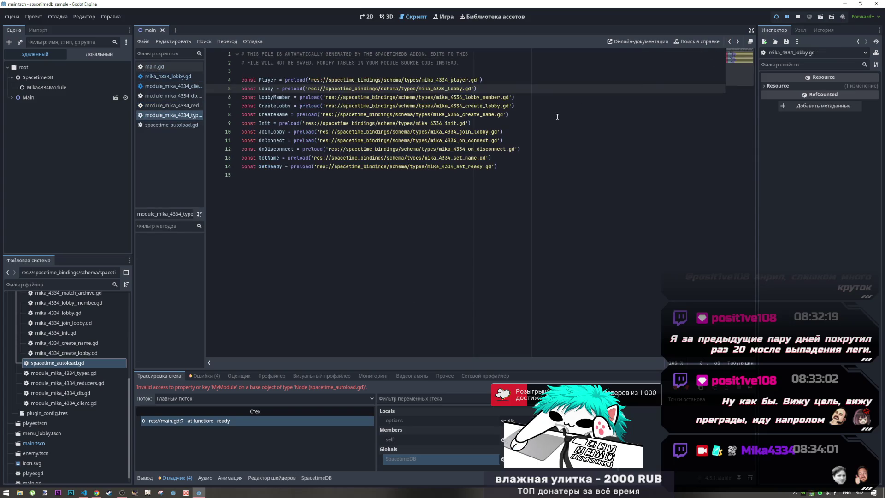
ctrl+click(479, 148)
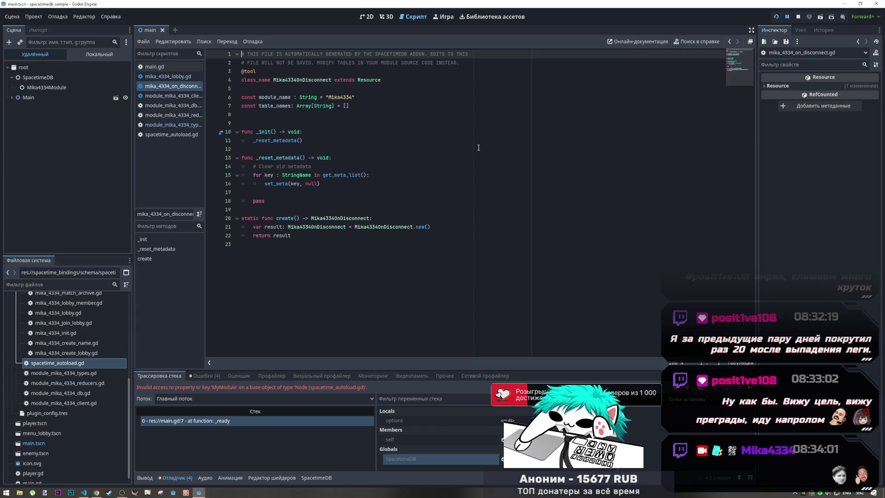
click(730, 41)
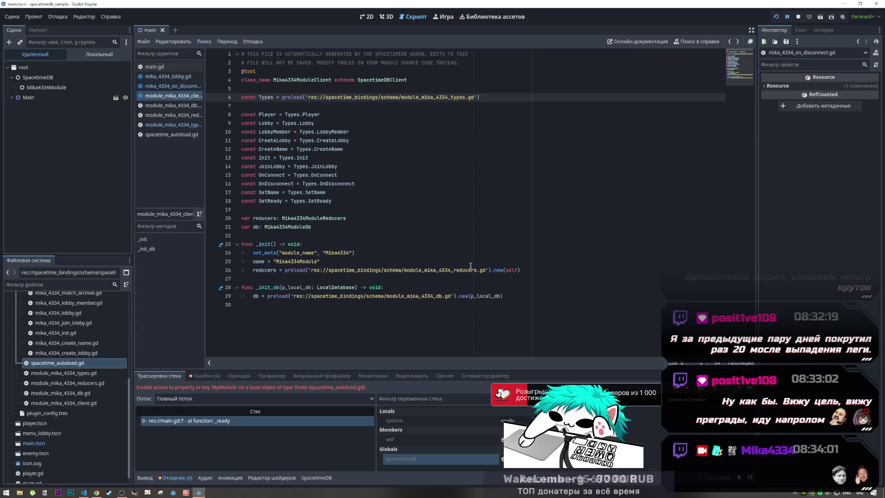
ctrl+click(446, 270)
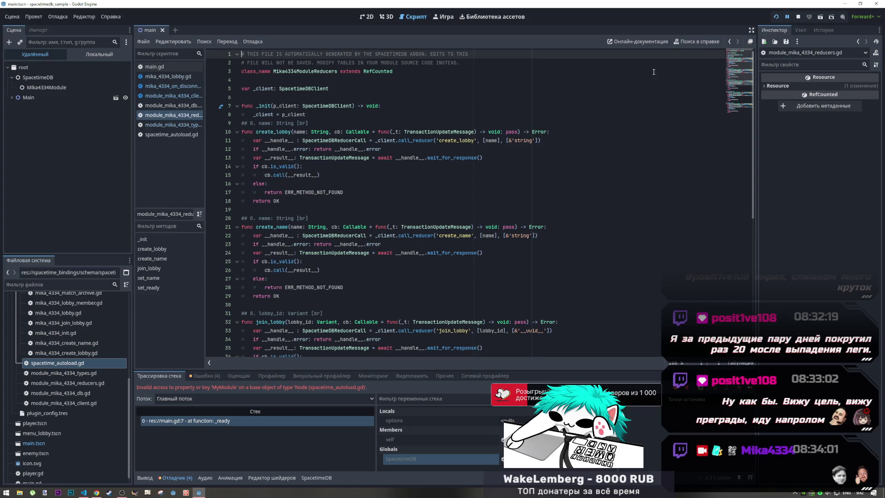
click(730, 42)
ctrl+click(416, 298)
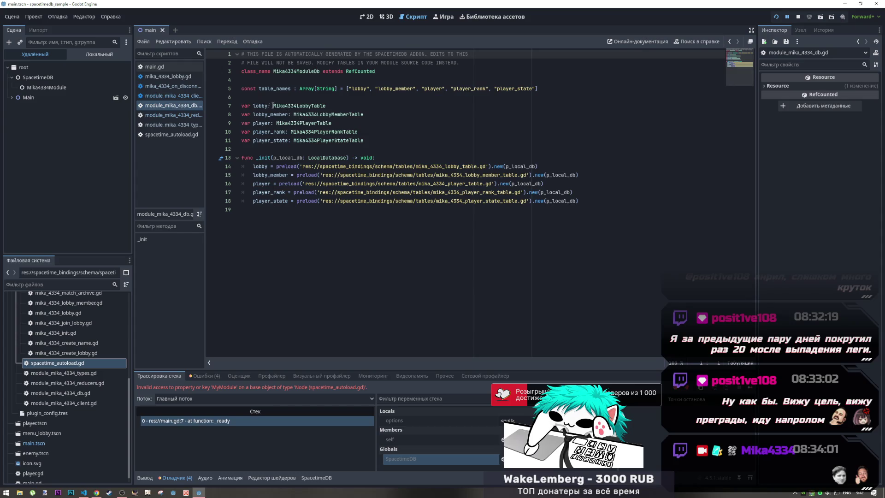
Close the mika_4334_lobby.gd and mika_4334_on_disconnect.gd scripts, leaving the db script showing
click(290, 106)
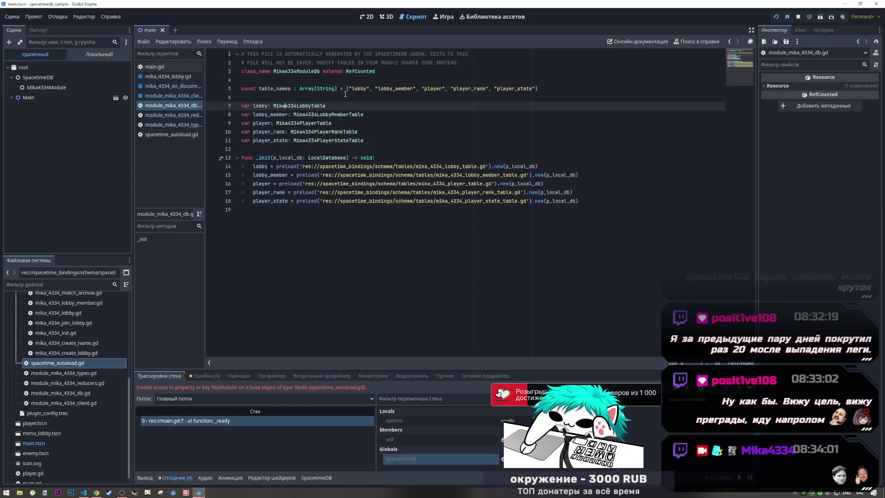
click(169, 77)
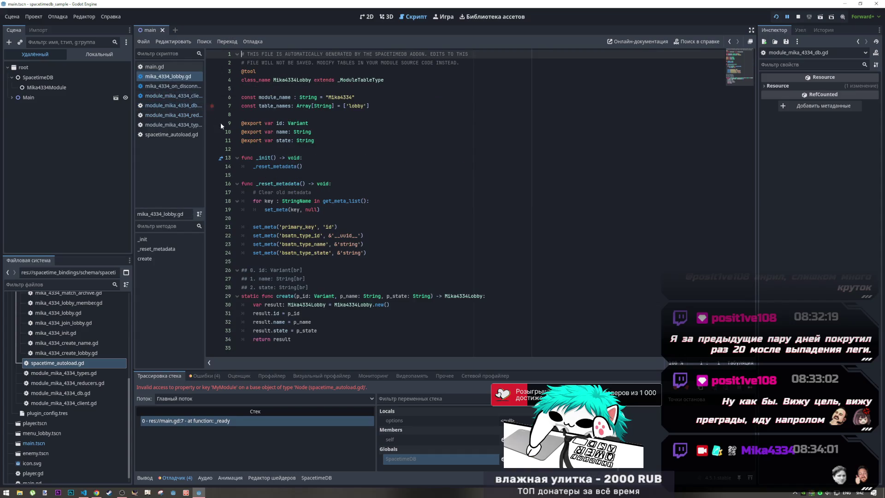
middle_click(171, 76)
click(178, 76)
middle_click(178, 77)
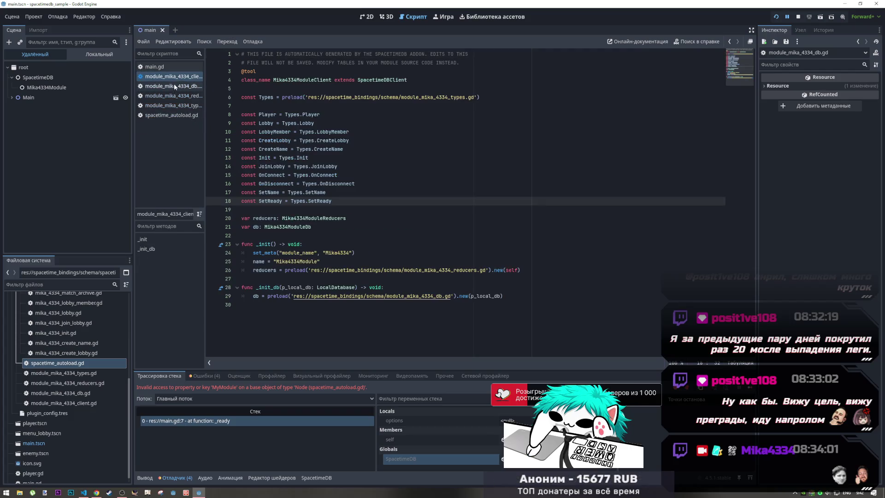
click(180, 87)
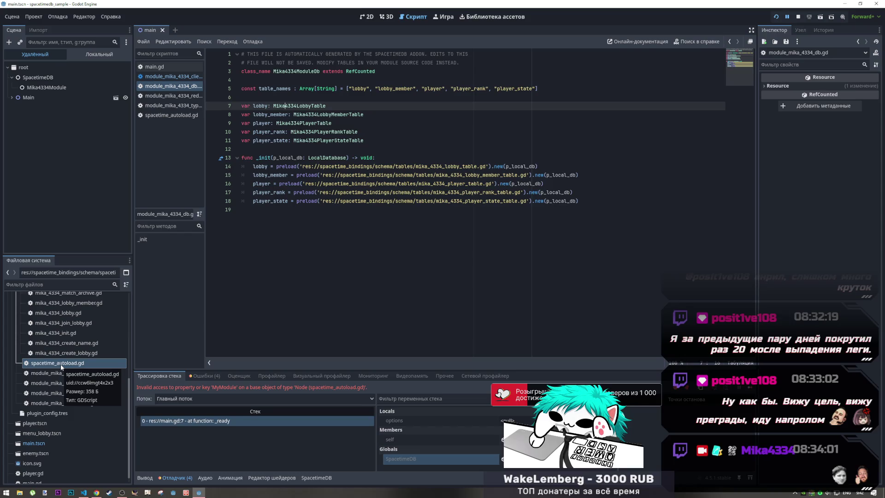
Set the running Mika4334Module's Database Name to mika4334 and copy the value
click(56, 77)
click(59, 87)
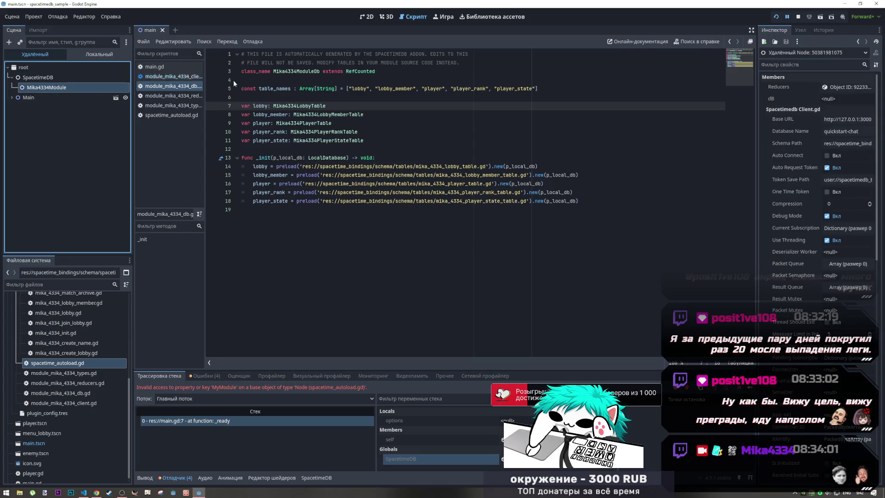
click(858, 132)
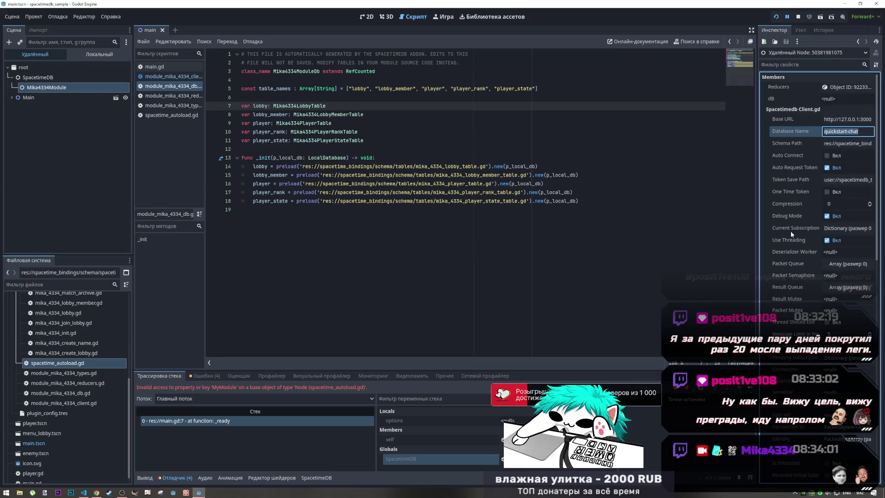
key(BackSpace)
text(mika4334)
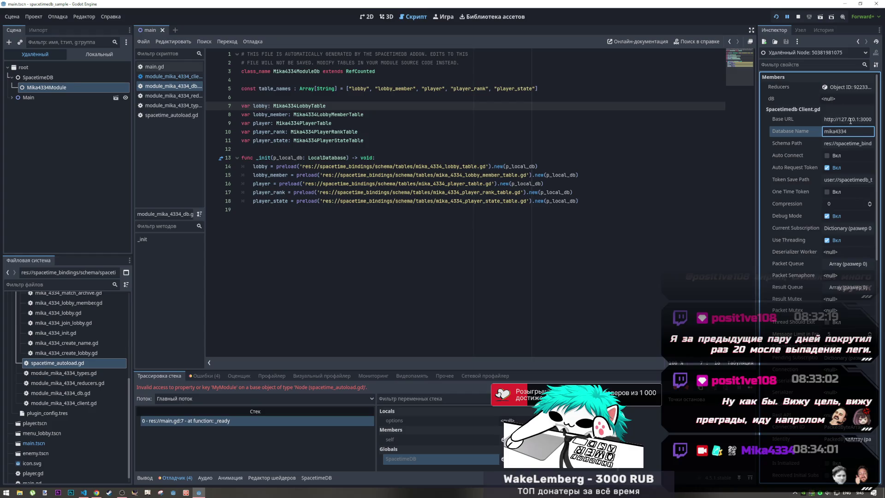
right_click(795, 132)
click(794, 138)
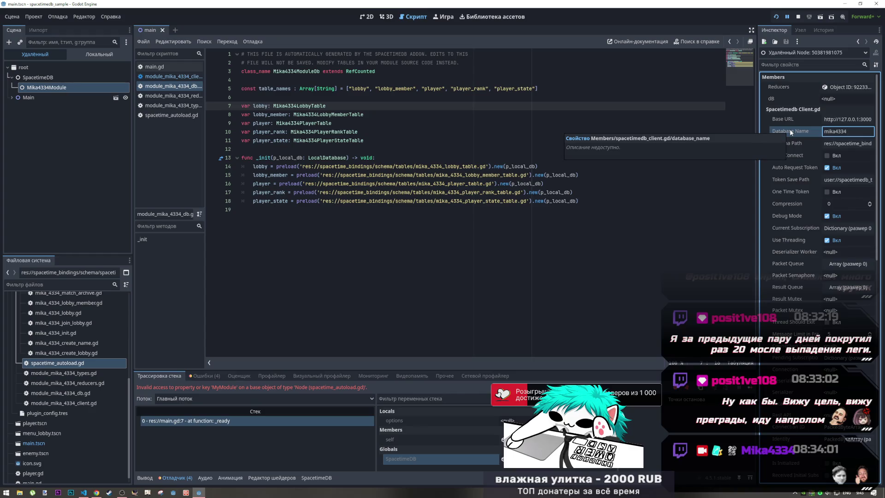
Open the module's client script and select the reducers file name on line 26
double_click(77, 404)
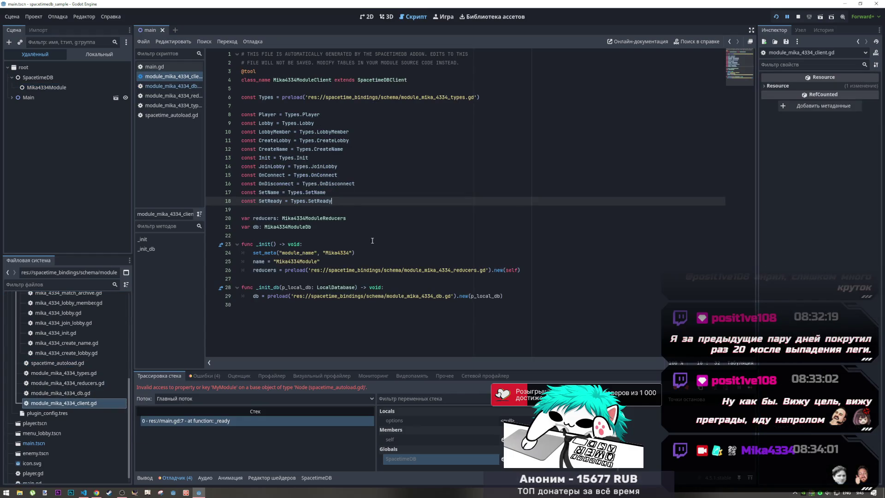
drag(446, 270, 481, 270)
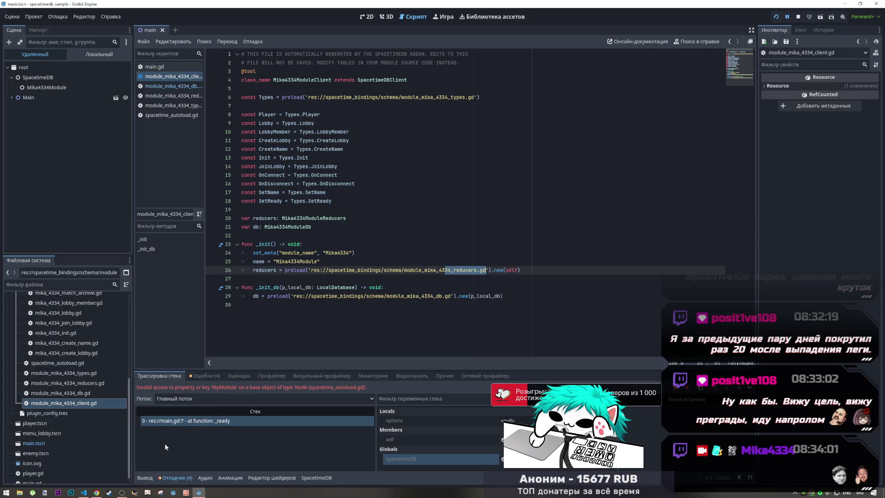
click(144, 478)
click(172, 478)
click(317, 477)
click(151, 467)
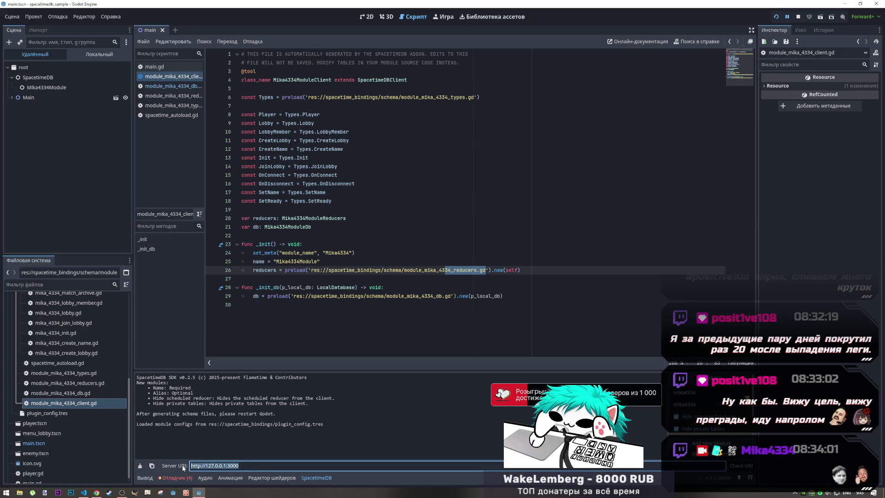
key(alt+Tab)
key(ctrl+t)
key(ctrl+v)
key(Return)
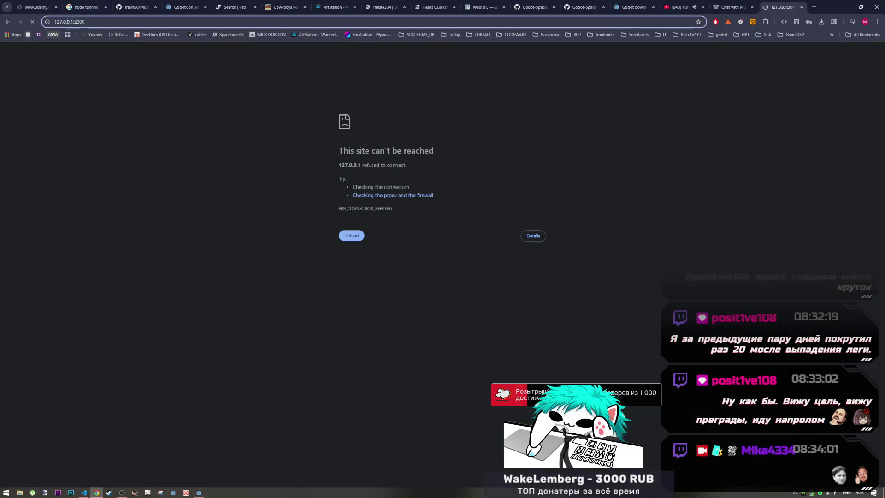
Close the refused 127.0.0.1:3000 tab in Chrome and return to Godot
drag(67, 22, 85, 21)
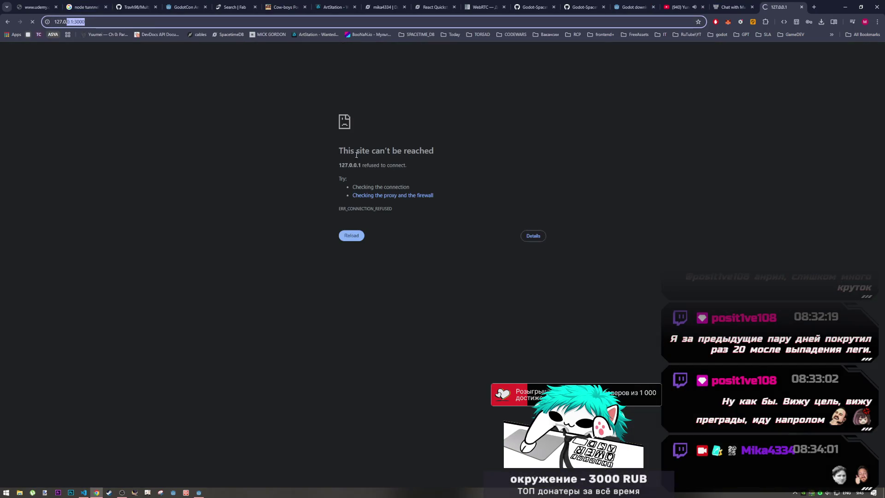
key(ctrl+w)
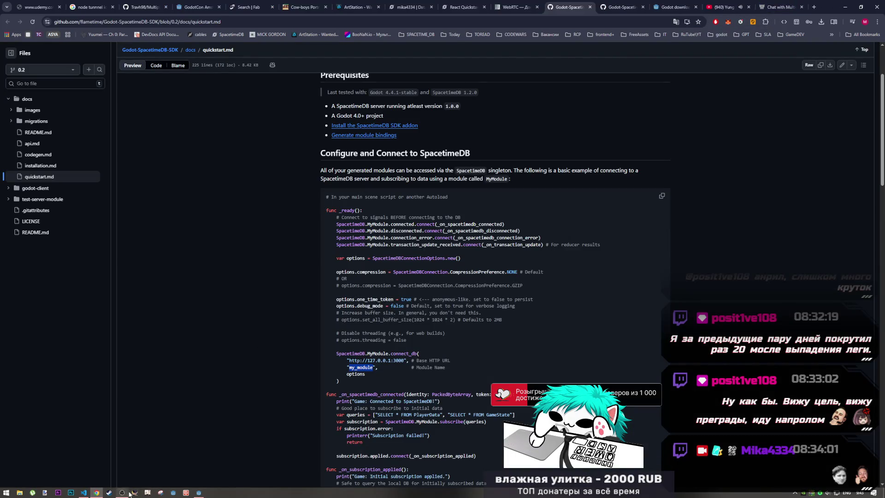
click(198, 493)
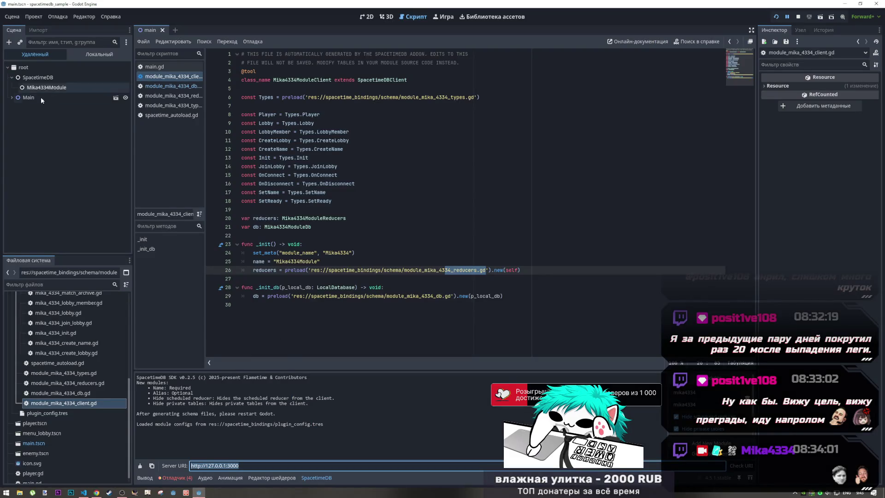
Open spacetime_autoload.gd and follow its preload to module_mika_4334_client.gd
click(45, 125)
click(796, 19)
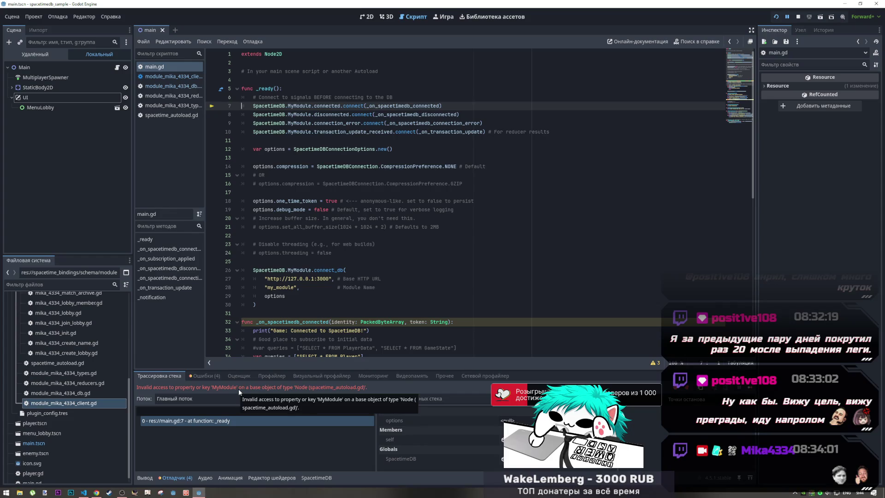
scroll(57, 396, up, 2)
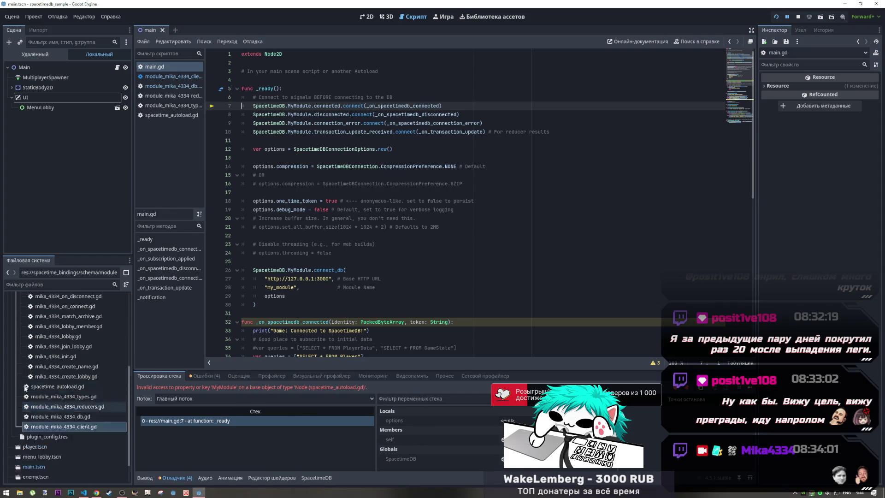
double_click(57, 387)
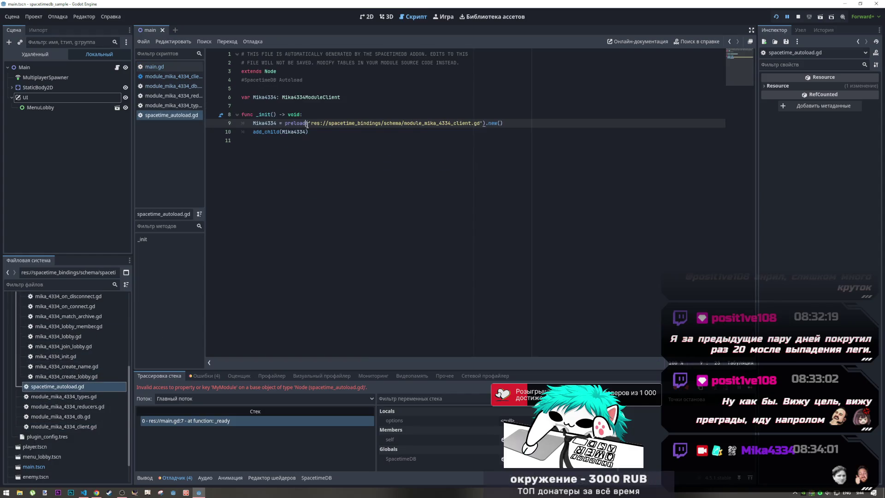
drag(320, 123, 448, 121)
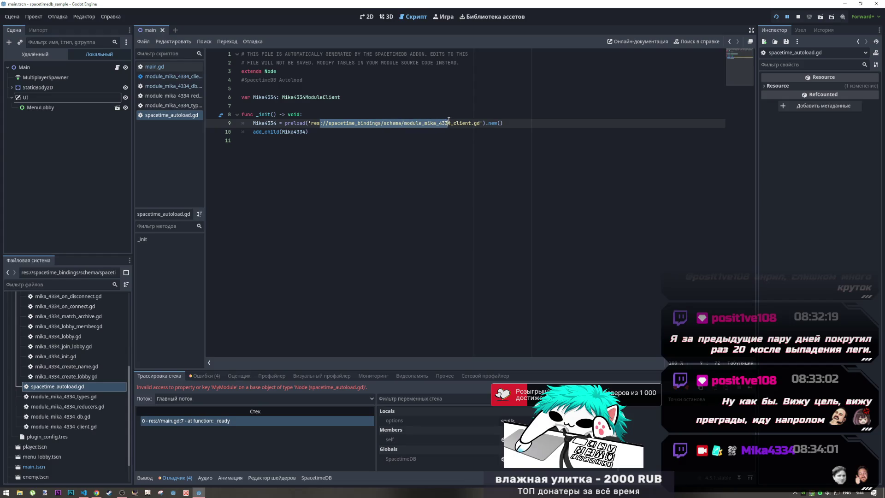
ctrl+click(457, 124)
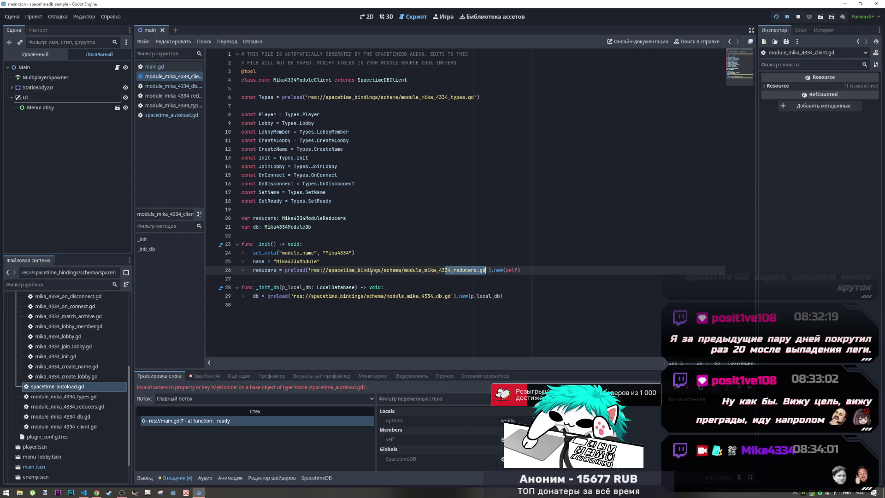
Select Mika4334Module in the Remote scene tree to view its Base URL and Database Name
mouse_move(371, 273)
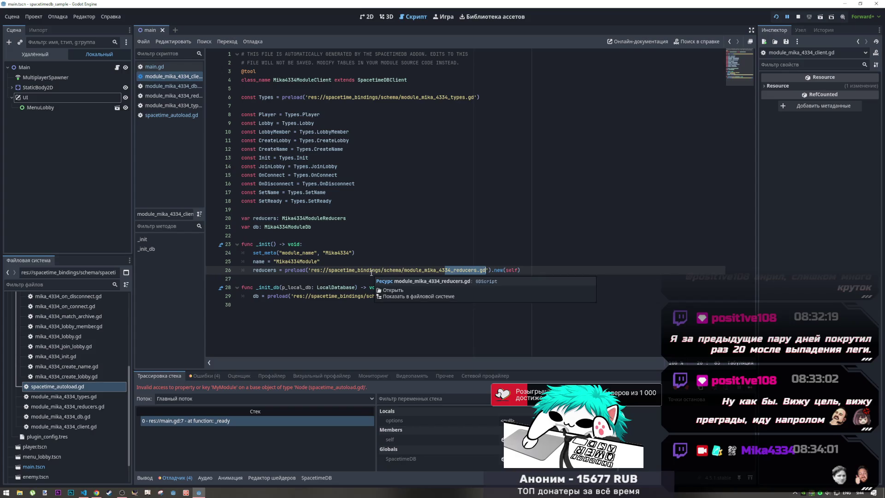
click(35, 54)
click(37, 86)
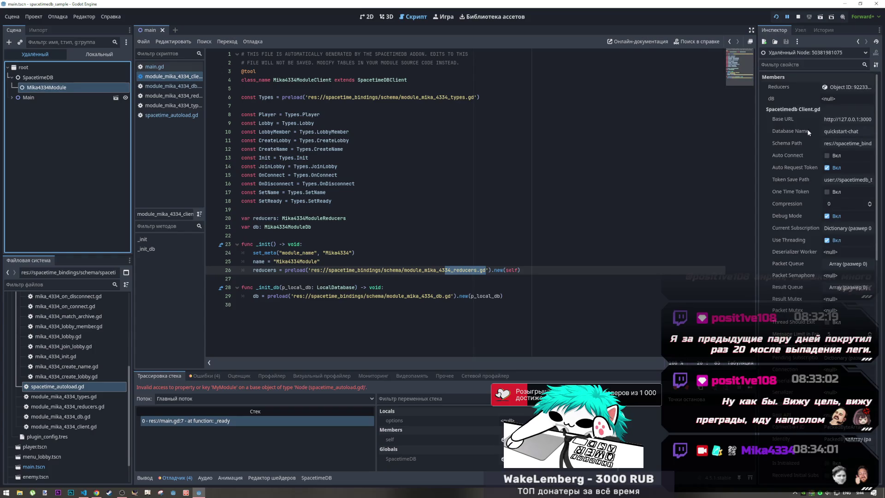
Open the addon's codegen scripts schema_parser.gd, parsed_schema.gd and codegen.gd
click(834, 132)
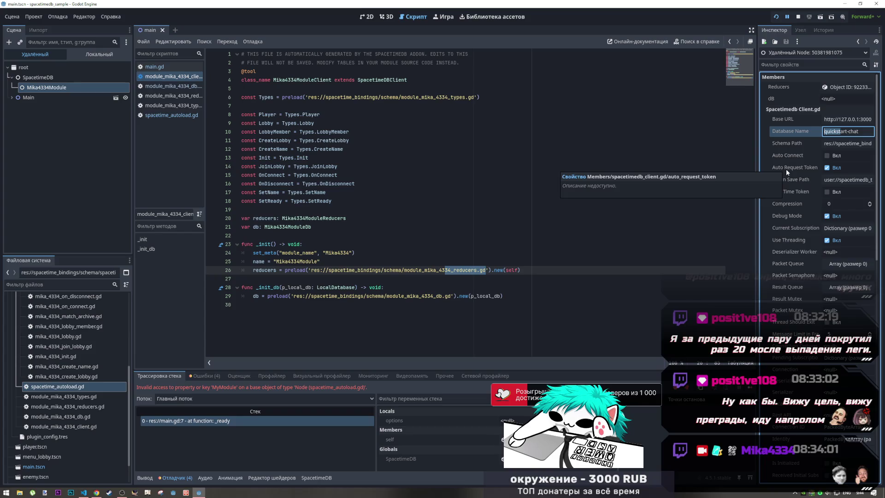
scroll(92, 416, up, 10)
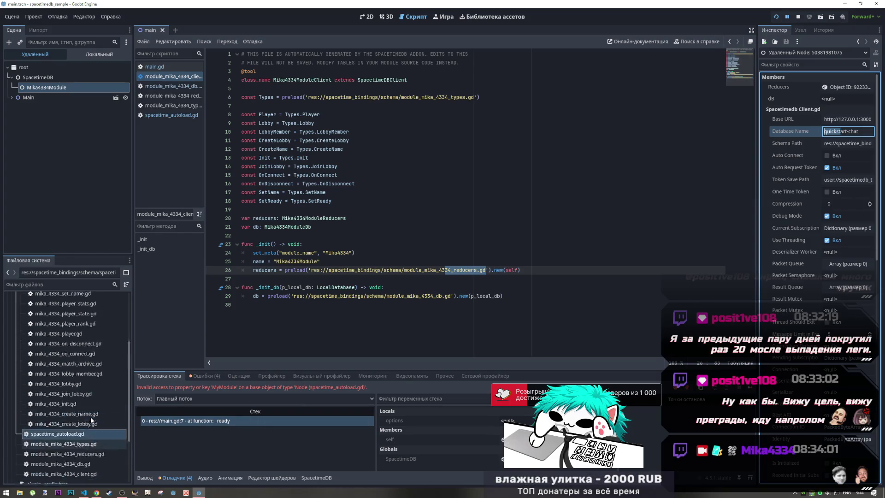
click(10, 318)
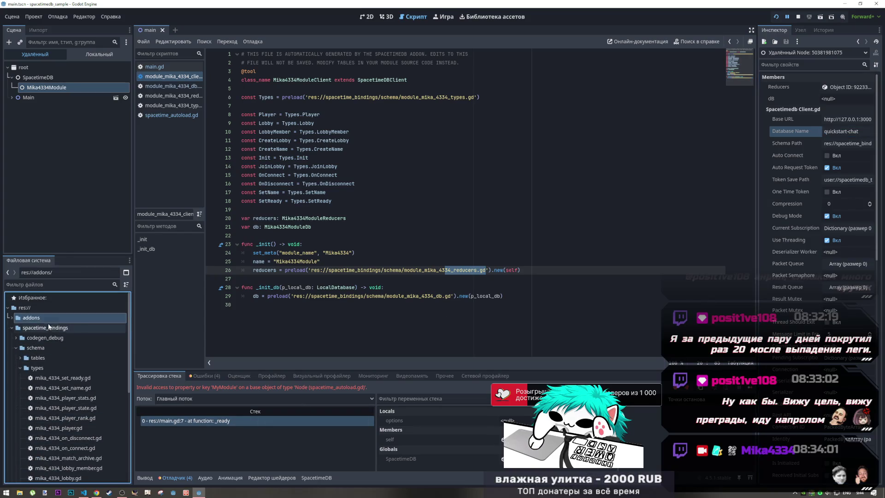
click(17, 328)
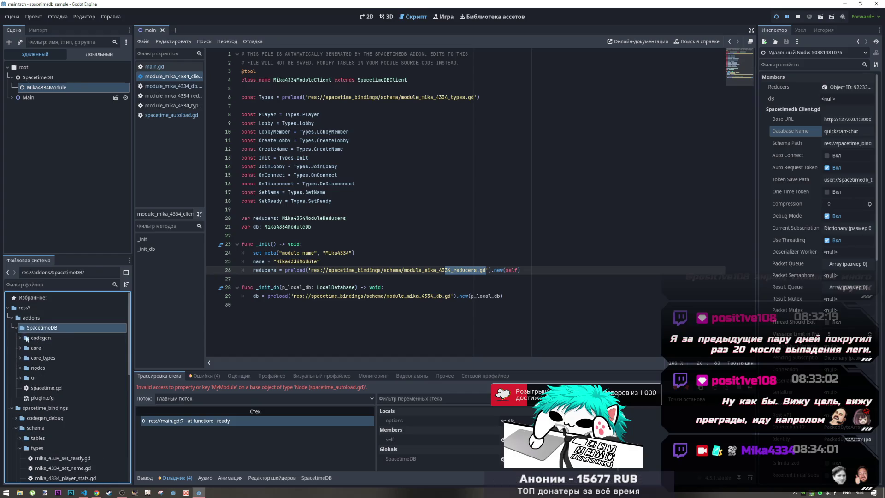
click(35, 341)
double_click(34, 340)
click(53, 349)
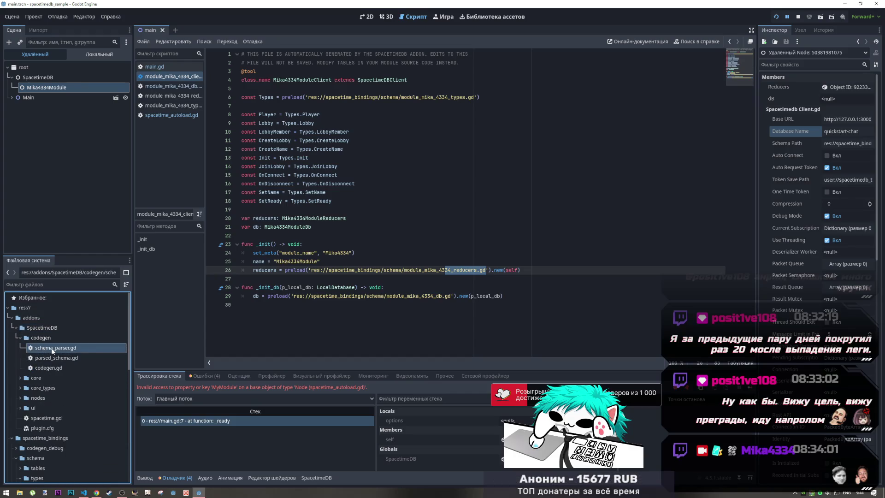
double_click(53, 349)
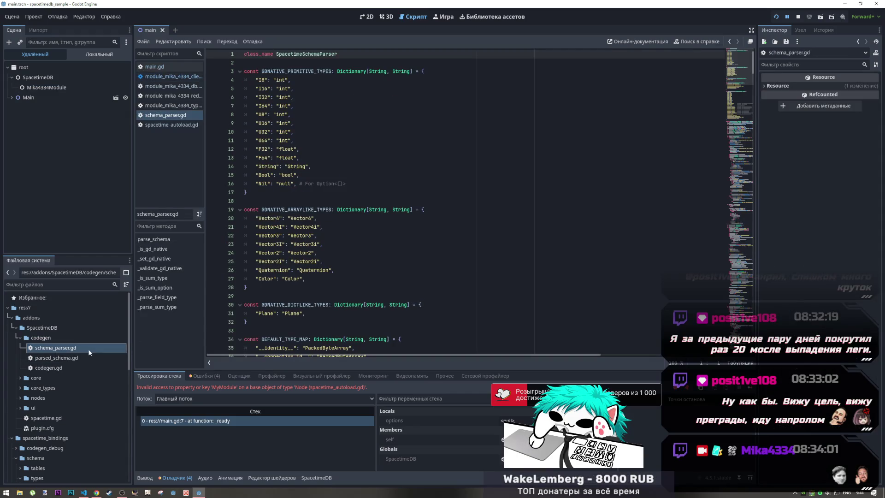
double_click(53, 357)
double_click(52, 368)
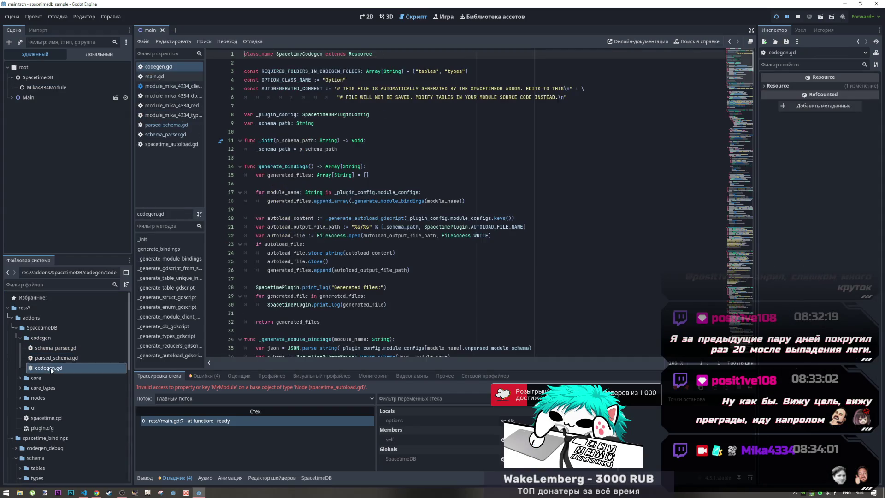
double_click(53, 360)
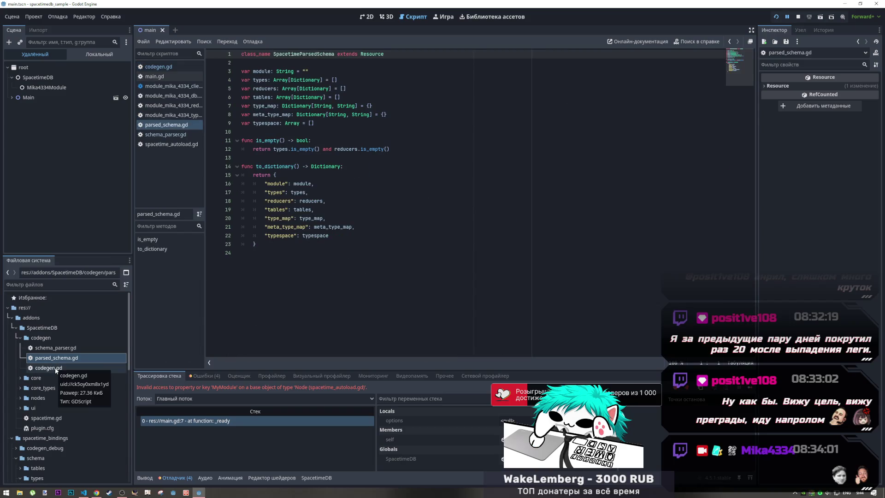
double_click(57, 368)
scroll(320, 301, down, 8)
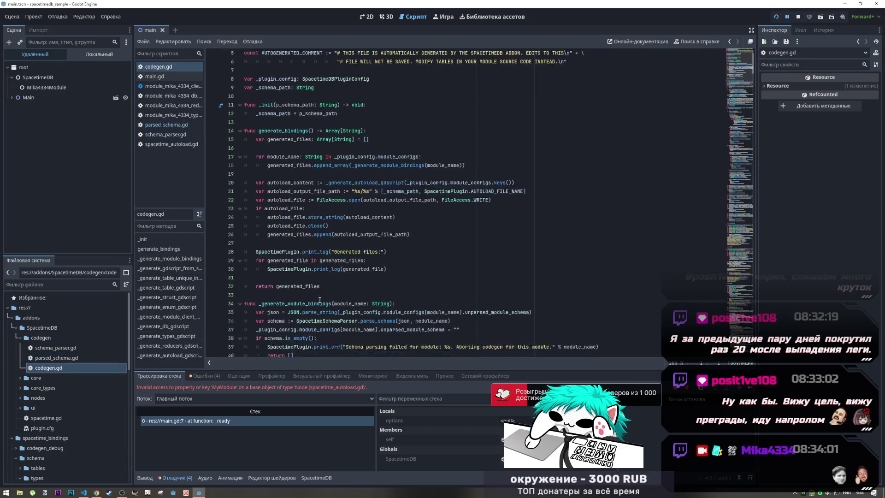
scroll(320, 302, down, 4)
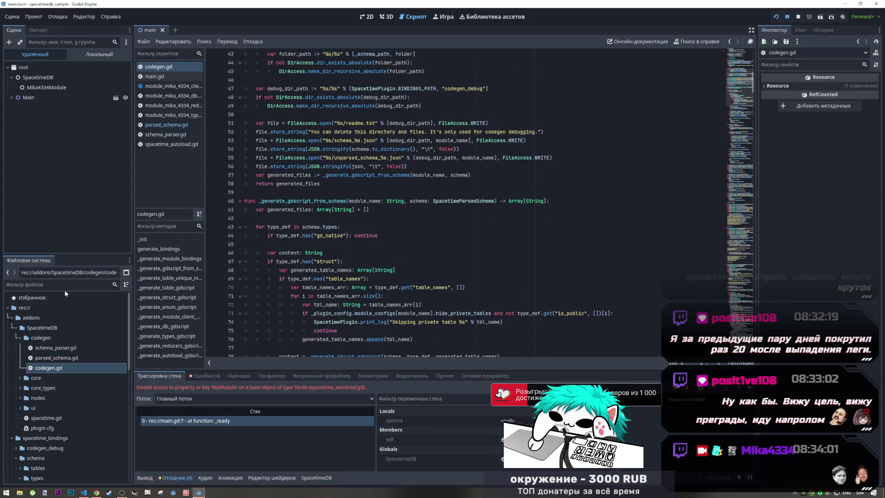
click(104, 285)
Open the core spacetimedb_subscription.gd script and read its functions
click(42, 377)
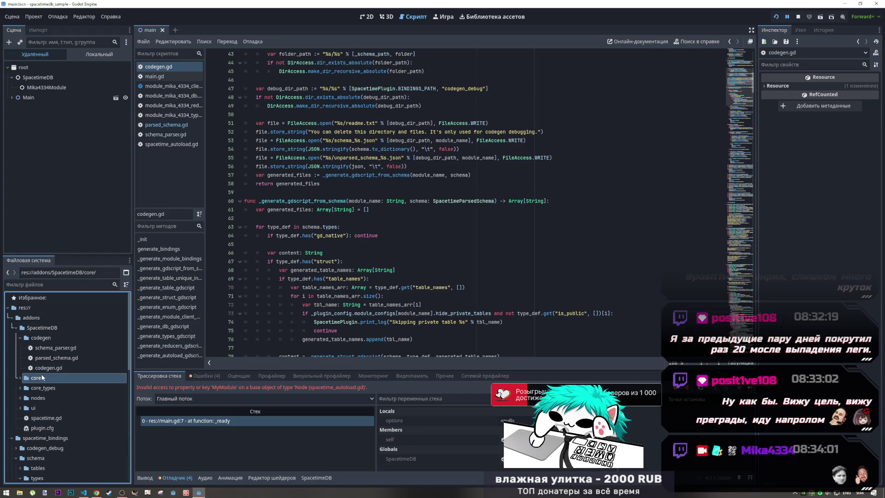
click(19, 377)
click(46, 389)
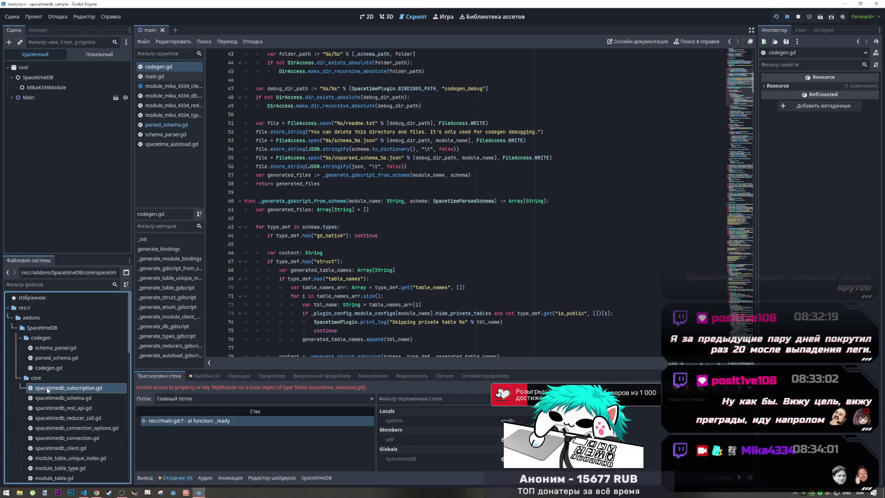
double_click(47, 389)
scroll(236, 320, down, 15)
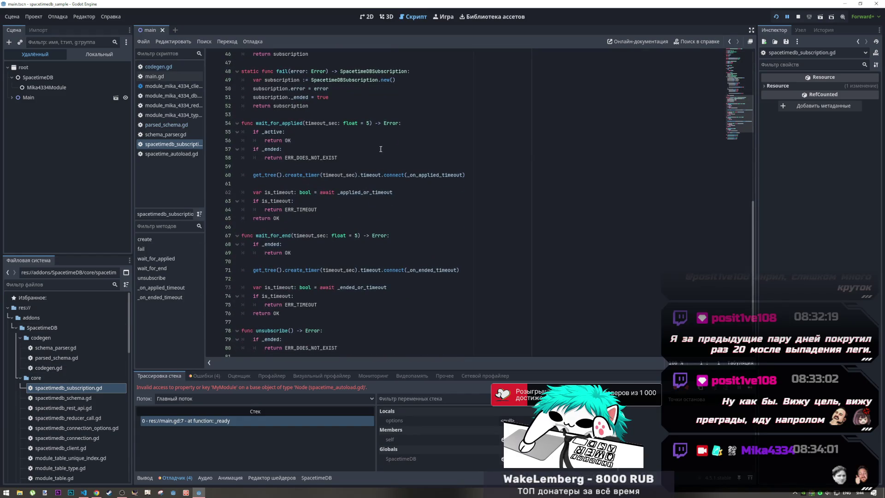
click(86, 87)
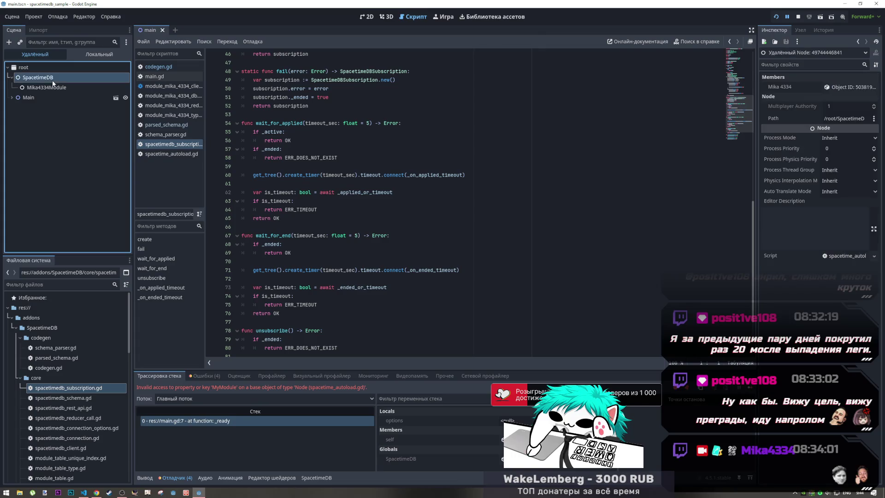
Search the current script for the quickstart-chat database name
click(853, 133)
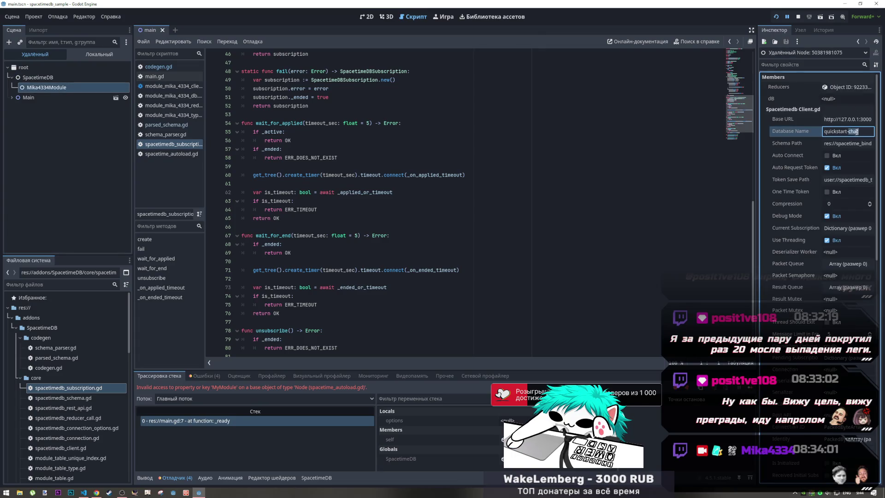
key(Return)
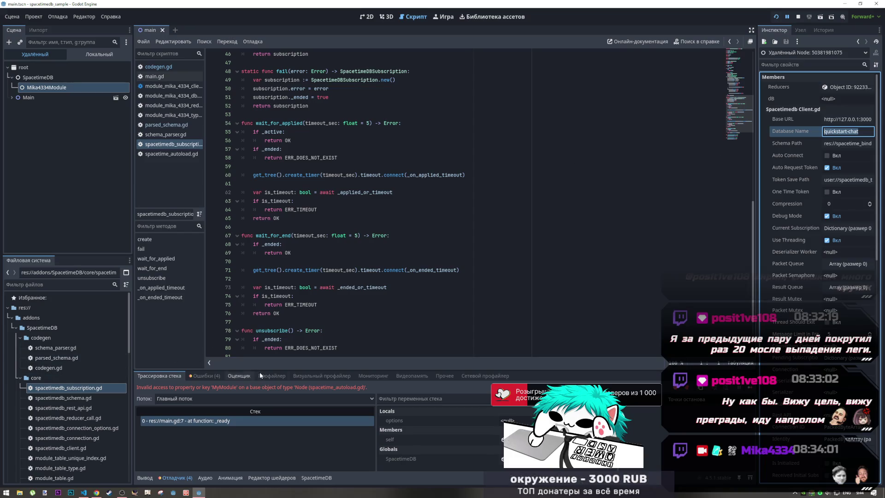
click(531, 218)
key(ctrl+f)
text(quickstart-chat)
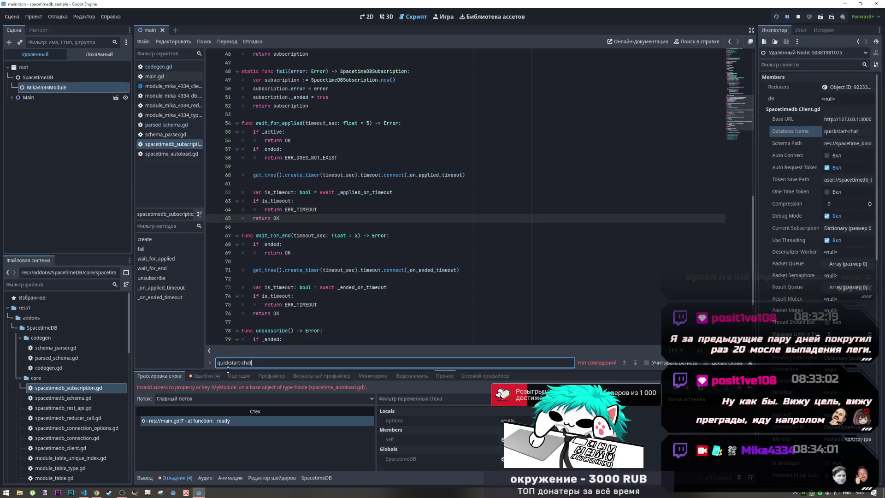
Open the core schema, reducer call, connection options, connection and spacetimedb_client.gd scripts
double_click(79, 408)
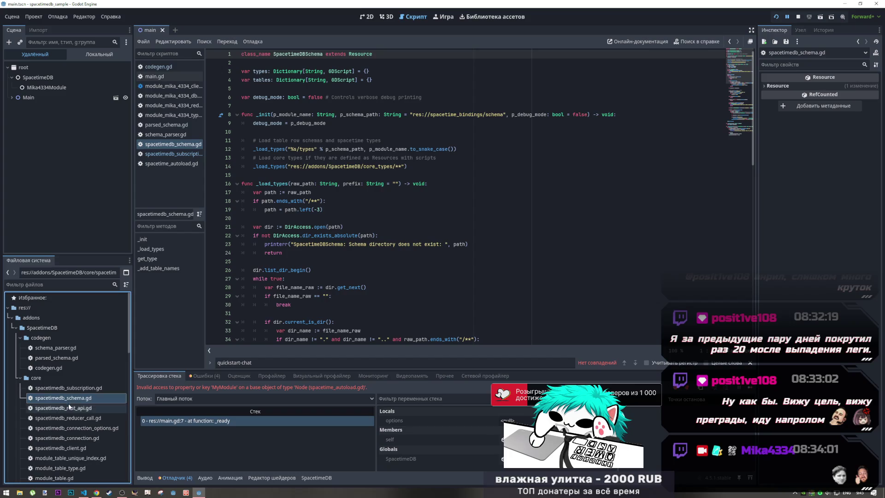
double_click(69, 417)
double_click(70, 427)
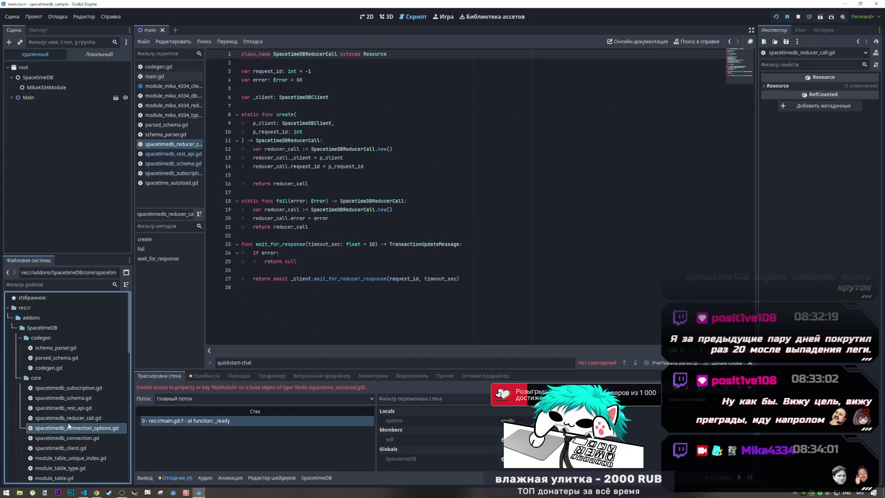
double_click(69, 438)
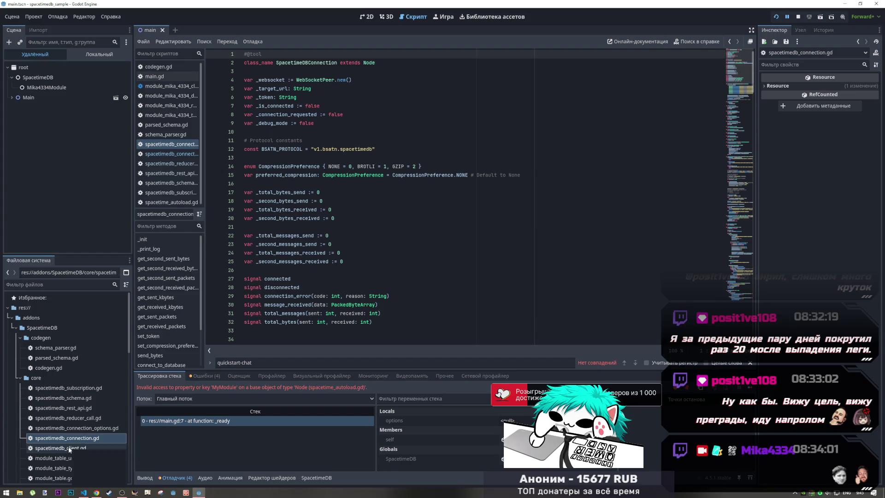
click(69, 448)
double_click(69, 448)
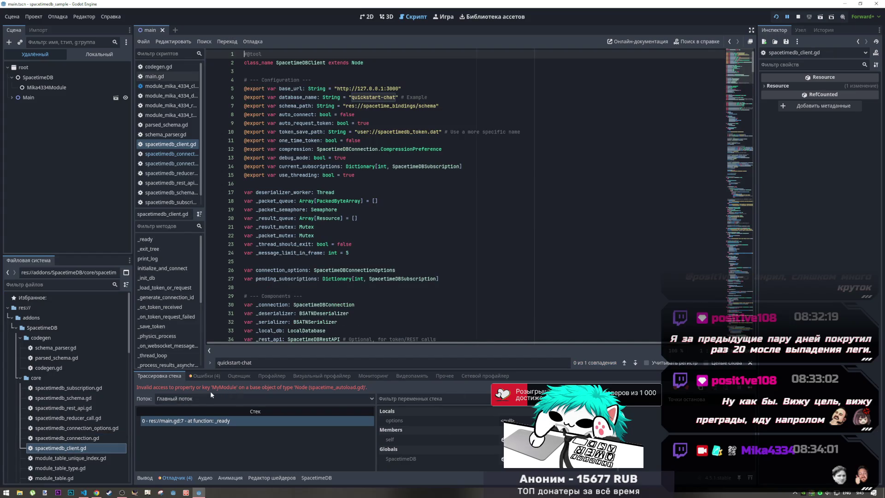
Replace "quickstart-chat" on line 6 of spacetimedb_client.gd with the module name Mika4334
click(635, 363)
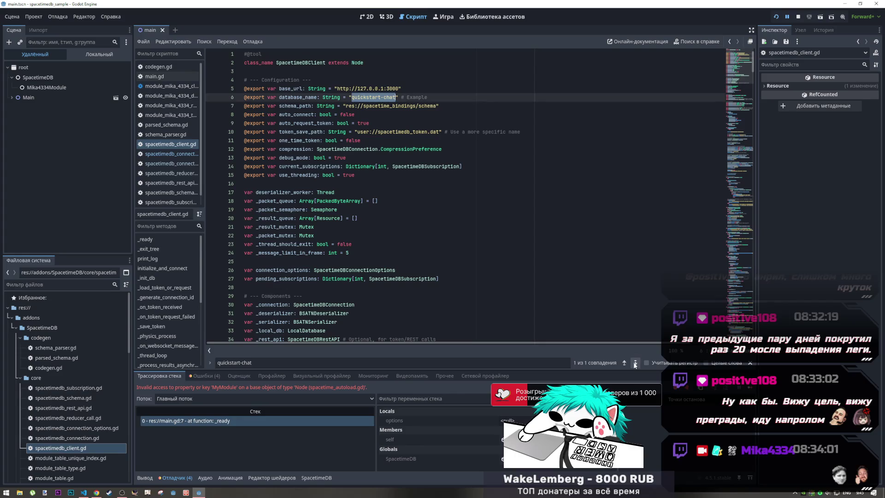
click(394, 98)
drag(393, 98, 349, 98)
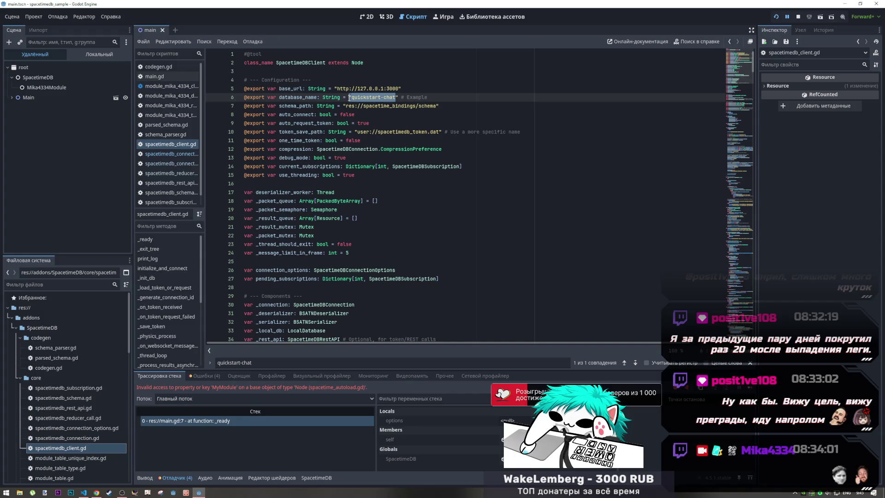
text(Mika4334)
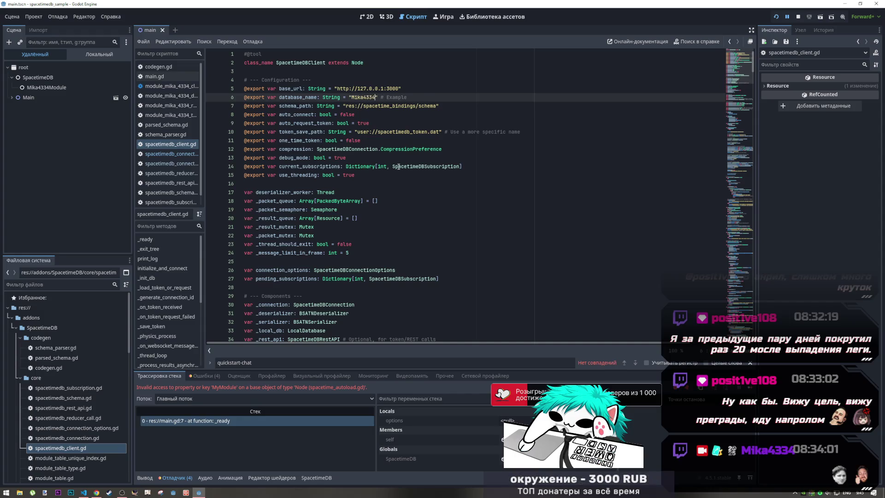
Check the published module's player table on the SpacetimeDB dashboard, then return to Godot
key(Down)
key(alt+Tab)
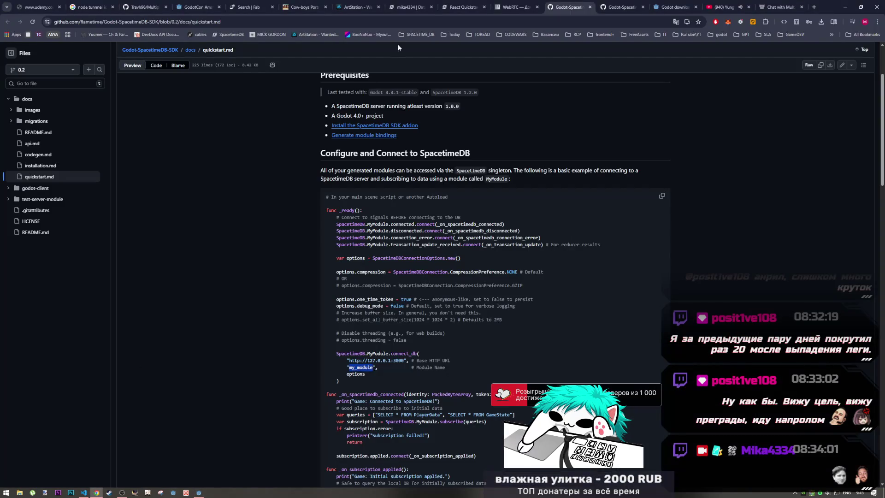
click(408, 7)
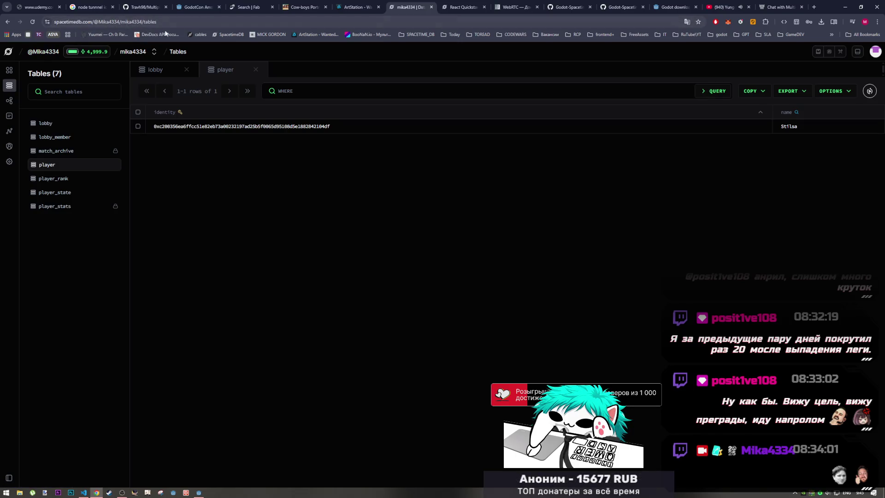
key(alt+Tab)
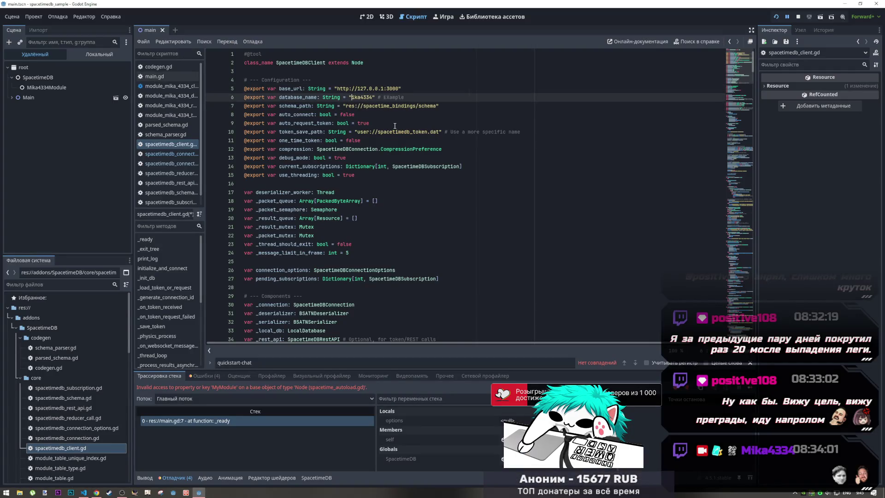
Save spacetimedb_client.gd with database_name defaulting to lowercase "mika4334"
key(ctrl+z)
click(387, 132)
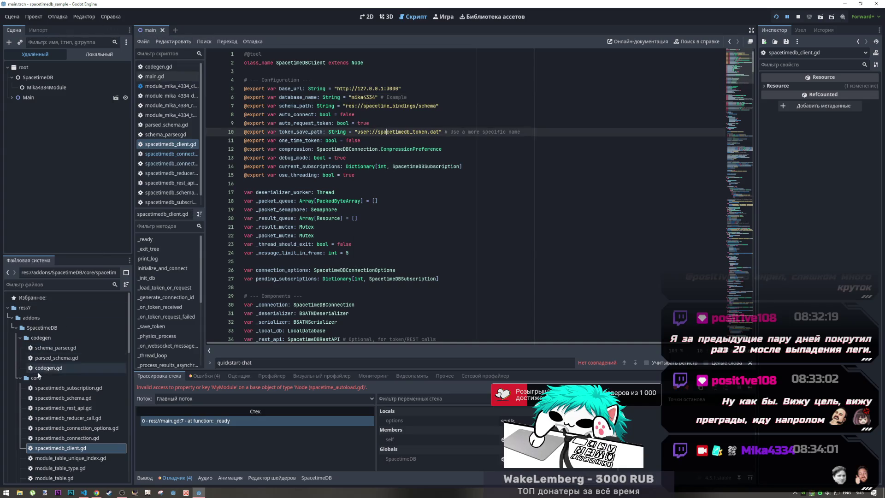
scroll(47, 398, down, 5)
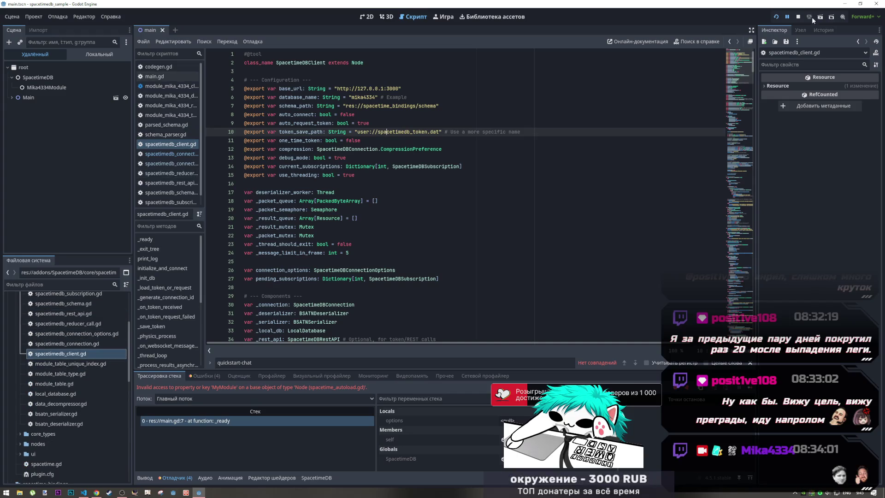
Stop the running game and show the lobby scene's UI in the 2D view
click(796, 17)
click(387, 17)
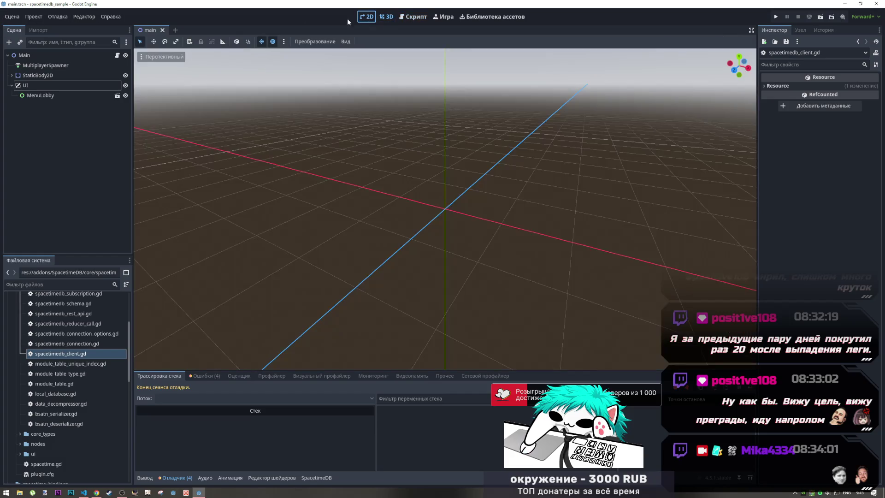
click(367, 16)
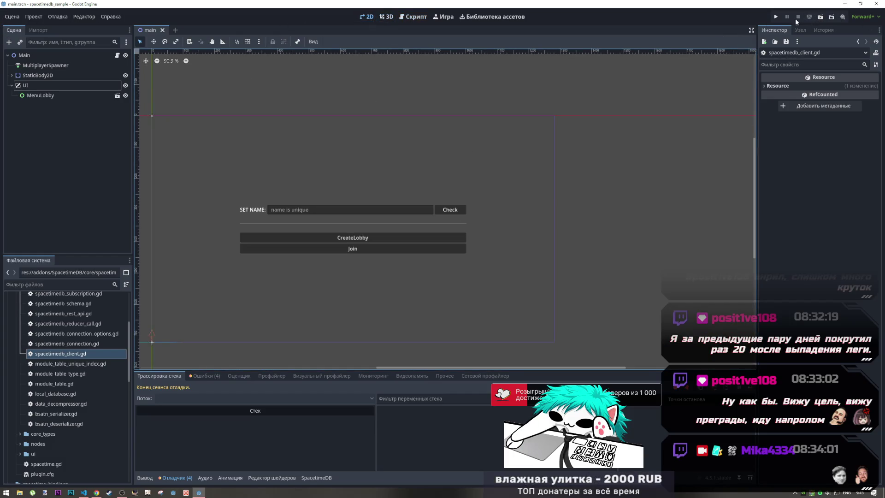
click(14, 19)
click(111, 17)
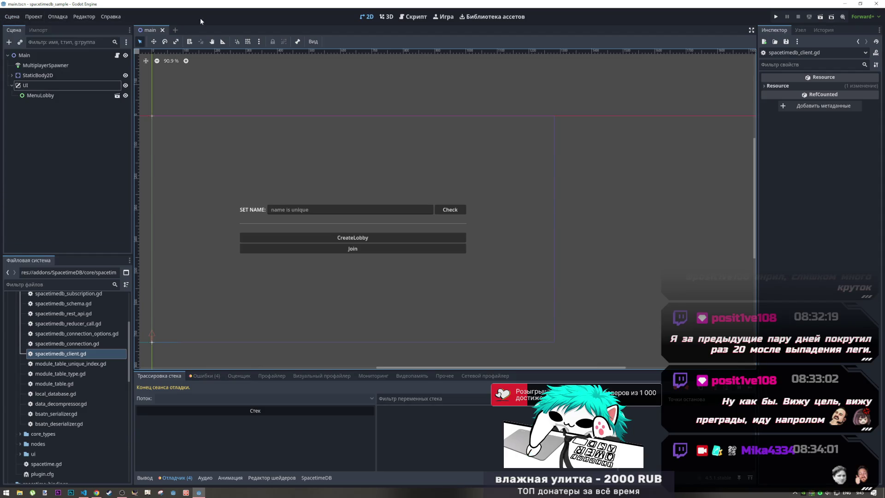
Reload the current project and rerun the game, which again halts at main.gd:7 on the MyModule error
click(34, 16)
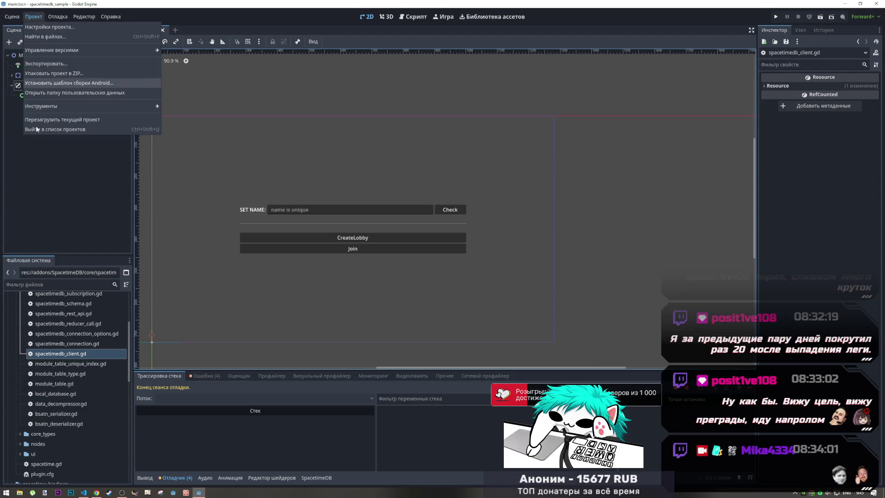
click(70, 129)
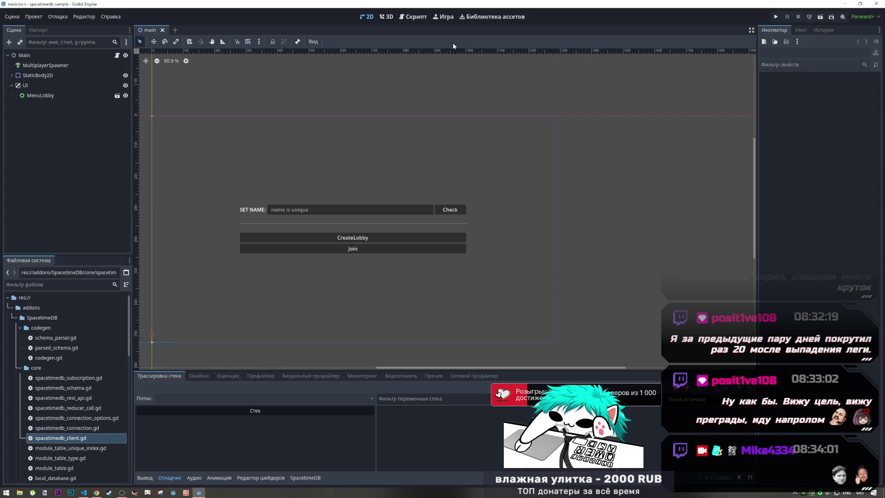
click(776, 16)
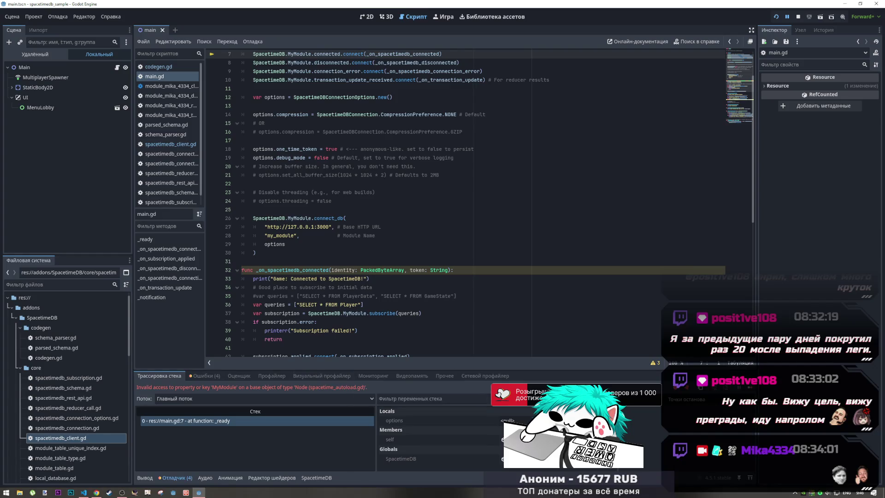
click(401, 459)
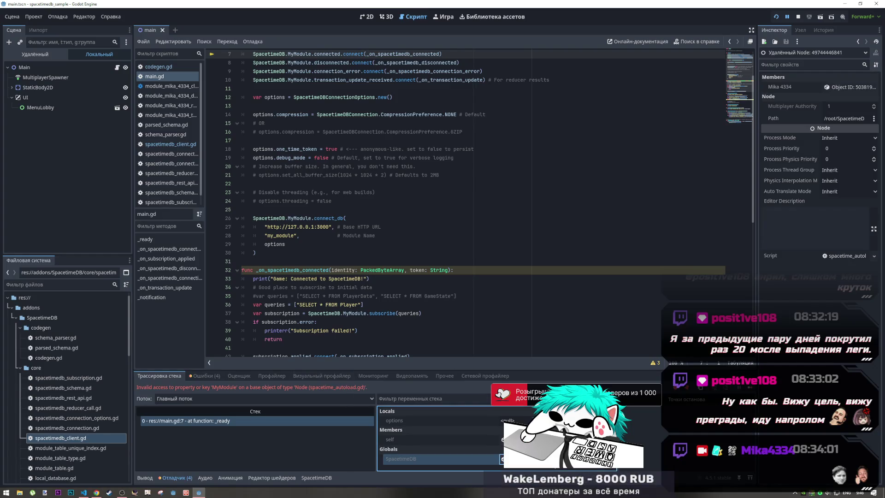
click(848, 86)
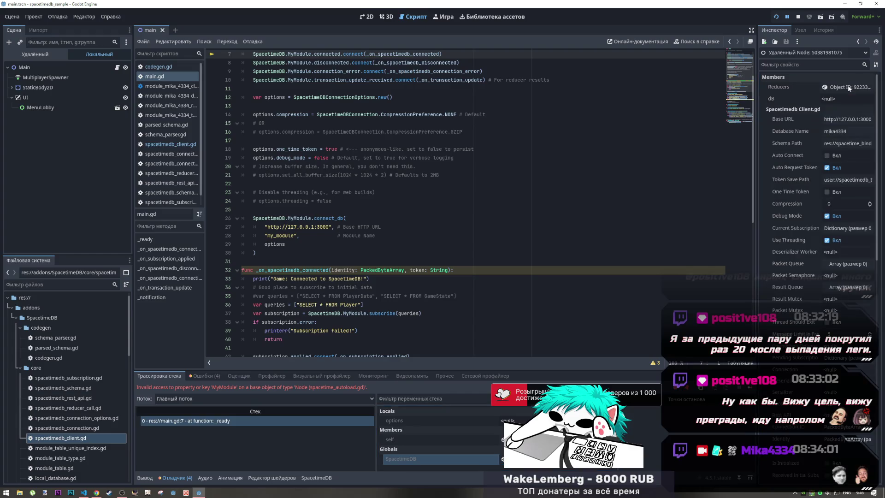
click(848, 145)
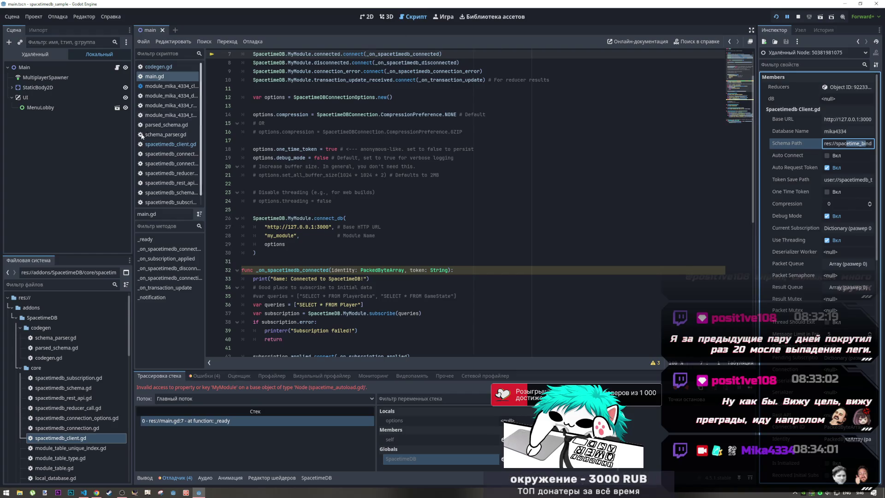
click(170, 69)
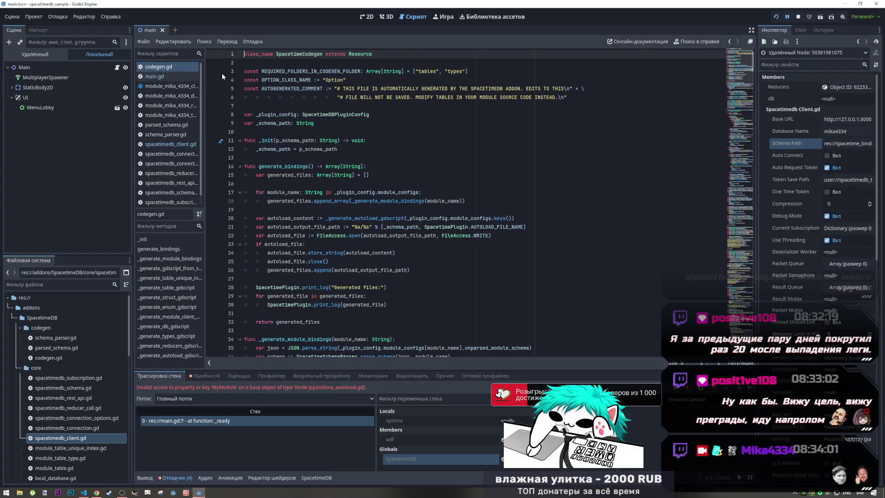
scroll(304, 109, down, 5)
scroll(304, 109, down, 20)
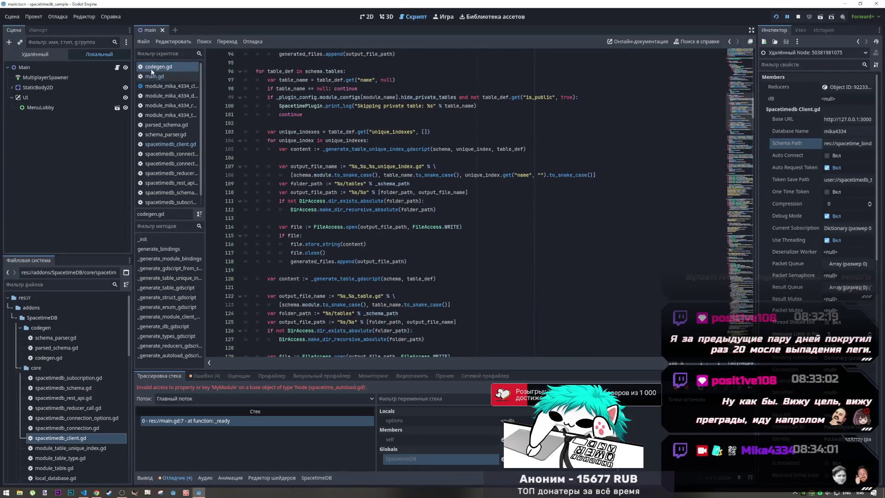
click(158, 77)
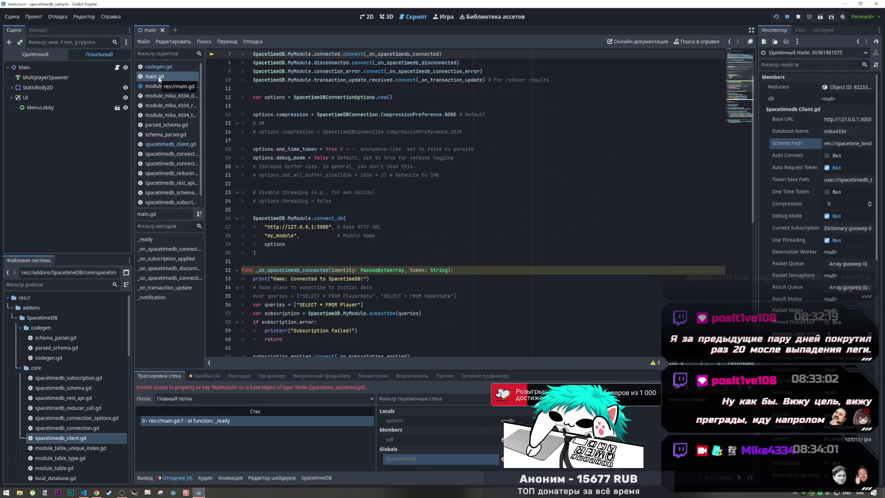
click(178, 87)
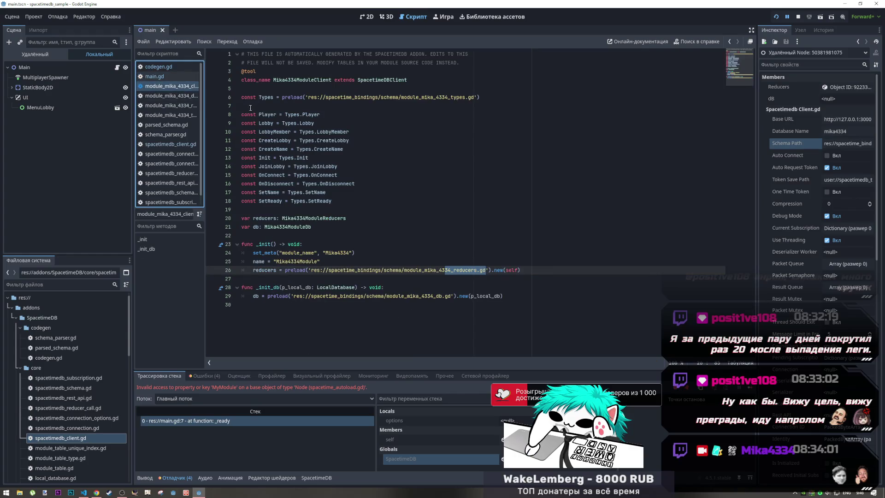
click(179, 97)
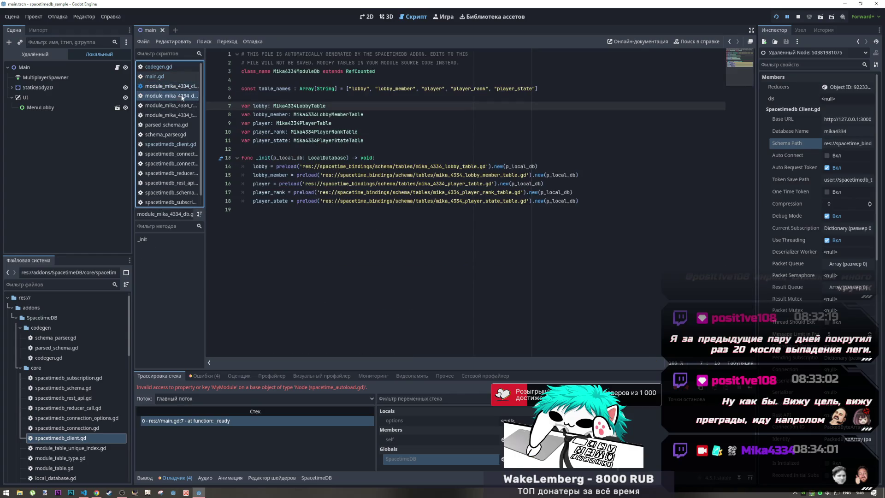
click(178, 145)
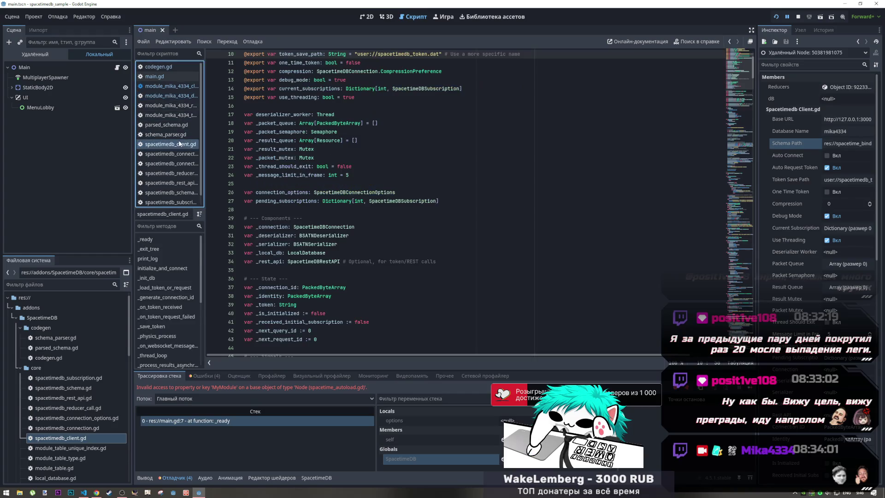
scroll(379, 137, up, 5)
drag(421, 132, 437, 132)
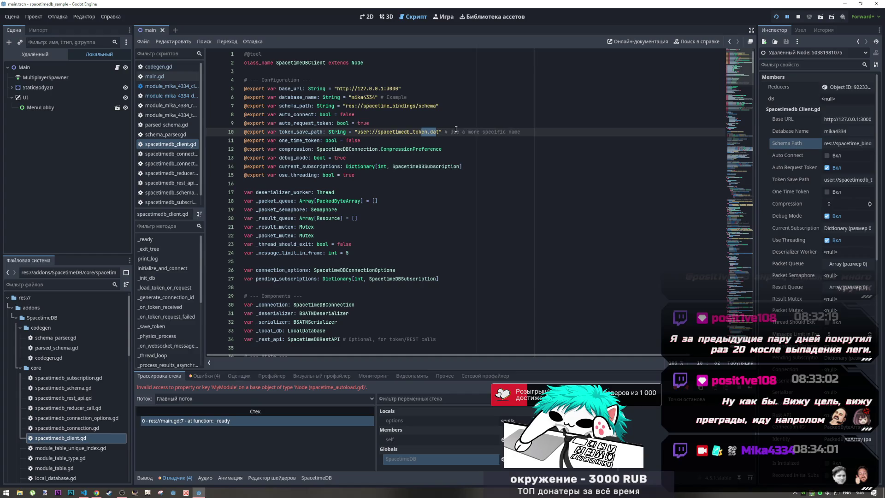
drag(471, 132, 523, 133)
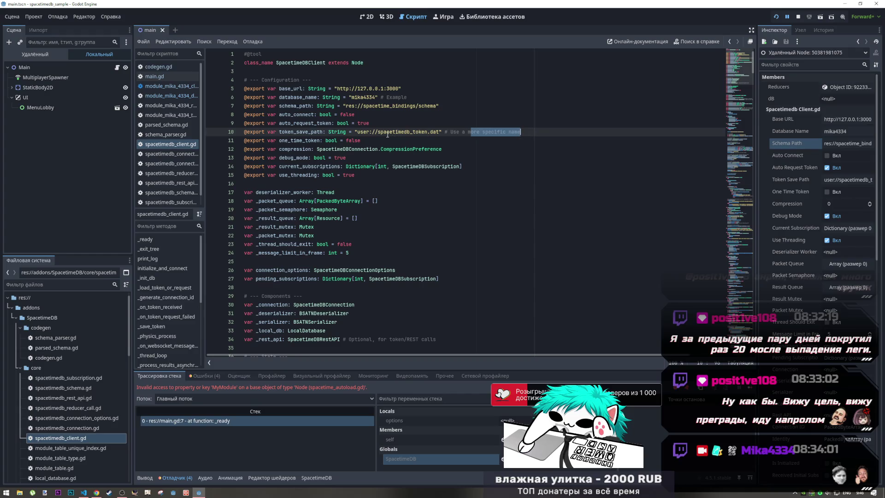
scroll(55, 392, down, 5)
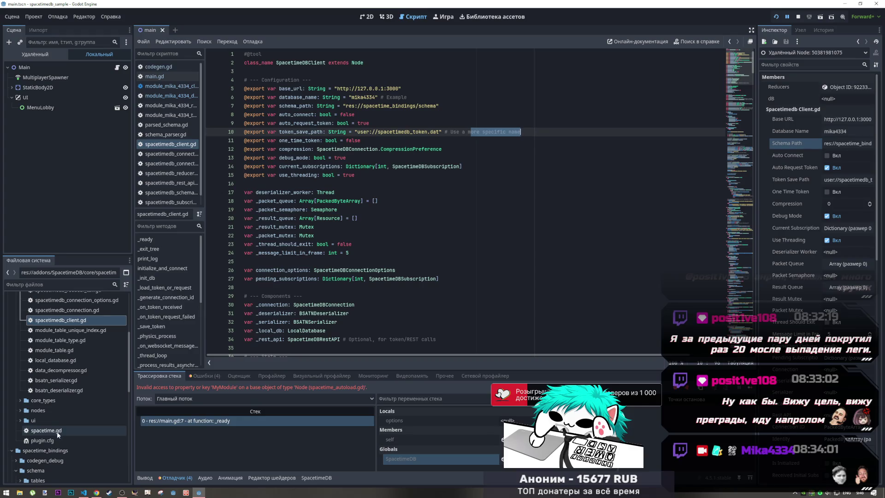
scroll(57, 433, down, 7)
scroll(61, 430, down, 5)
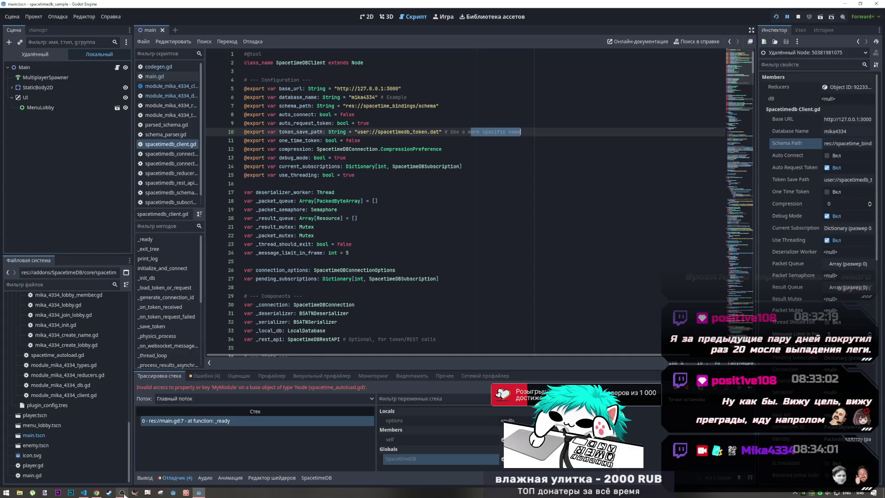
mouse_move(124, 496)
click(96, 493)
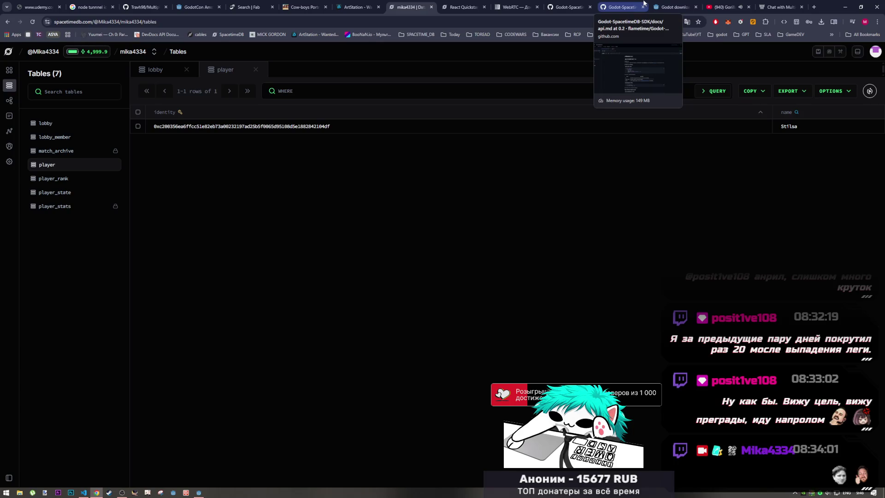
click(570, 7)
scroll(454, 314, down, 10)
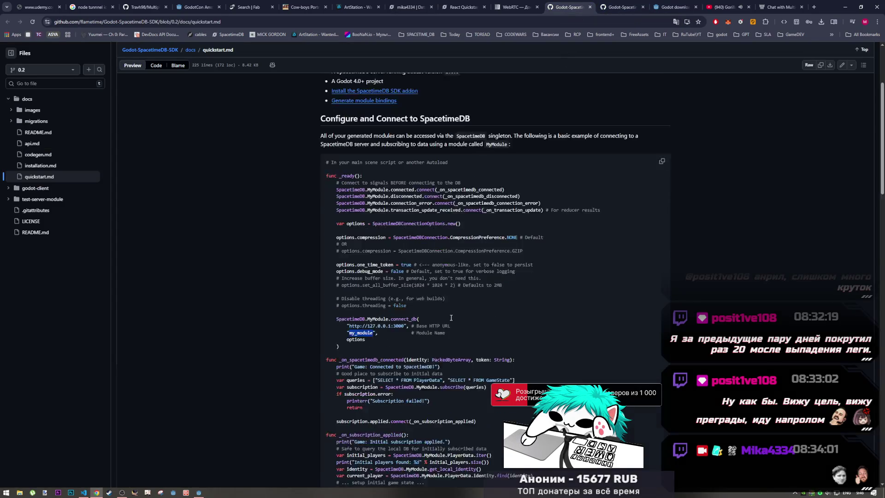
scroll(454, 314, down, 4)
scroll(452, 308, up, 3)
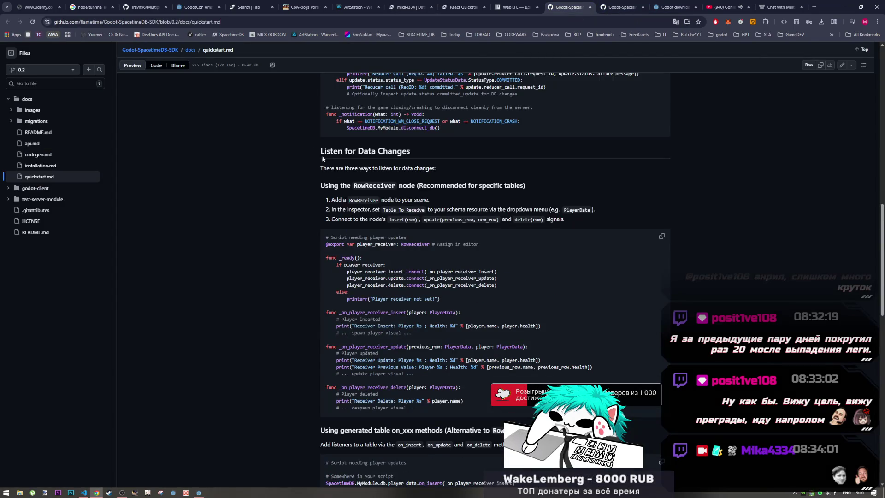
drag(378, 200, 394, 200)
scroll(392, 224, down, 1)
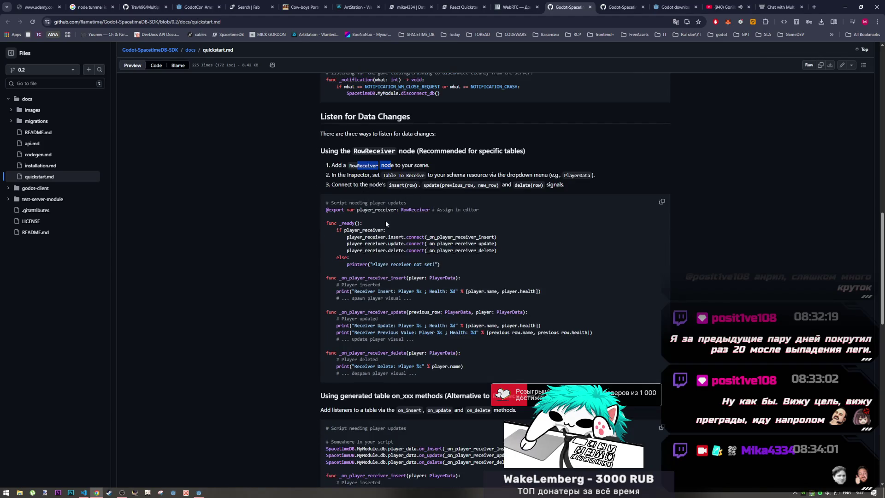
scroll(383, 218, down, 4)
scroll(300, 301, up, 14)
scroll(300, 305, down, 3)
scroll(391, 369, up, 12)
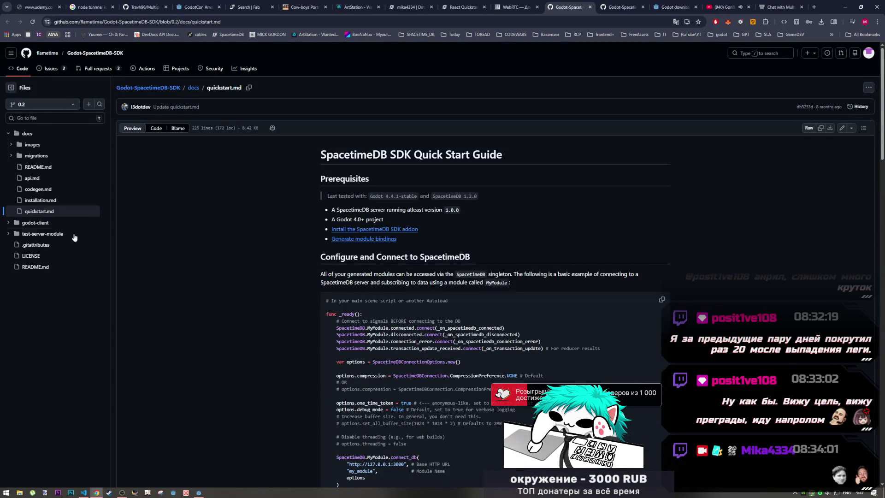
click(41, 192)
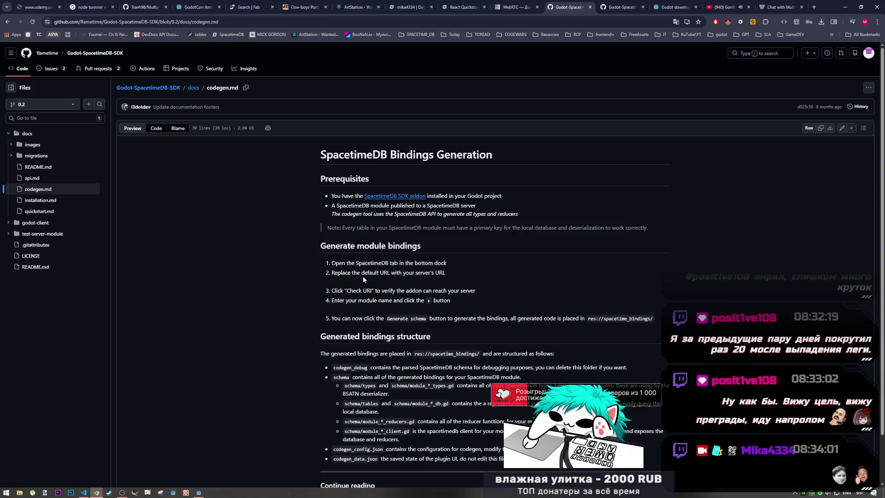
scroll(364, 280, down, 8)
scroll(364, 281, down, 2)
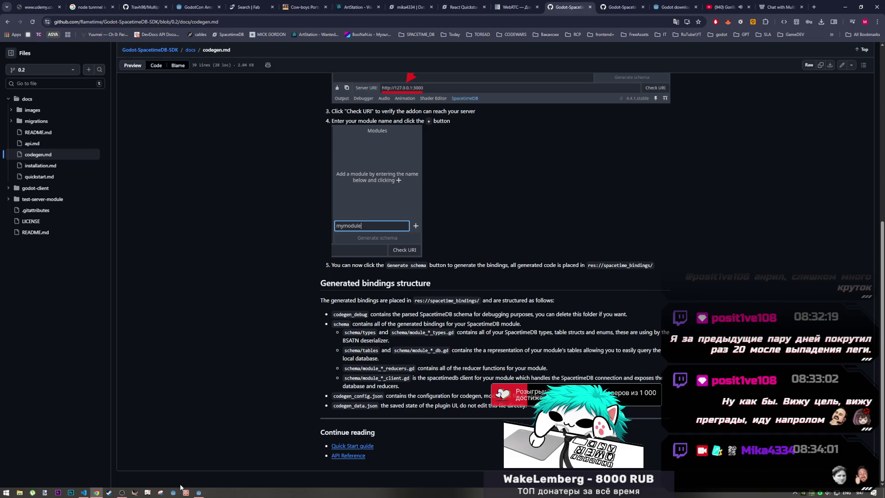
click(198, 493)
click(124, 494)
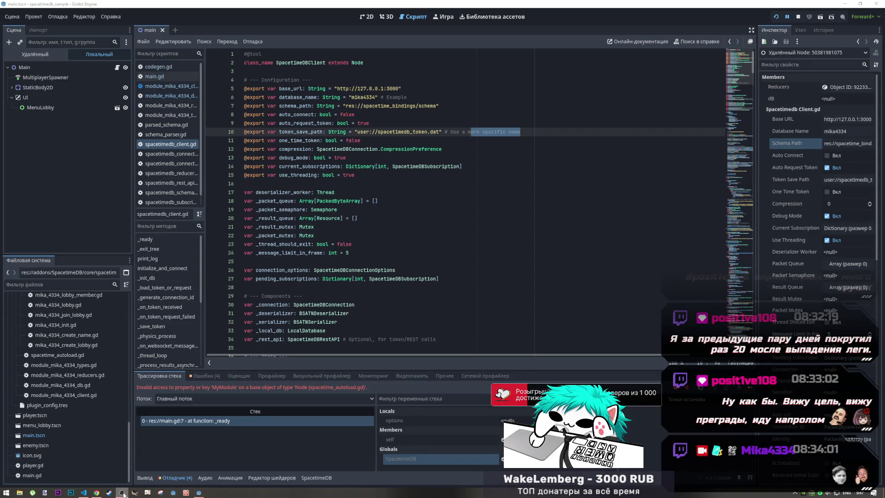
Bring VS Code forward and copy the maincloud server URL from the terminal output
click(97, 494)
click(84, 494)
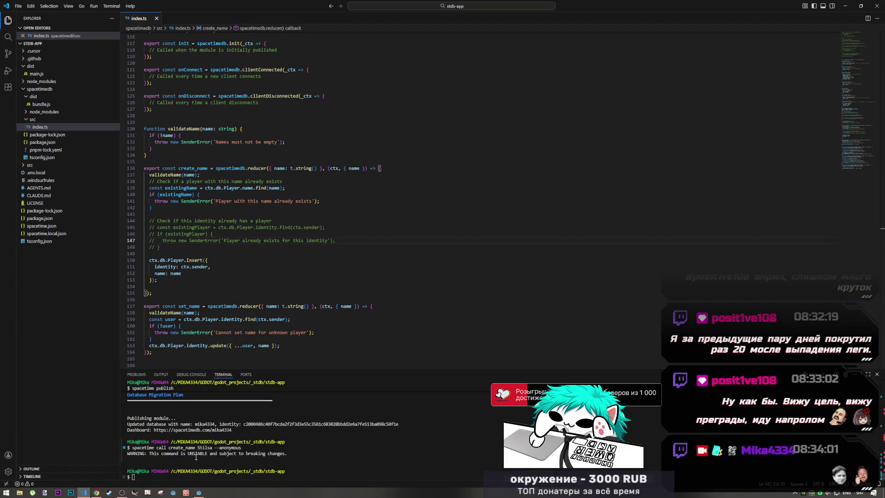
scroll(233, 450, up, 2)
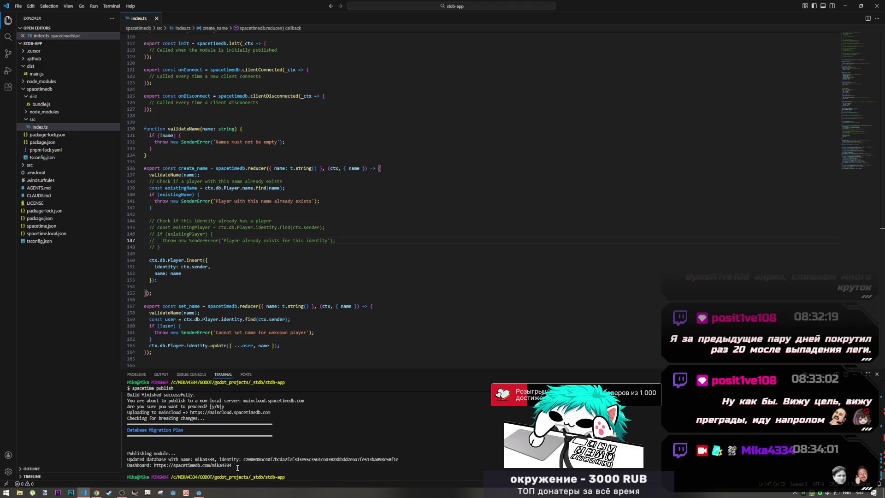
scroll(237, 457, up, 2)
drag(275, 448, 196, 449)
right_click(196, 449)
right_click(192, 449)
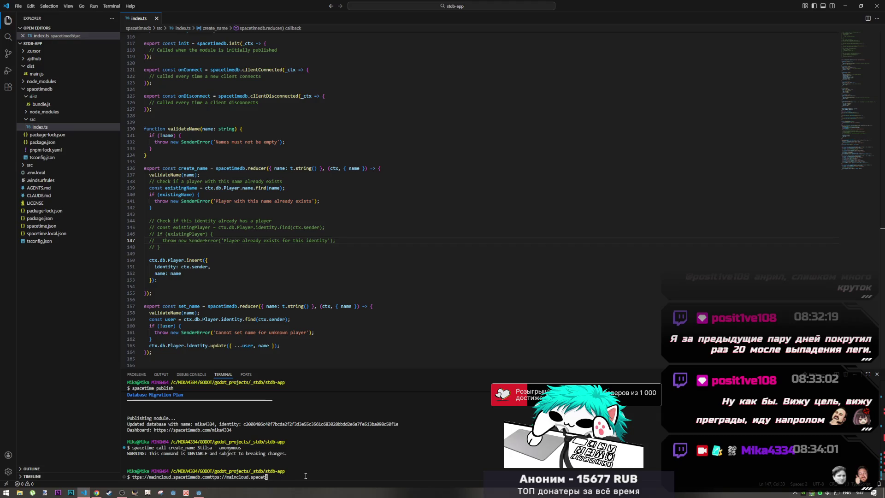
key(BackSpace)
key(BackSpace)
key(BackSpace)
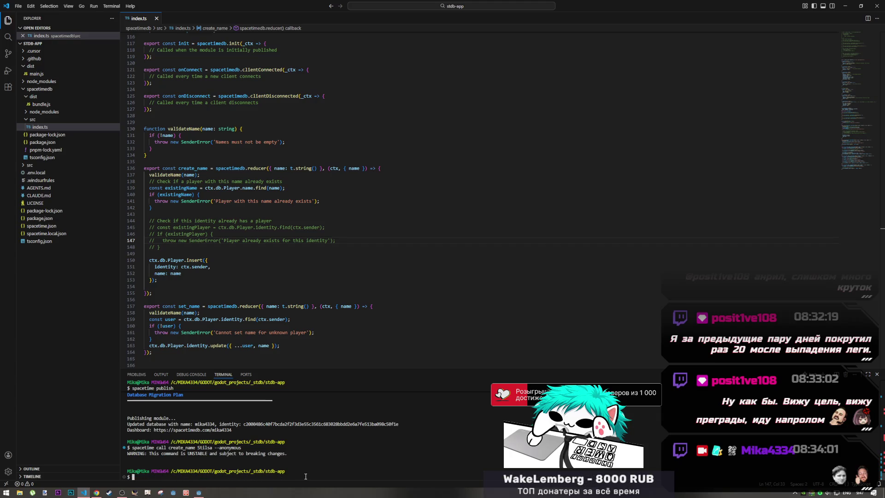
Republish the module with 'spacetime publish' and rerun the earlier create_name call
text(spacetime publish)
key(Return)
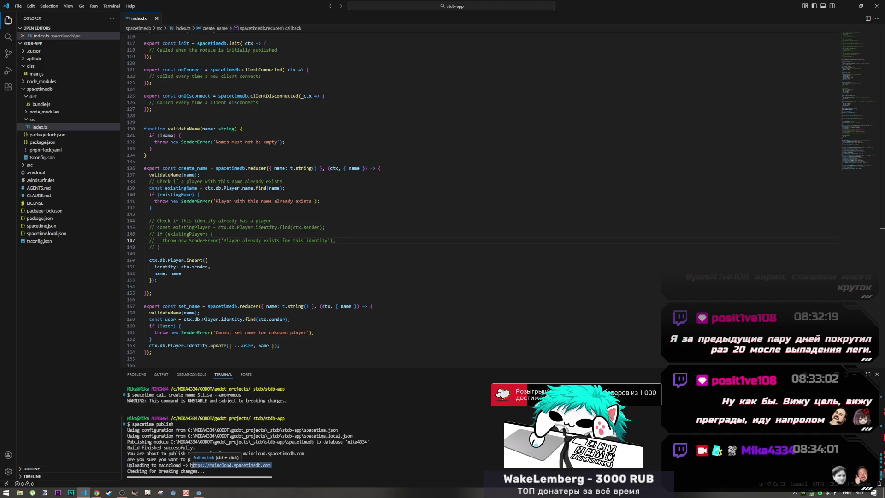
key(Up)
key(Up)
key(Return)
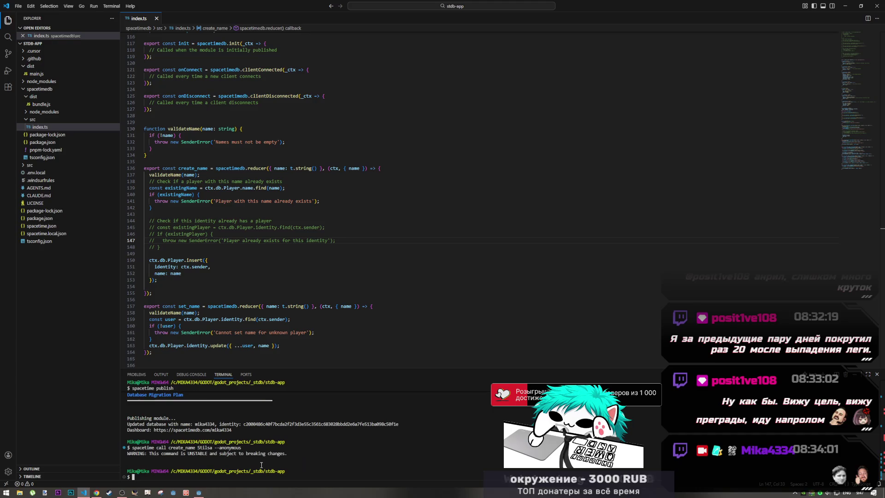
scroll(261, 464, up, 3)
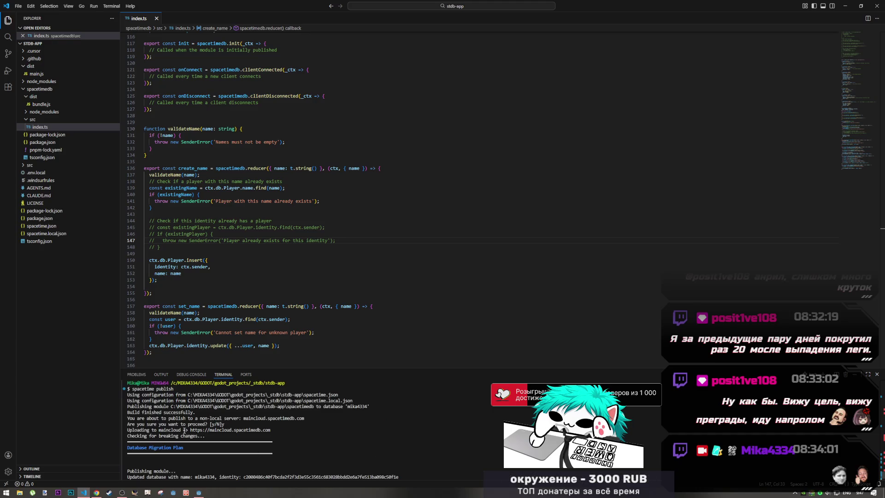
drag(190, 430, 271, 431)
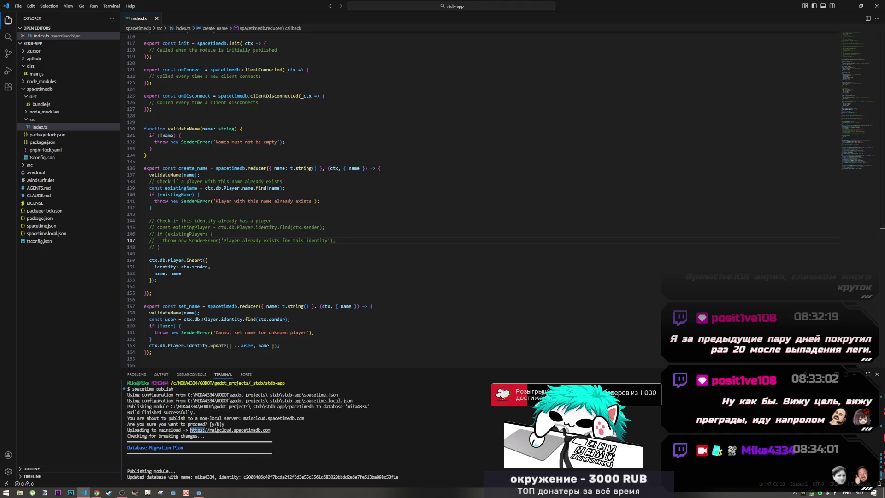
click(280, 438)
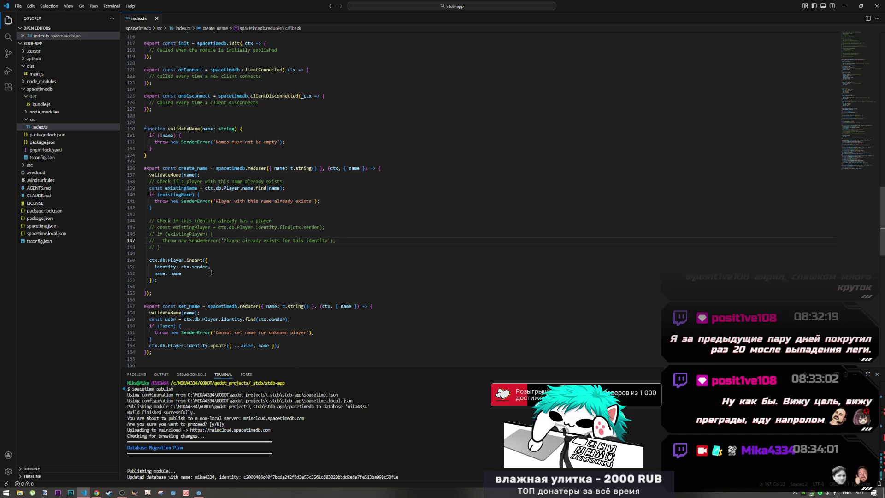
click(228, 299)
scroll(229, 302, up, 10)
scroll(228, 302, up, 20)
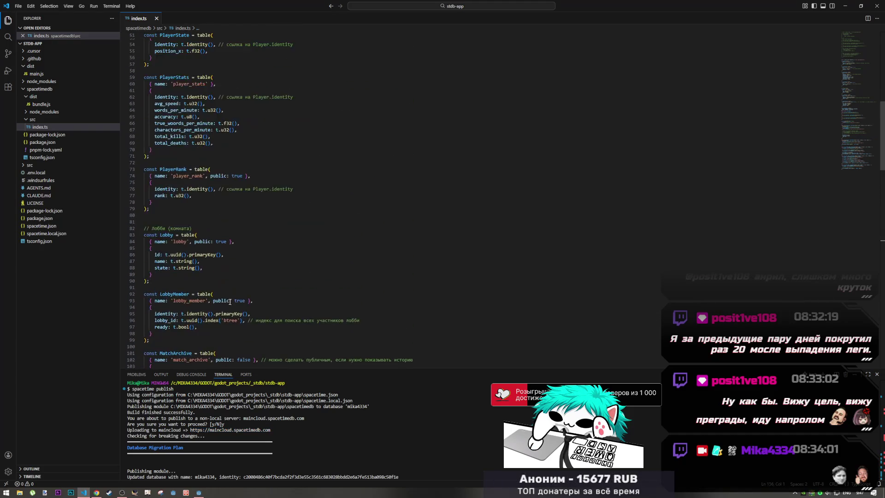
click(162, 265)
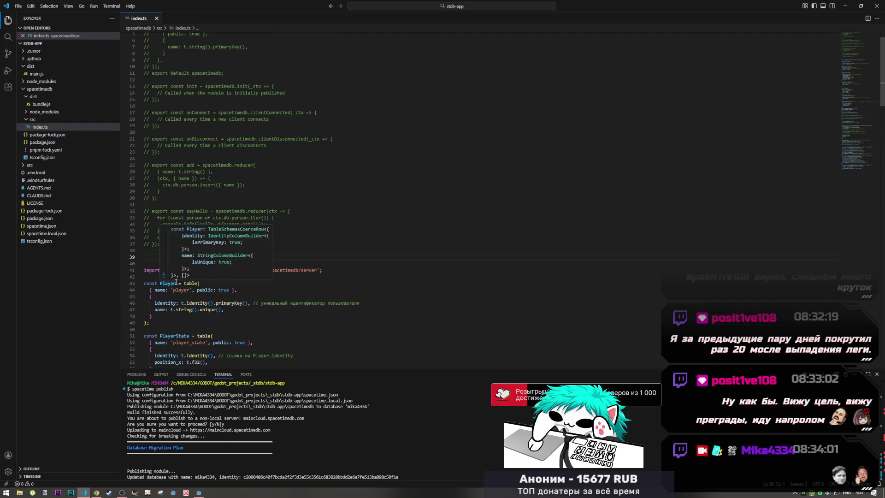
key(Return)
text(//)
text(https://maincloud.spacetimedb.com)
drag(238, 264, 151, 264)
drag(240, 264, 153, 264)
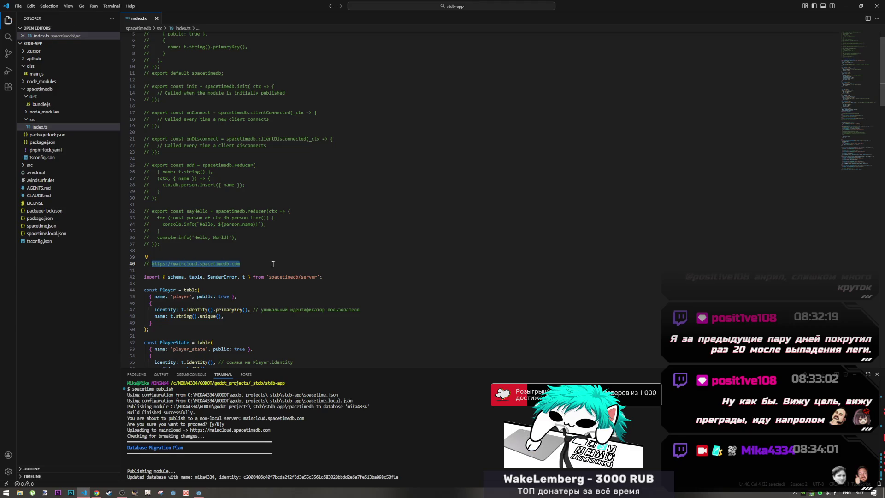
key(alt+Tab)
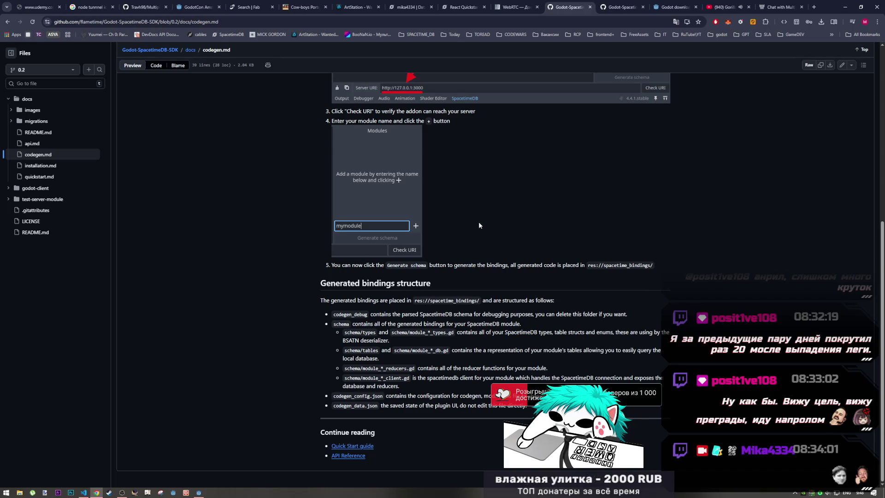
Back in Godot, check the base URL and schema path, then stop the running game with F8
click(202, 494)
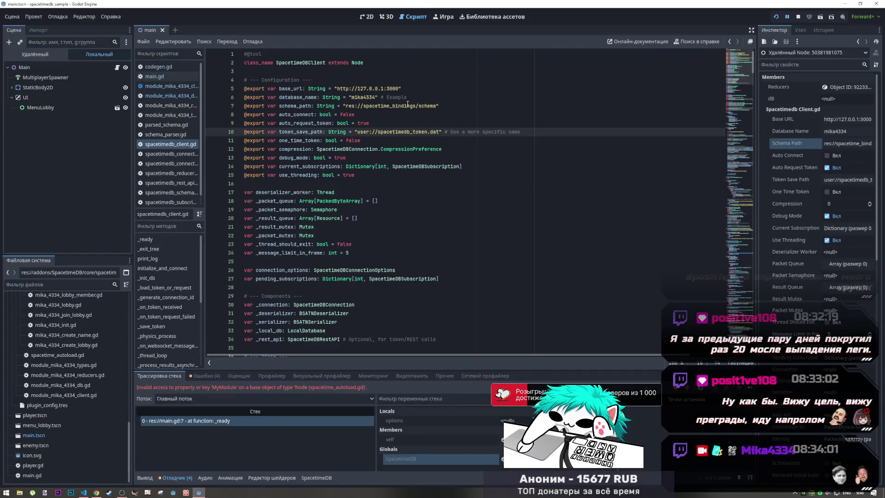
mouse_move(370, 105)
mouse_down()
mouse_move(410, 105)
mouse_move(336, 88)
mouse_up()
click(397, 88)
key(F8)
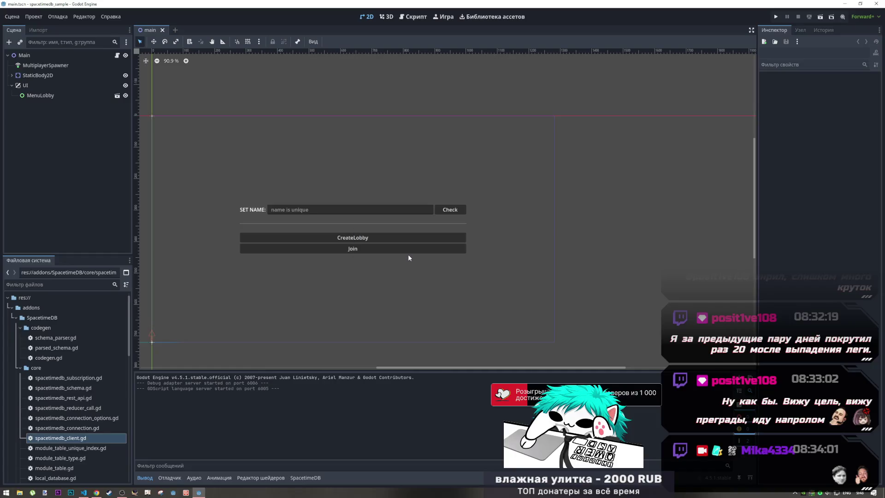
Regenerate the mika_4334 module bindings from the SpacetimeDB dock and reload the current project
click(305, 478)
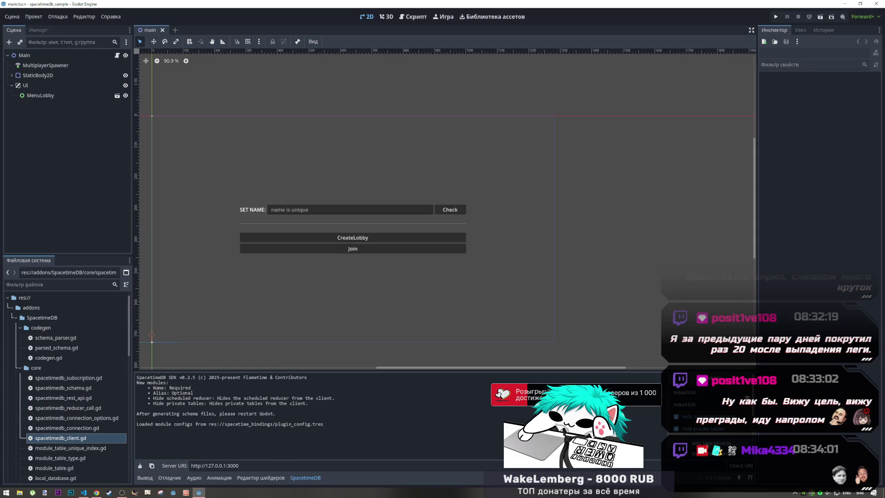
click(699, 456)
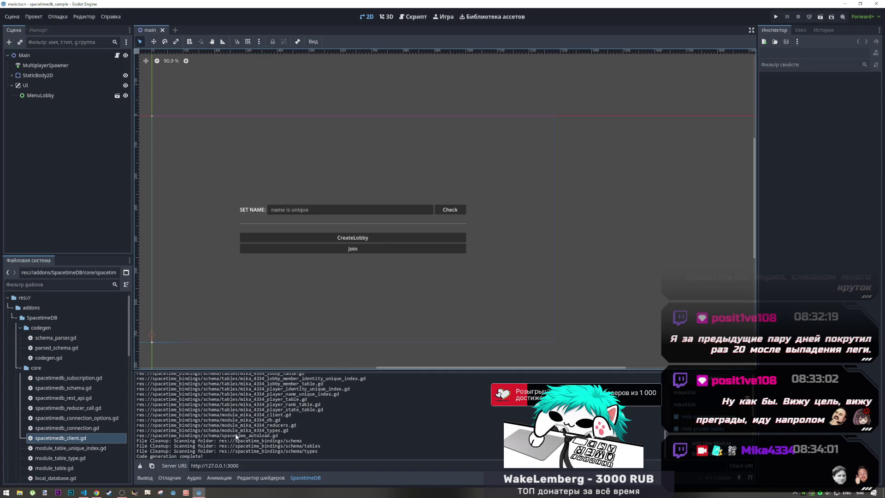
scroll(94, 378, down, 10)
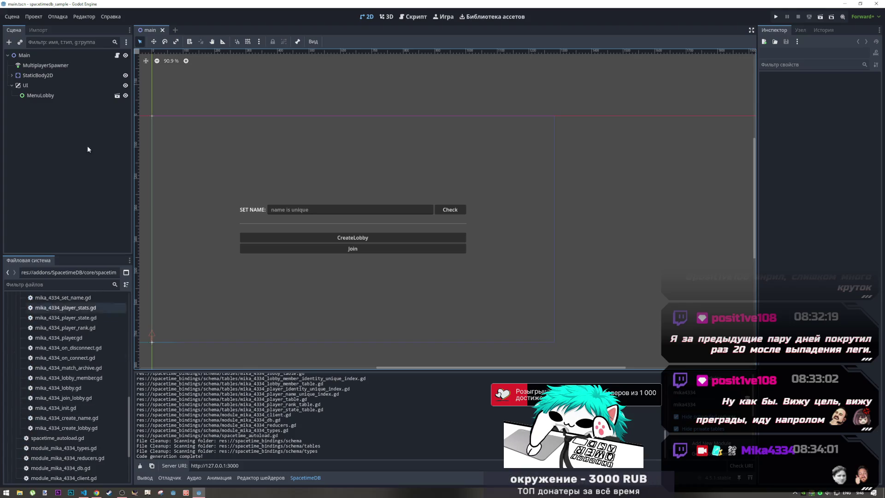
click(34, 16)
click(65, 120)
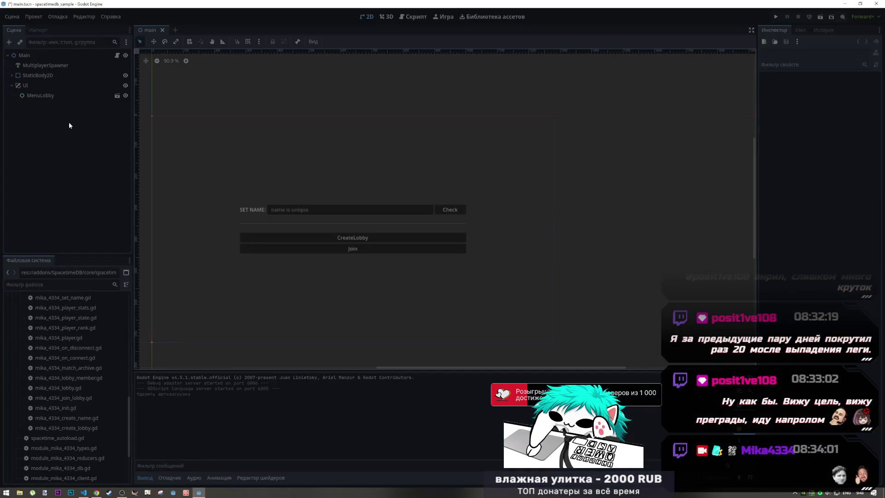
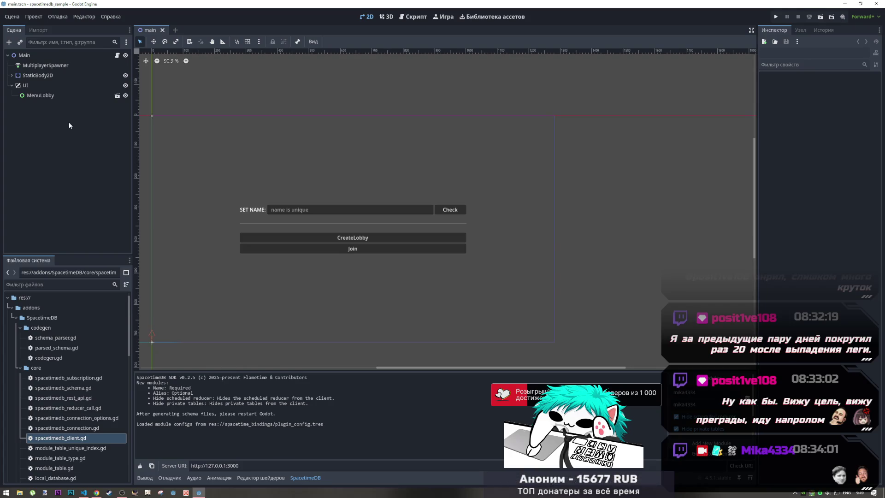
Run the game and inspect the self and SpacetimeDB entries in the debugger's variables
click(776, 17)
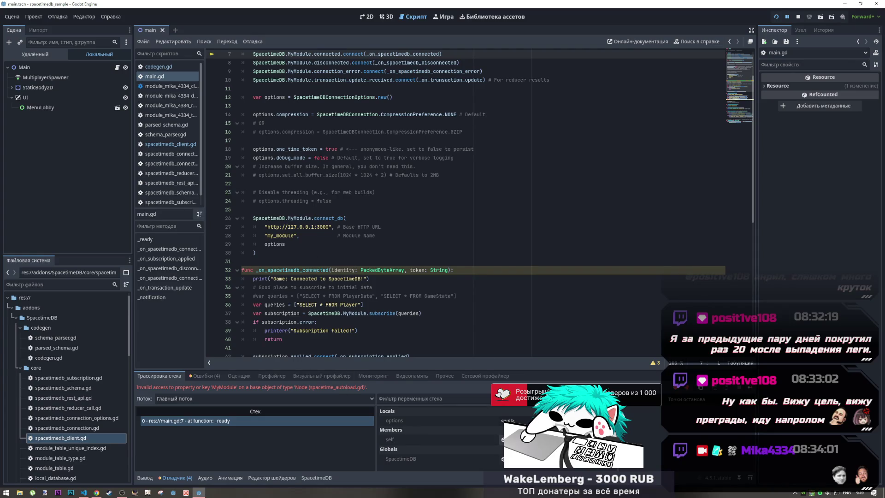
click(390, 439)
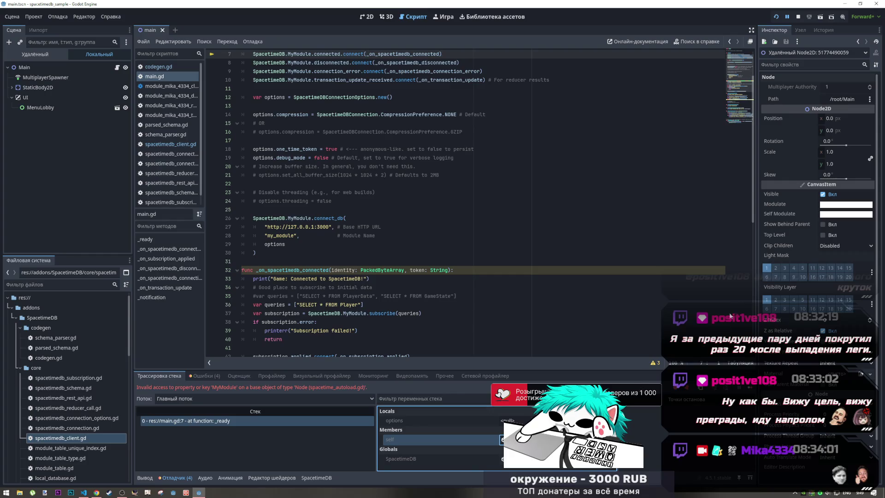
click(401, 459)
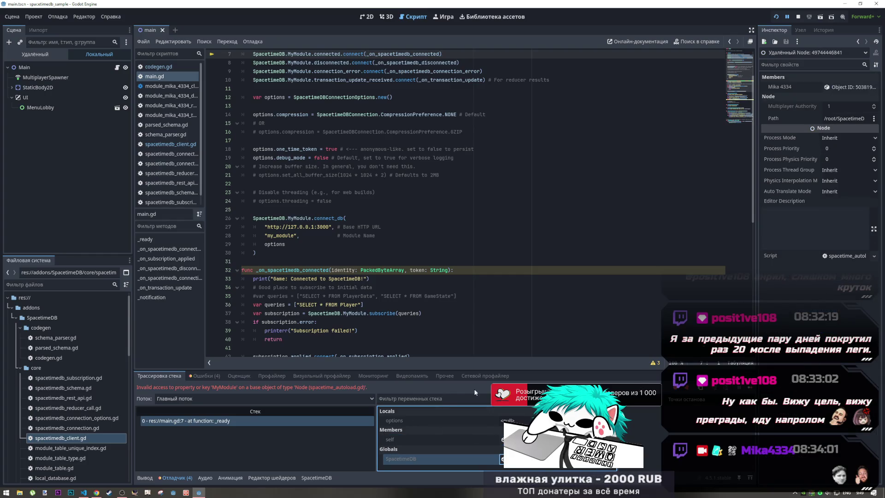
Open spacetime_autoload.gd from the SpacetimeDB reference on line 7
scroll(323, 341, down, 4)
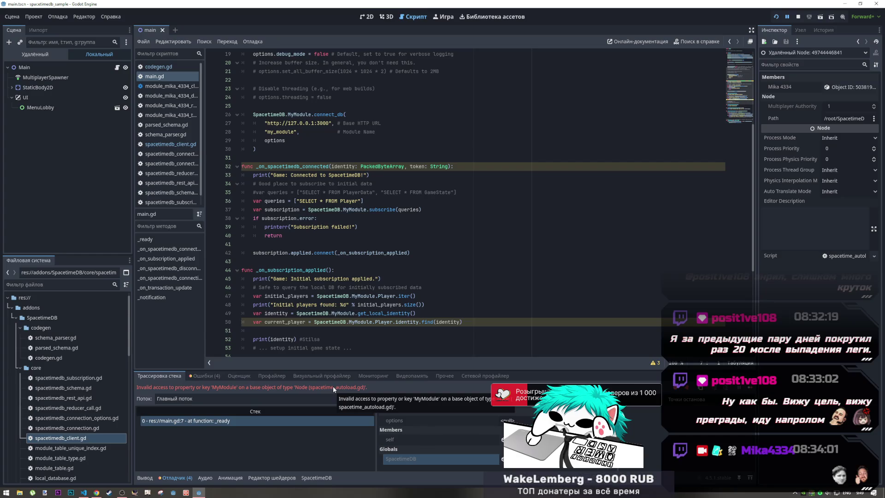
scroll(74, 420, down, 3)
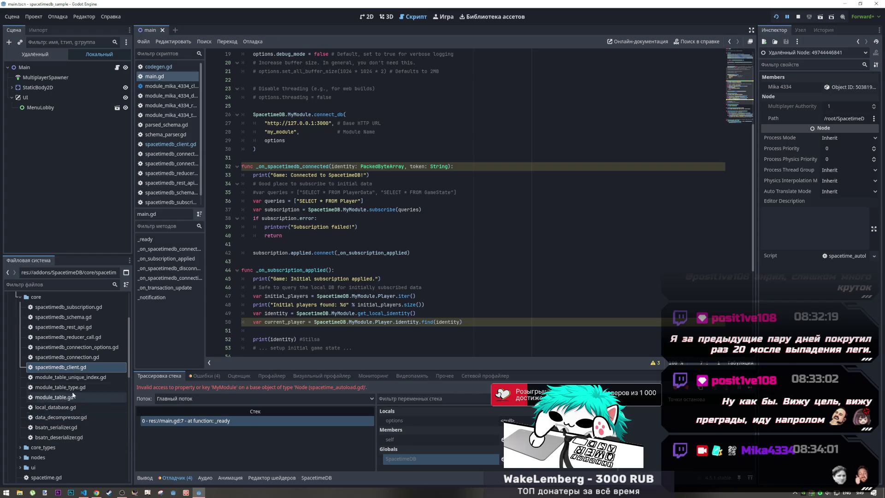
scroll(73, 386, down, 4)
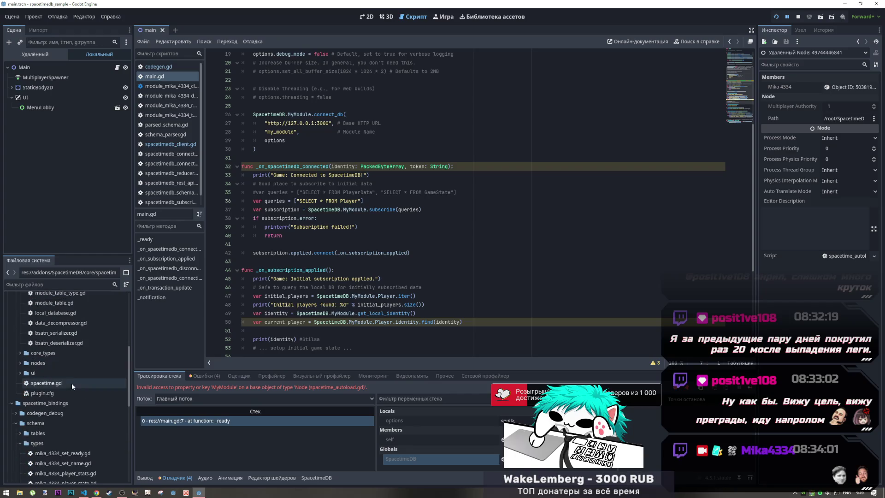
scroll(411, 310, up, 6)
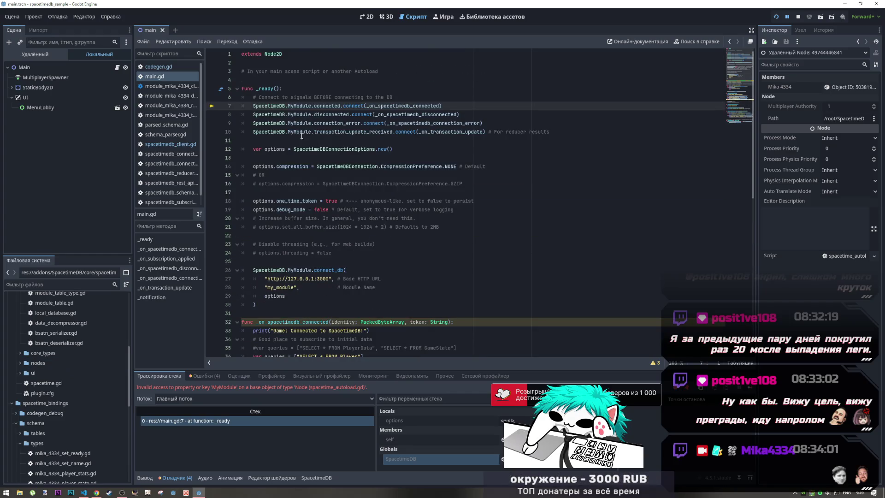
ctrl+click(276, 106)
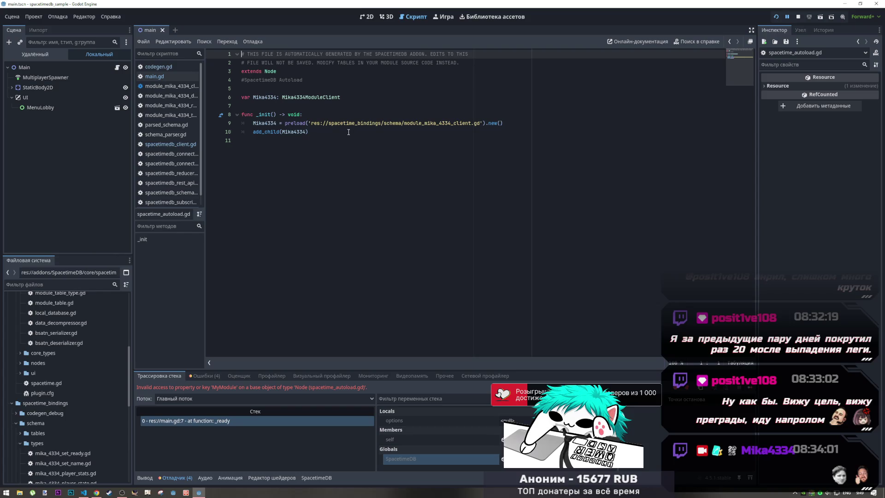
In the remote scene tree, check Mika4334Module's Database Name, Schema Path and Token Save Path
click(35, 54)
click(42, 77)
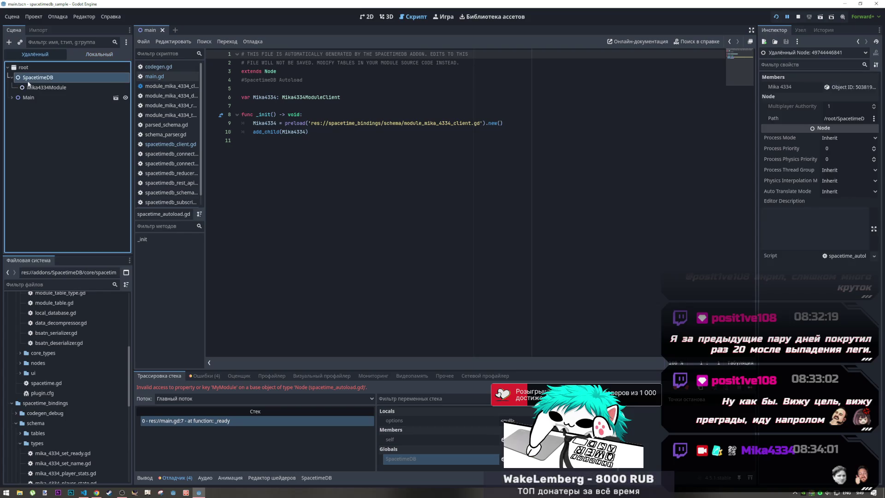
click(49, 87)
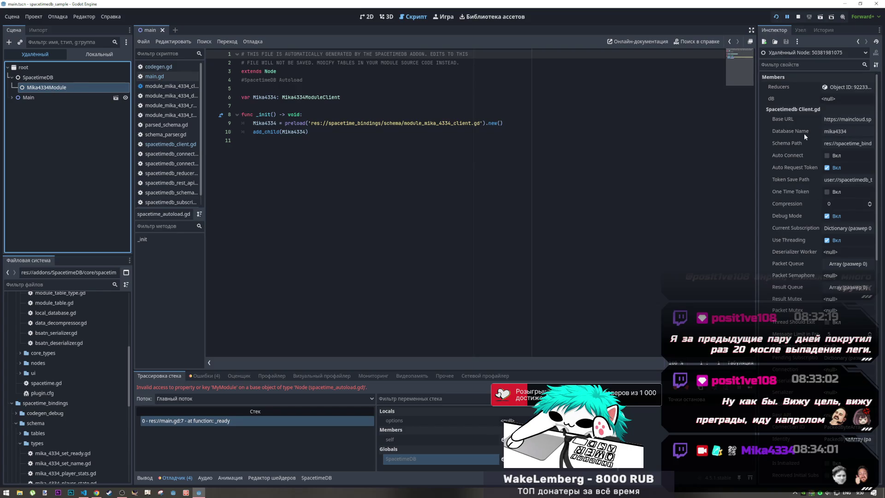
click(832, 131)
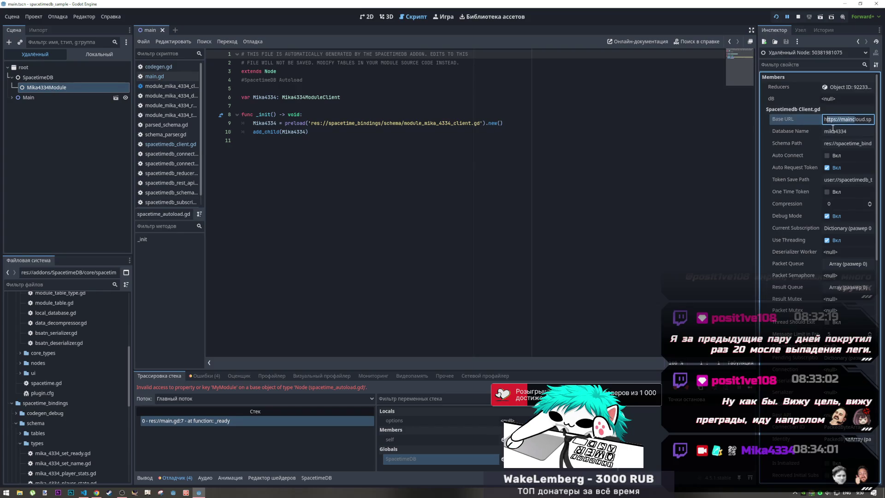
mouse_move(834, 146)
mouse_down()
mouse_move(883, 144)
mouse_move(804, 145)
mouse_up()
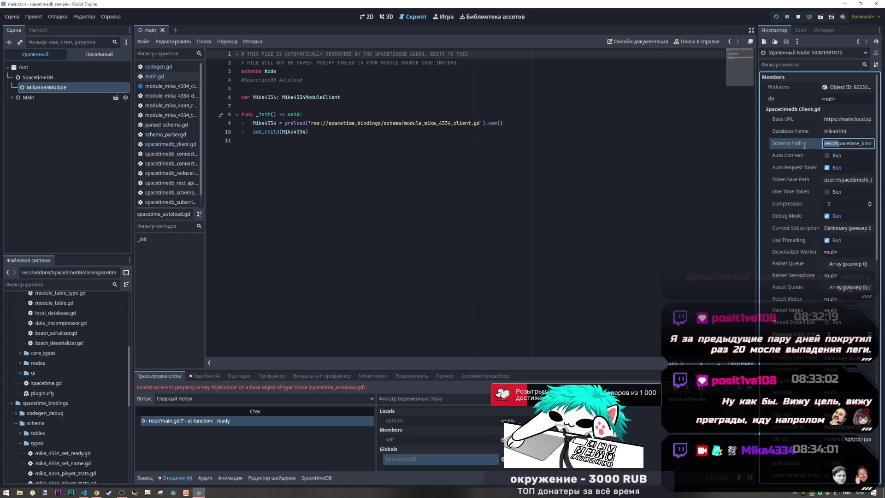
scroll(66, 360, up, 5)
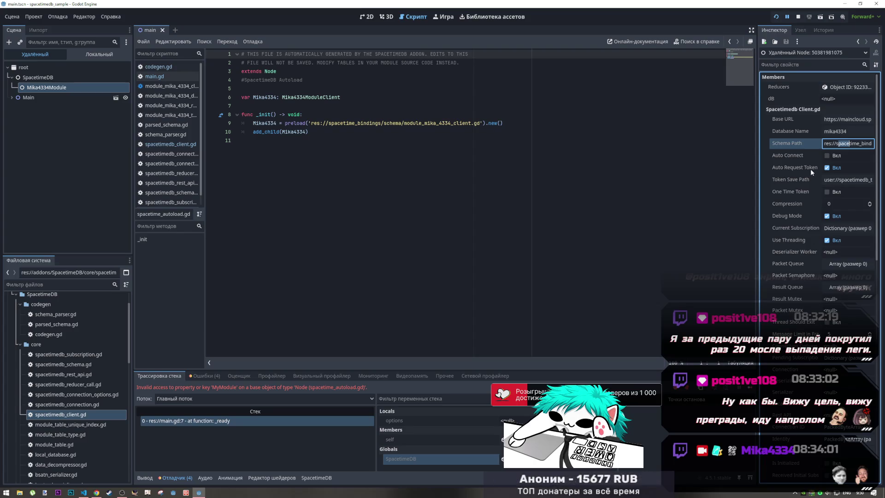
mouse_move(842, 182)
mouse_down()
mouse_move(883, 181)
mouse_move(715, 179)
mouse_up()
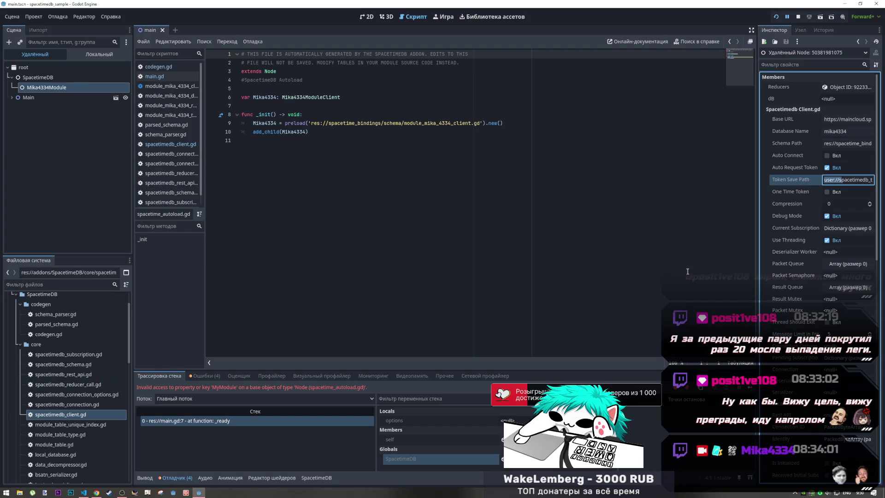
Check the token save path on line 10 of spacetimedb_client.gd, then start a new browser tab
click(170, 144)
scroll(395, 152, up, 3)
mouse_move(407, 132)
mouse_down()
mouse_move(478, 134)
mouse_move(430, 133)
mouse_up()
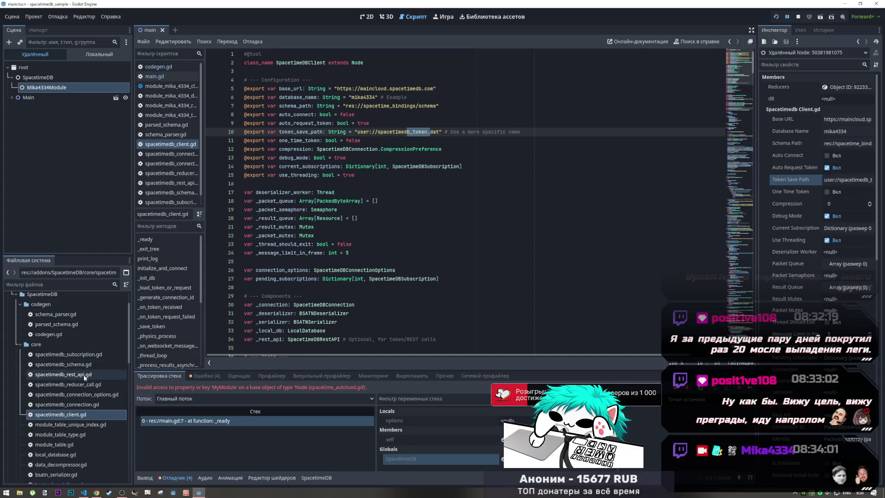
click(369, 132)
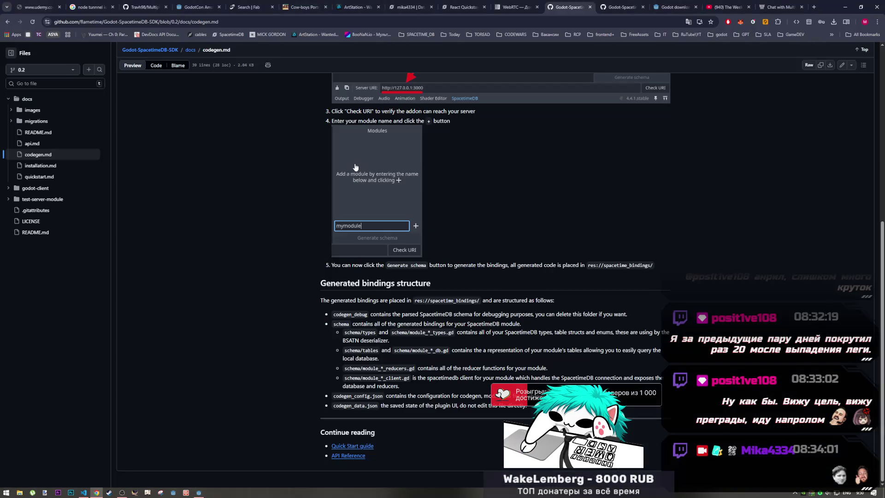
key(alt+Tab)
click(814, 7)
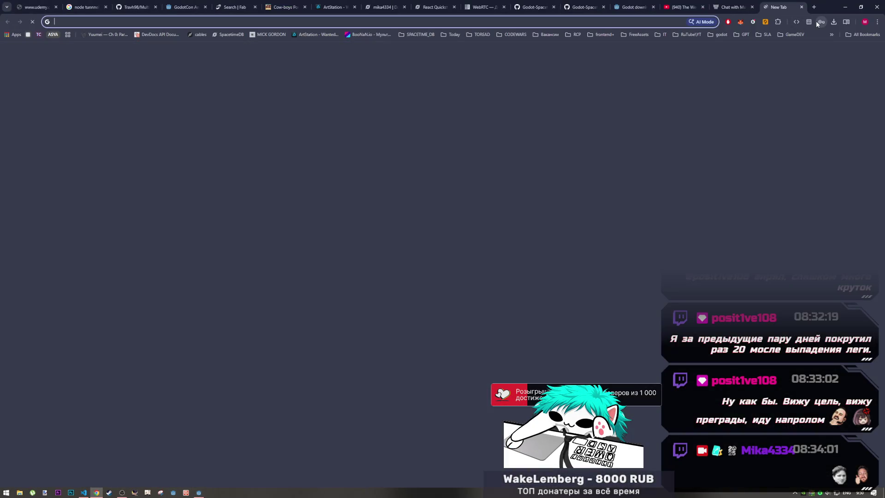
Web-search 'godot docs', open the official docs site and search it for 'user folder'
text(godot docs)
key(Return)
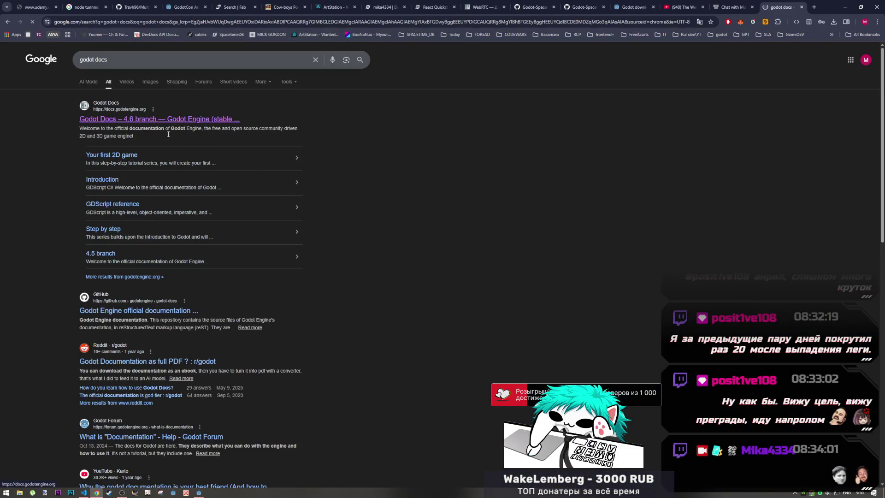
click(142, 121)
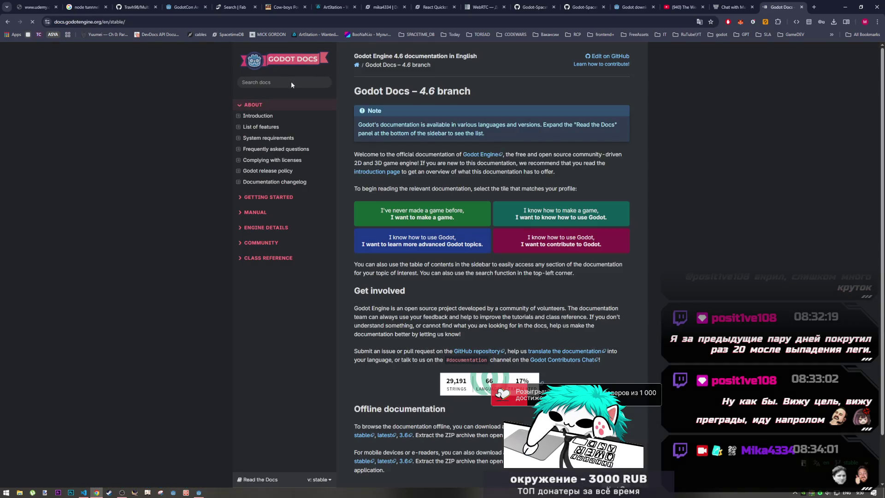
click(292, 82)
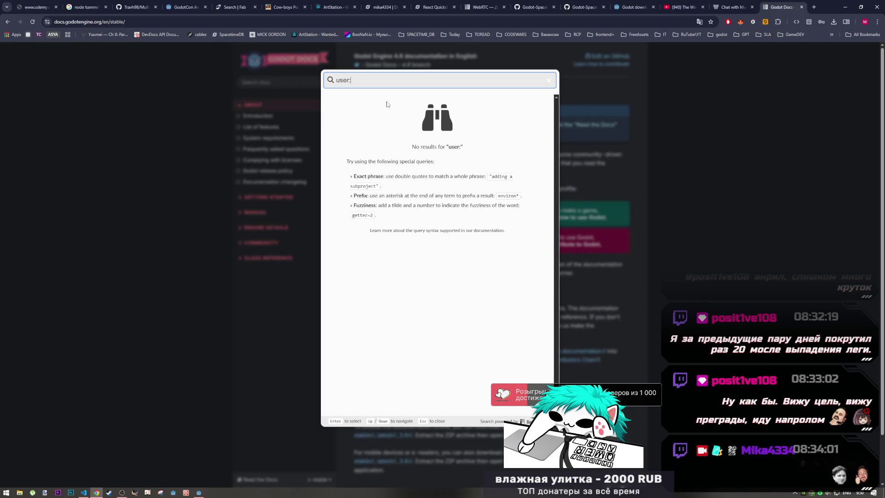
key(BackSpace)
text(folder)
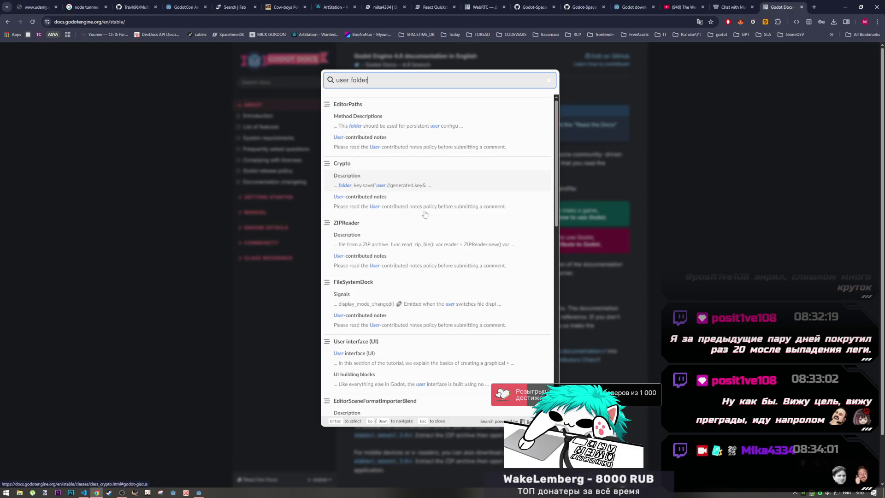
scroll(432, 262, down, 2)
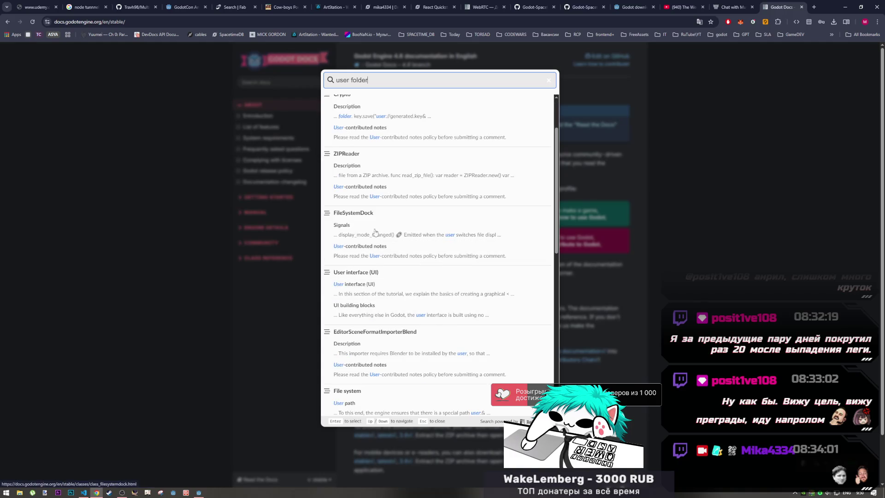
scroll(390, 152, up, 2)
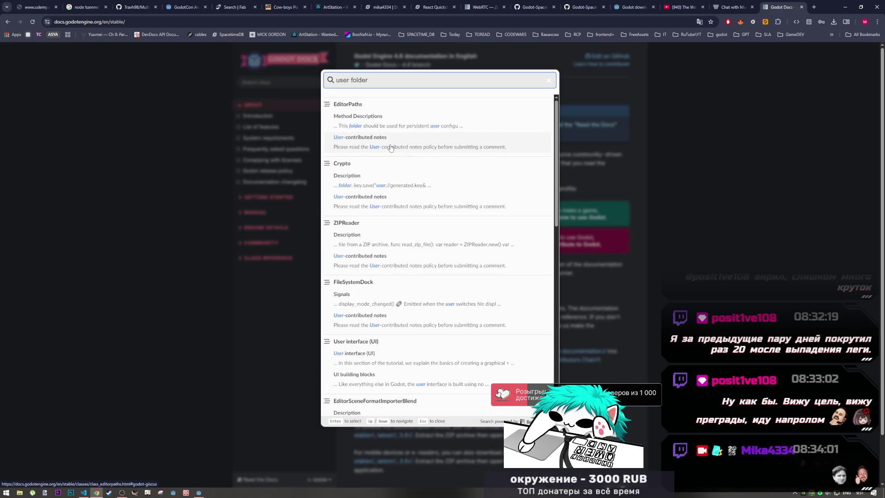
Read the EditorPaths class reference's method descriptions
click(404, 122)
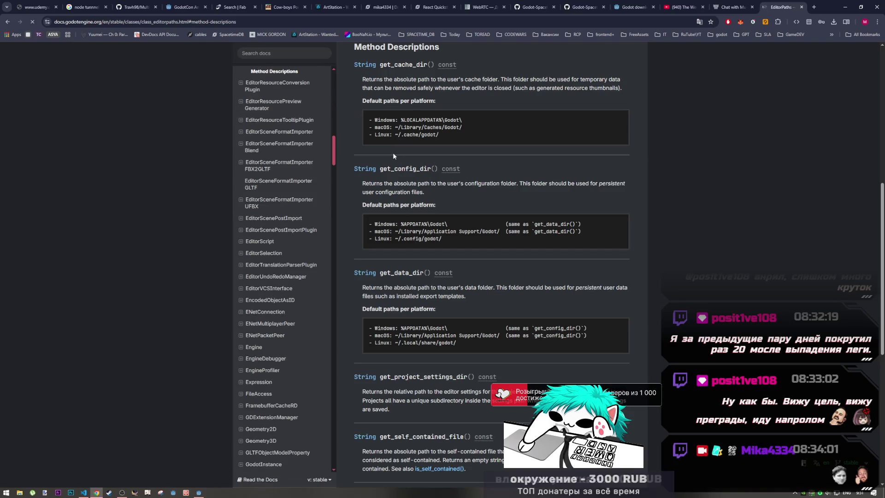
scroll(399, 246, down, 3)
scroll(398, 253, down, 8)
scroll(399, 251, up, 6)
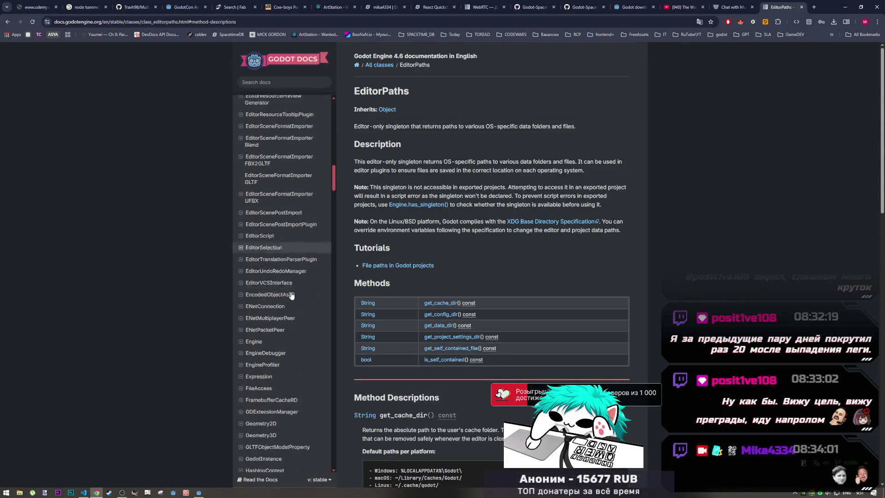
scroll(297, 287, down, 5)
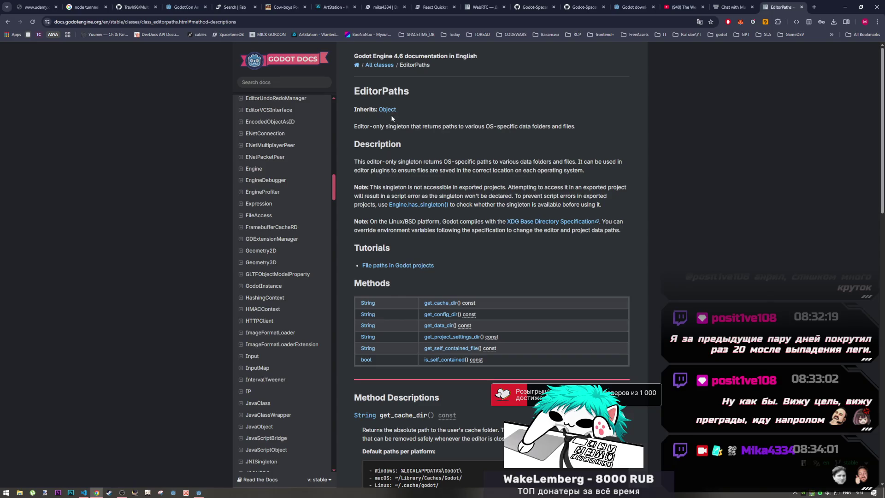
Search the docs for 'path' and open the File system tutorial's User path section
click(264, 82)
text(path)
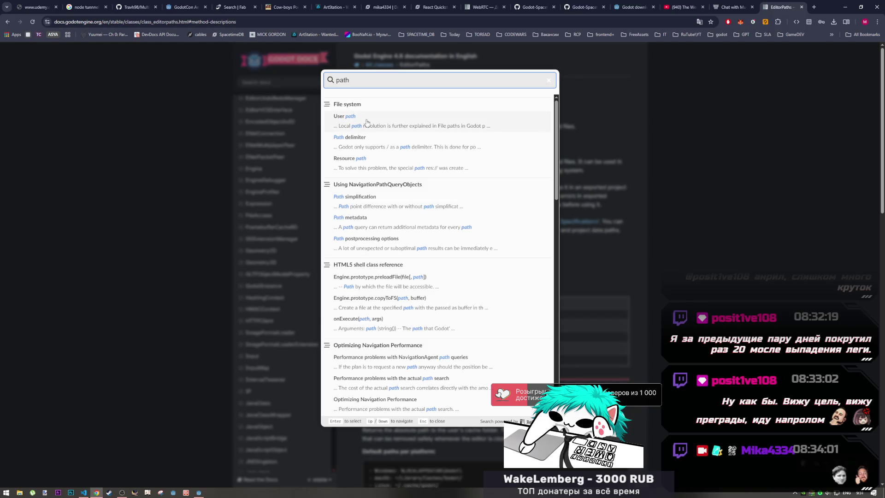
click(368, 122)
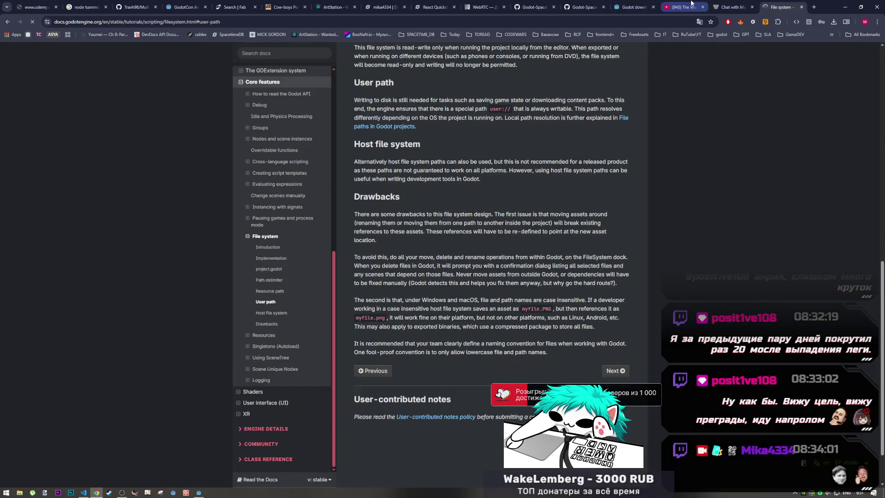
Reload the YouTube tab, then return to the File system docs and read its Introduction
click(691, 4)
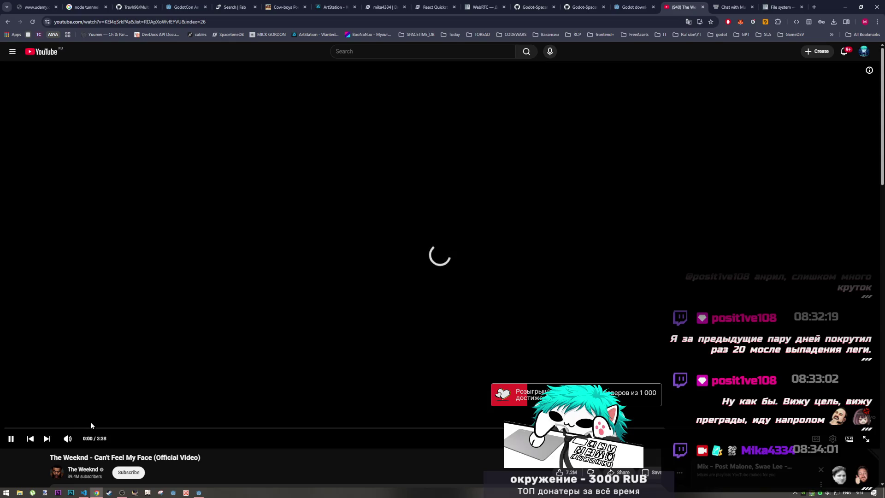
key(F5)
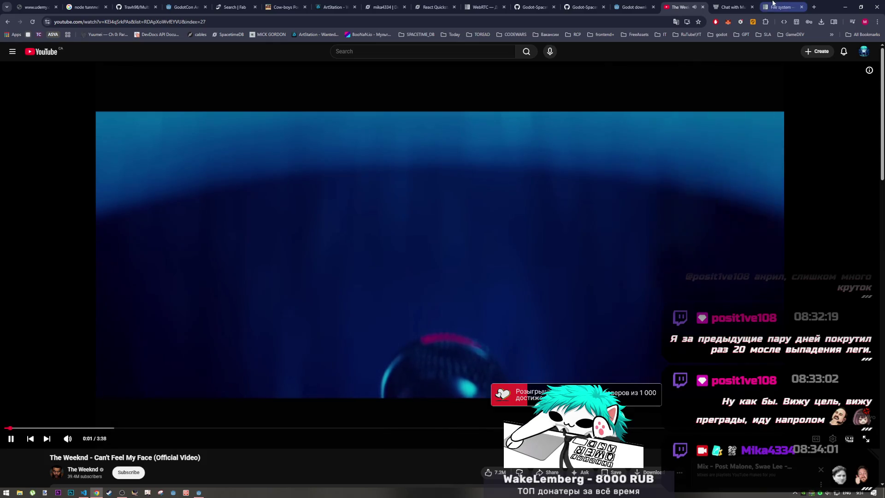
click(773, 4)
scroll(436, 307, up, 20)
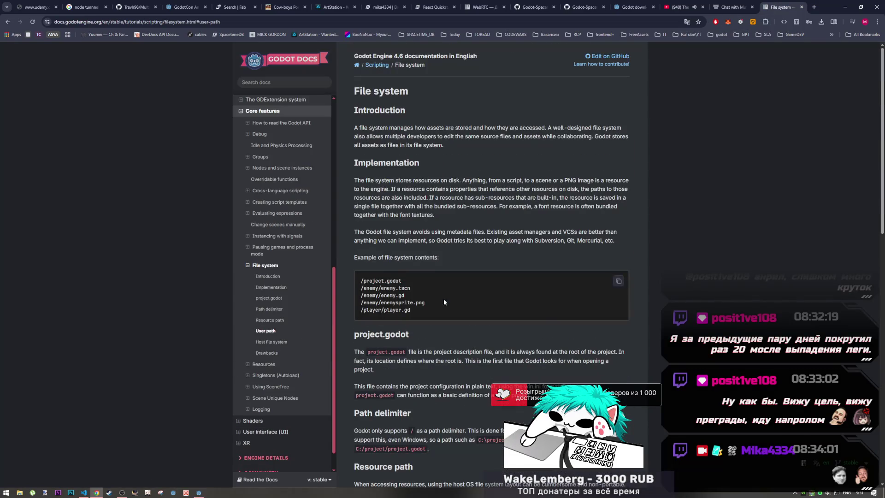
scroll(444, 299, down, 5)
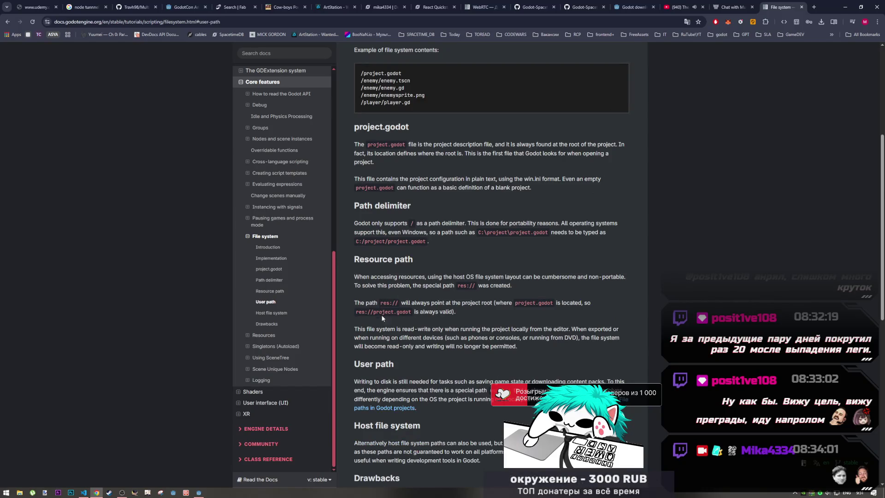
click(290, 249)
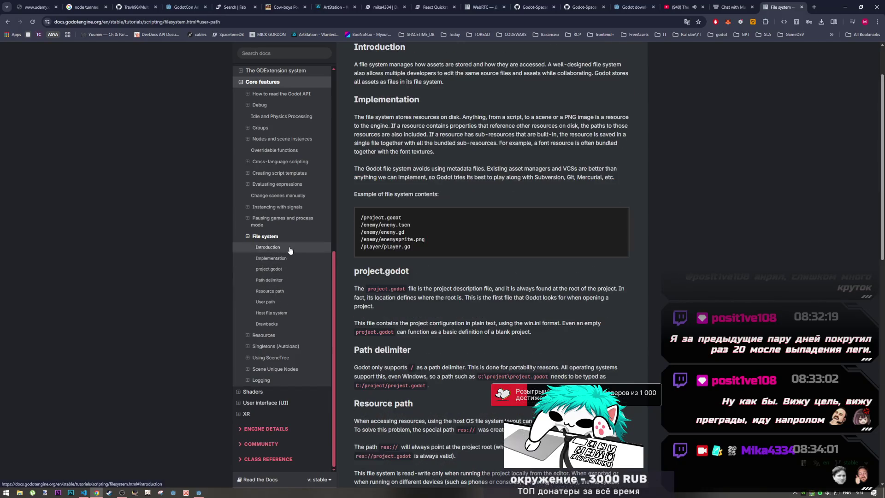
scroll(443, 282, down, 5)
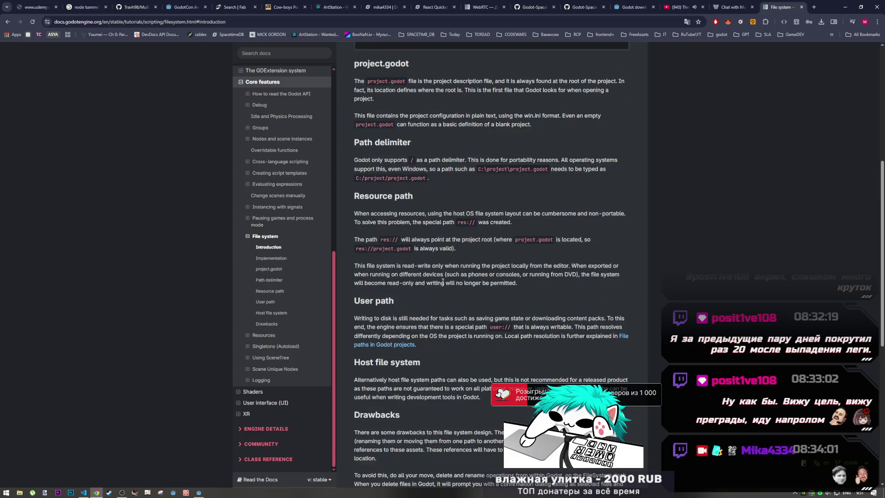
Open 'File paths in Godot projects' and select the Windows %APPDATA% user:// data path
click(404, 345)
scroll(408, 336, down, 4)
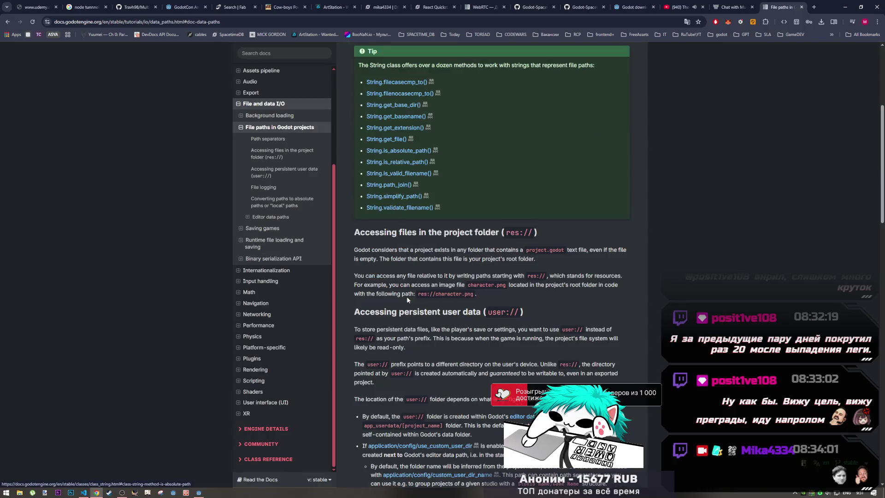
drag(493, 314, 517, 313)
scroll(463, 314, down, 6)
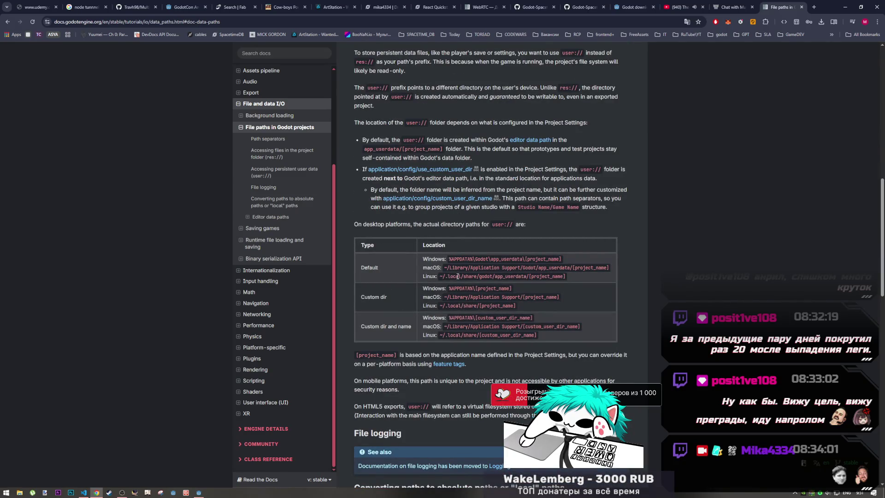
drag(464, 259, 561, 259)
key(ctrl+c)
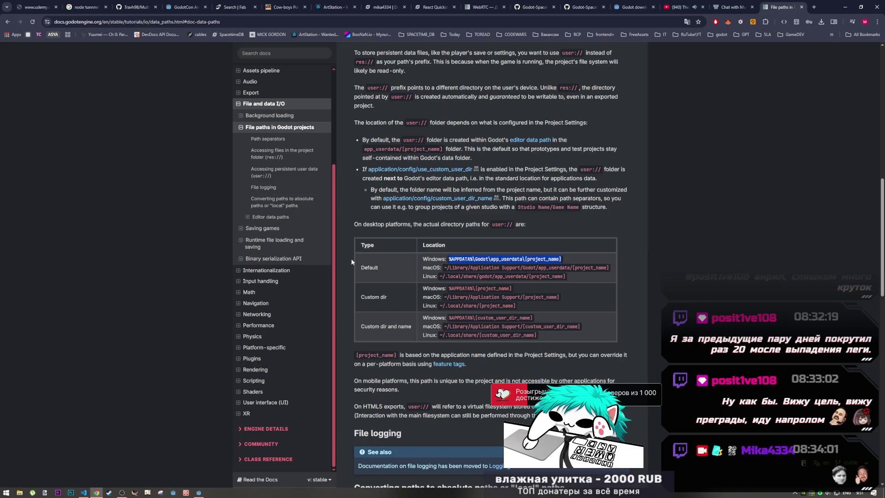
click(20, 493)
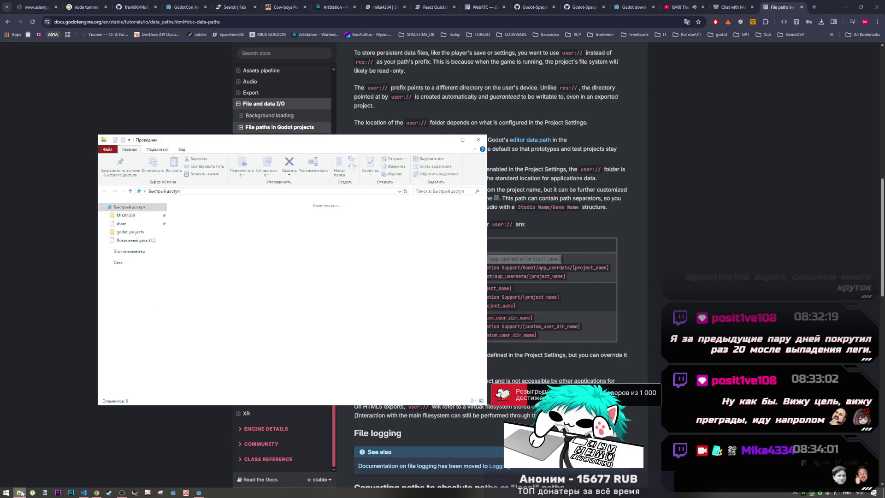
Paste the user data path into Explorer, remove [project_name], and open Godot's app_userdata folder
click(376, 194)
key(ctrl+v)
key(Return)
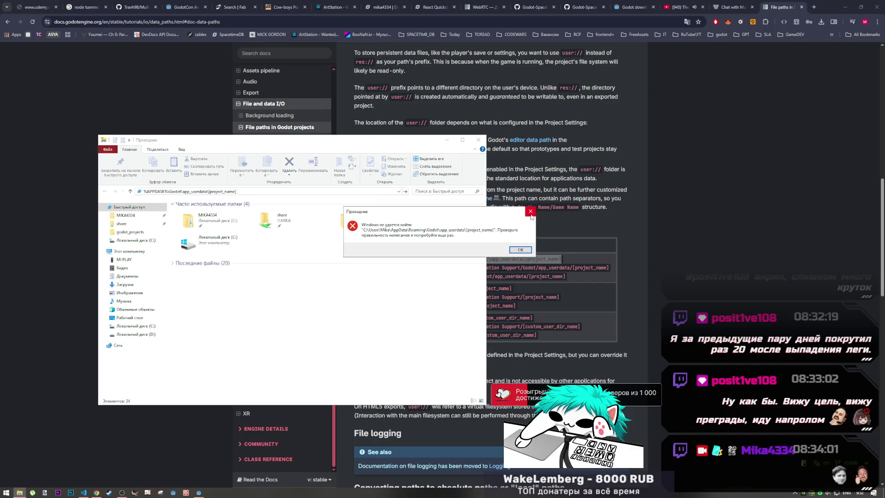
click(531, 212)
click(243, 191)
drag(243, 191, 215, 191)
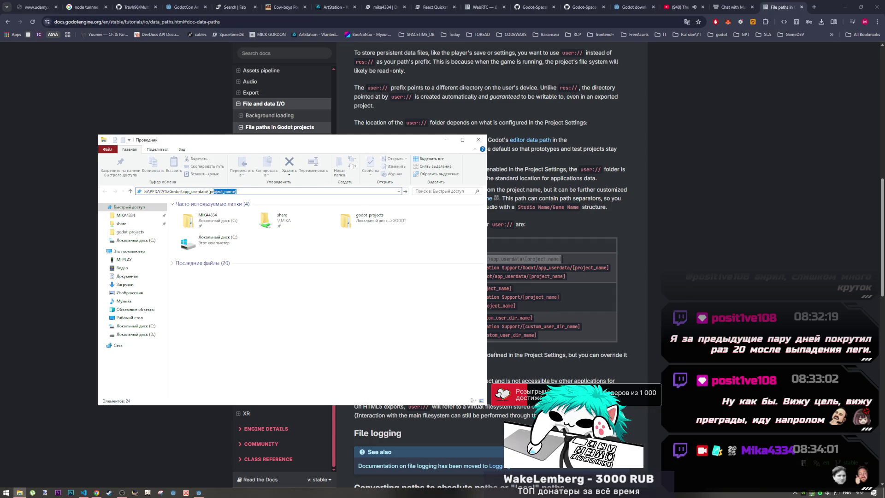
key(BackSpace)
key(Return)
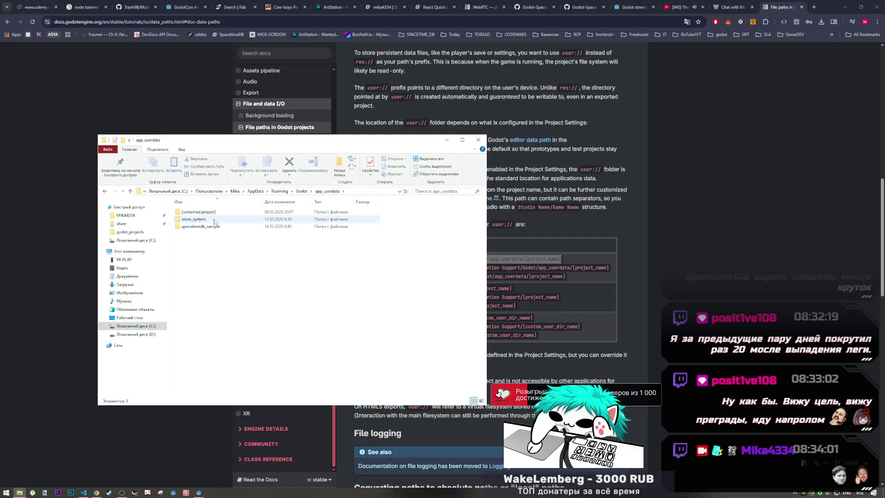
Open spacetimedb_sample, glance at the Godot editor, and peek into the [unnamed project] folder
double_click(217, 227)
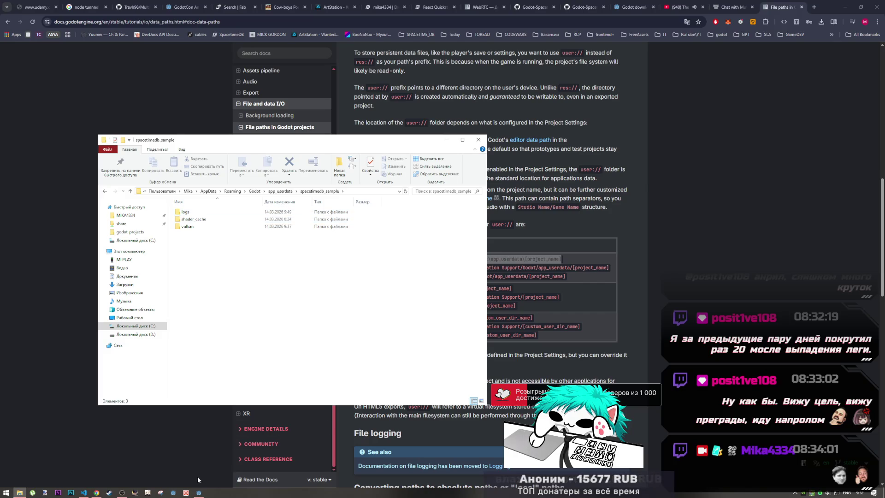
click(198, 492)
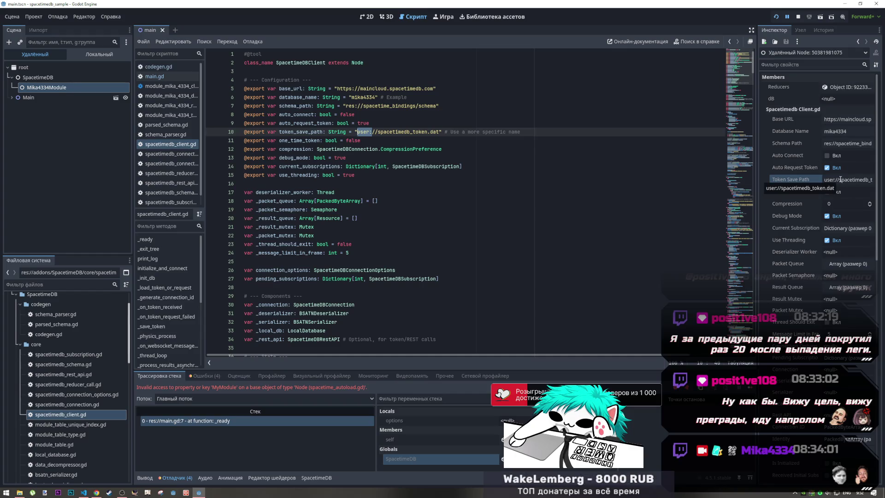
key(alt+Tab)
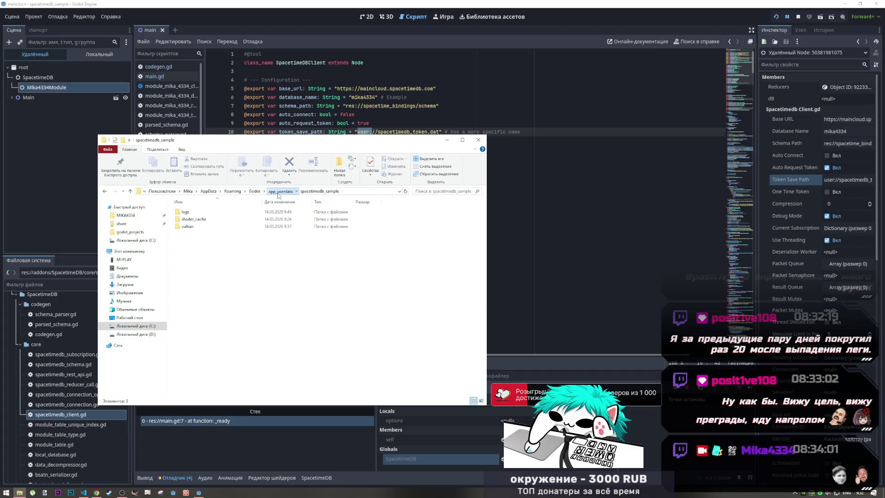
click(281, 191)
double_click(212, 213)
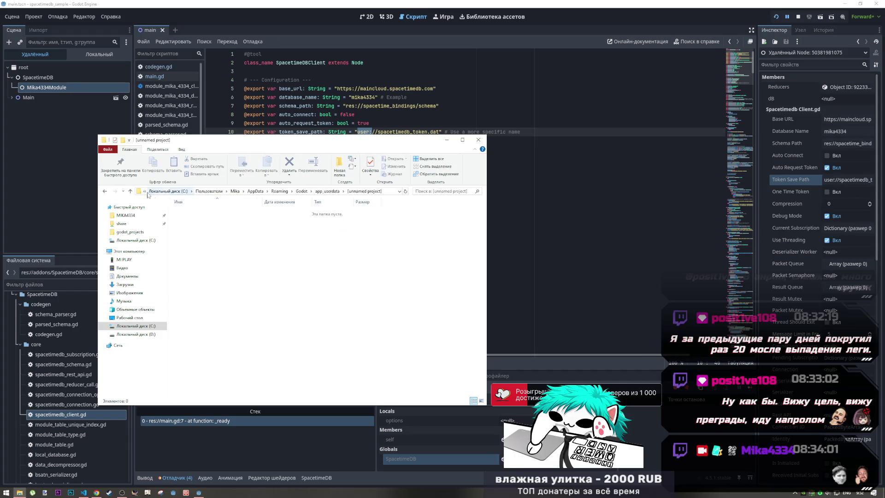
click(131, 191)
double_click(206, 226)
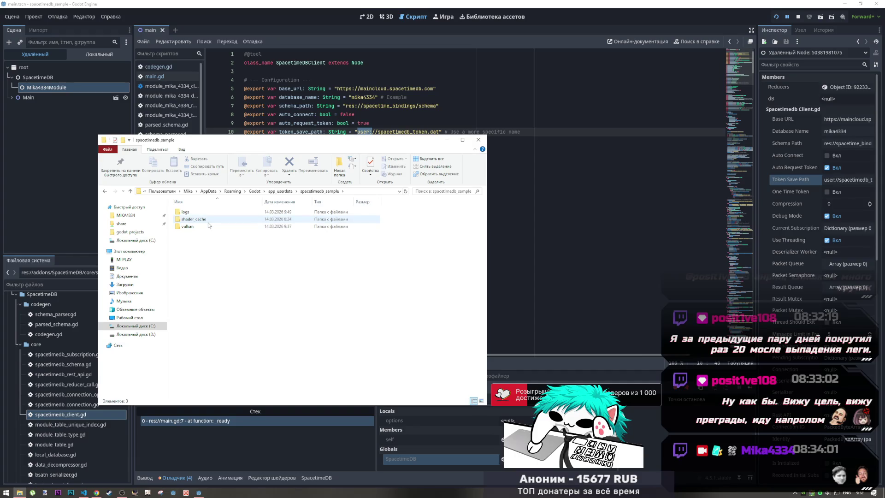
Open the spacetimedb_sample logs folder and the second dated log file
mouse_move(211, 220)
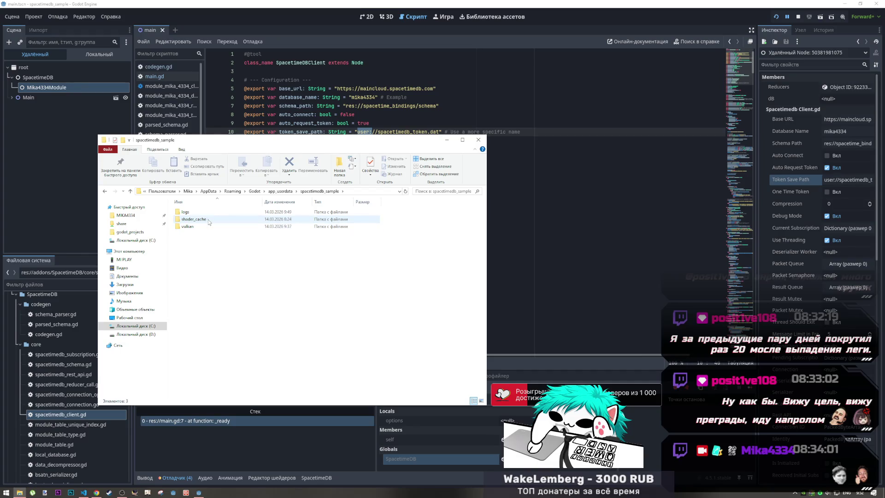
double_click(191, 213)
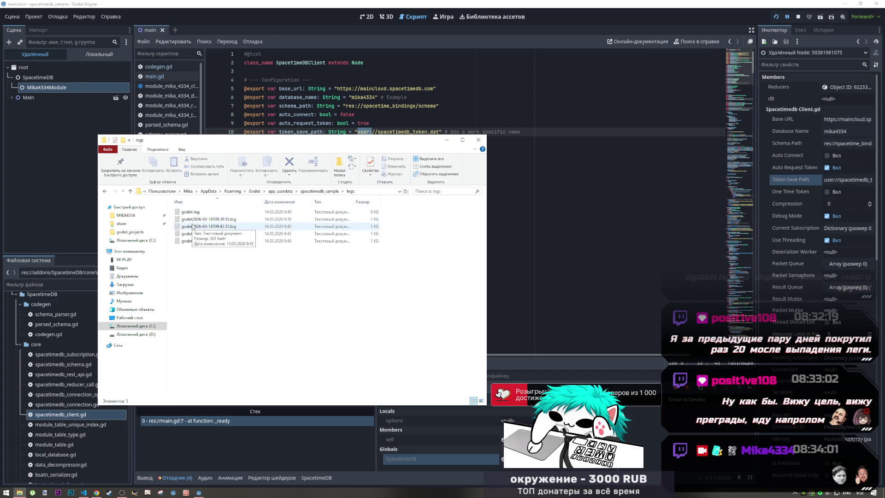
double_click(193, 219)
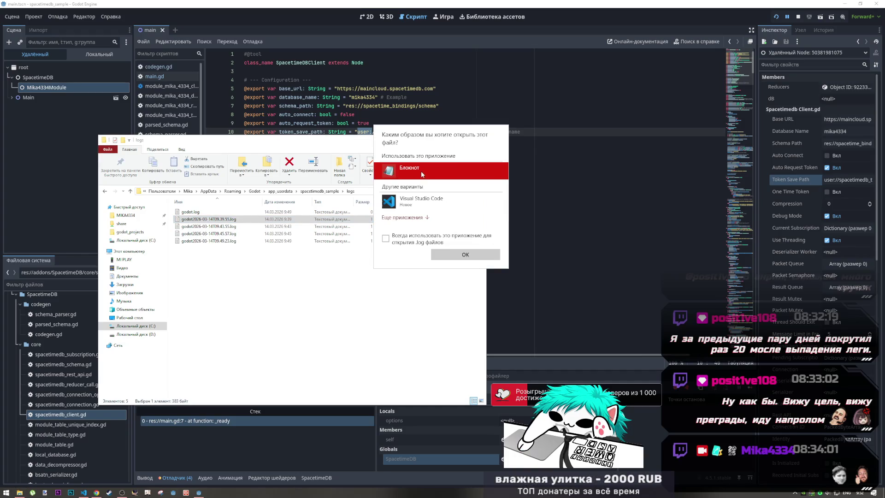
Read the script error in the log file with Notepad, then close it
click(465, 254)
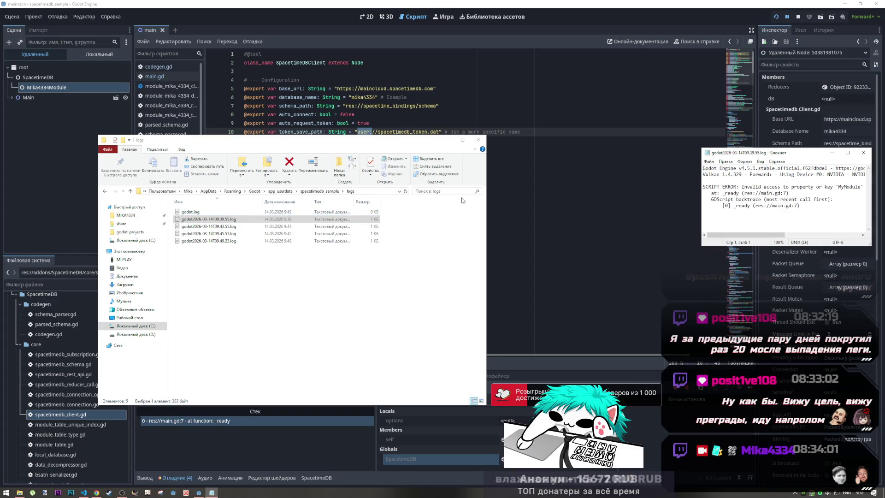
drag(744, 235, 796, 234)
click(860, 156)
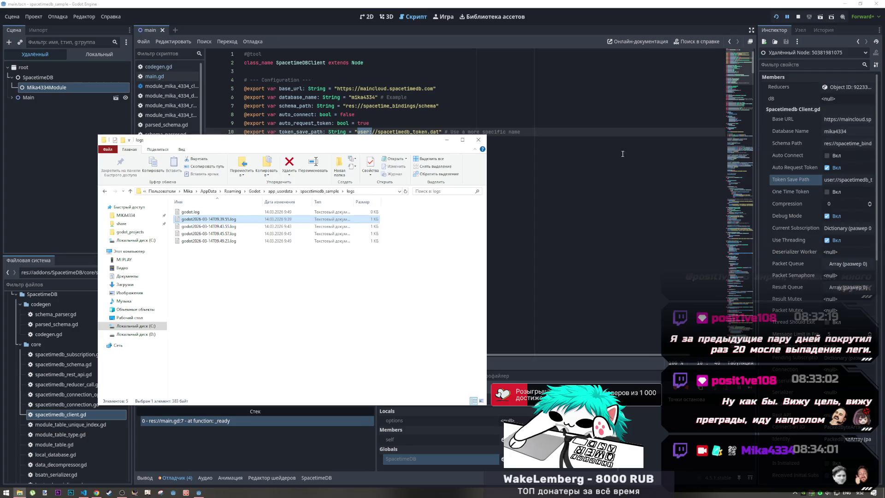
Browse the shader_cache and vulkan folders, close File Explorer, and return to the browser docs
click(131, 192)
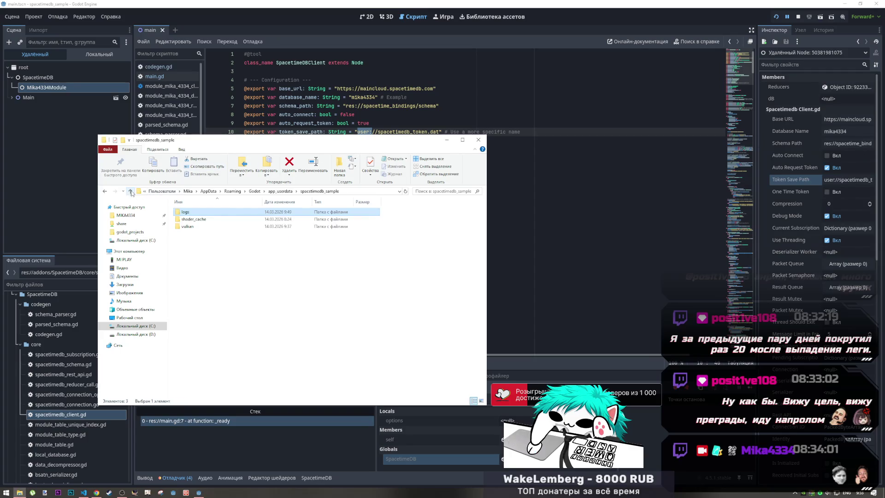
double_click(194, 219)
click(131, 191)
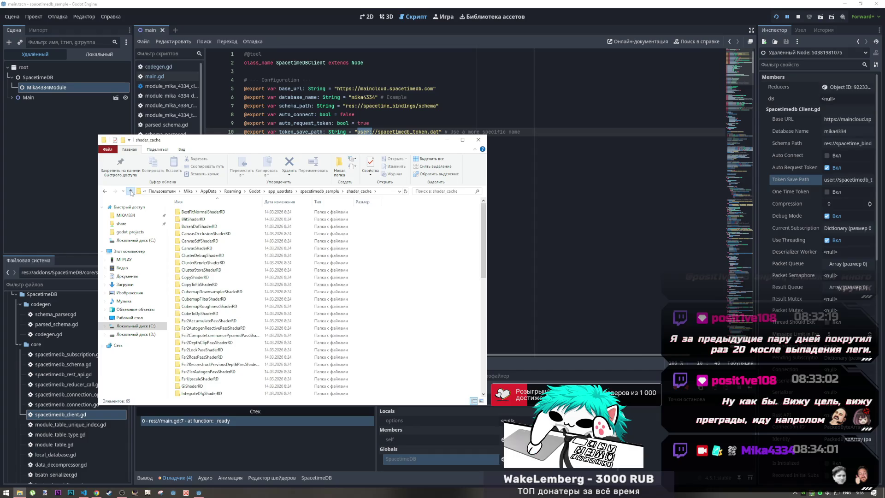
double_click(198, 227)
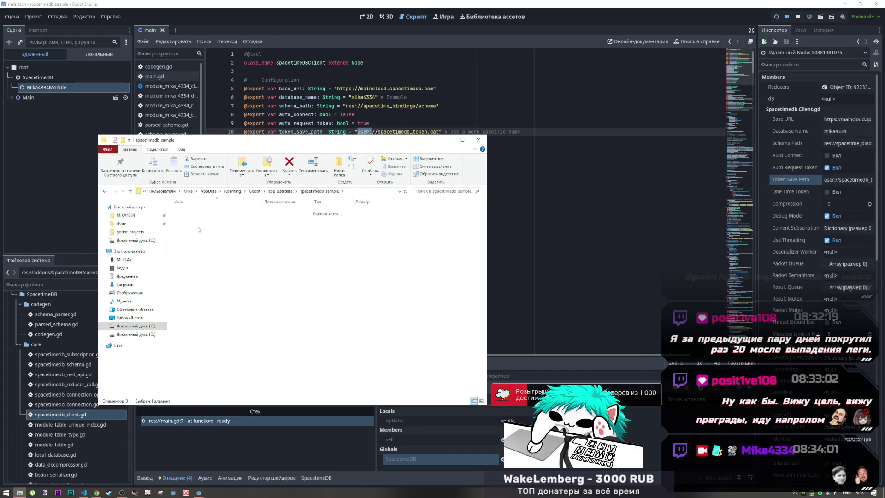
click(130, 191)
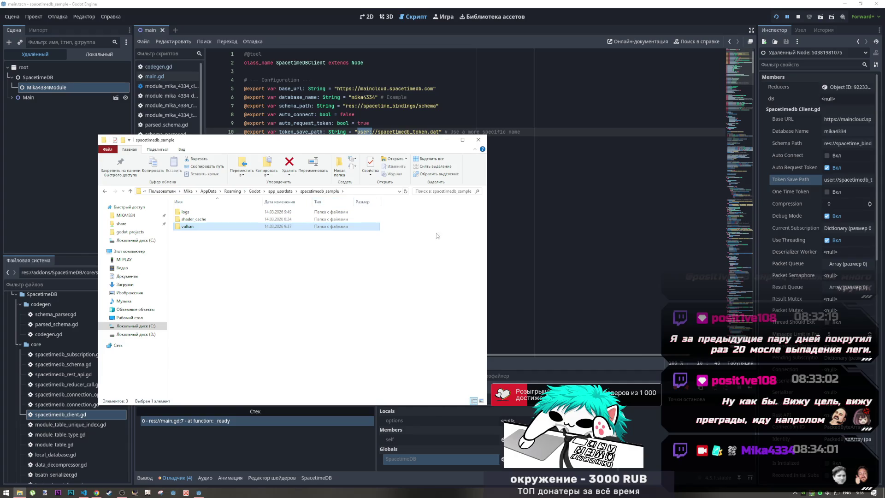
click(479, 139)
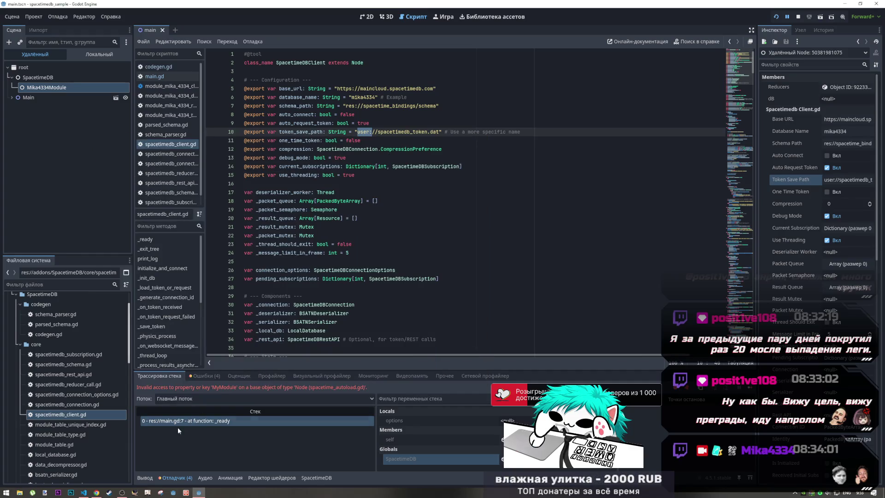
click(96, 493)
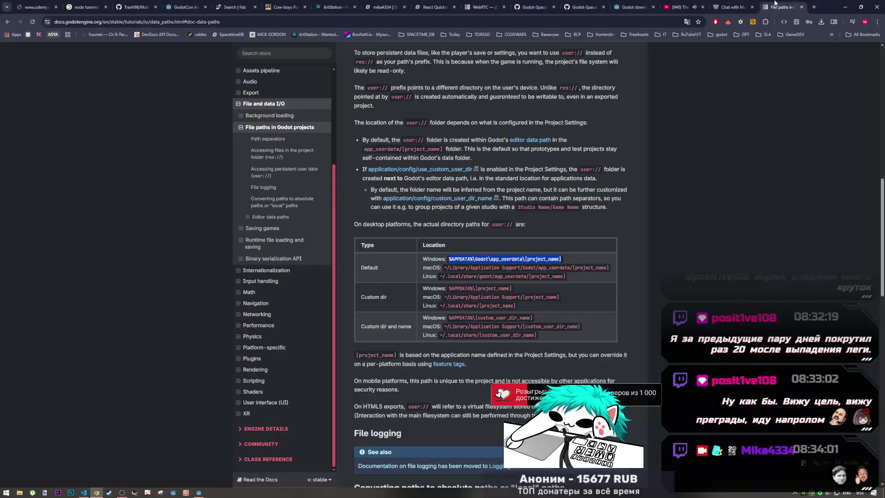
Search the SDK repository's issues for 'token' and open issue #1 about Web-compatible token query params
click(582, 7)
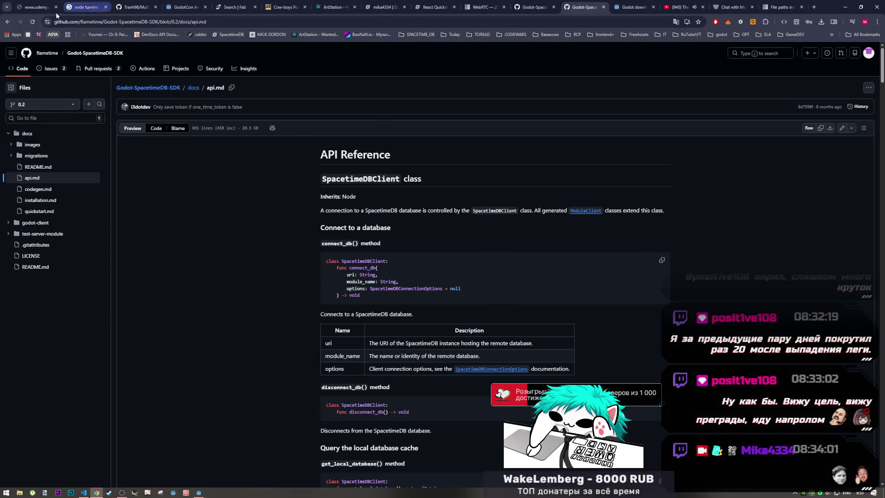
middle_click(64, 69)
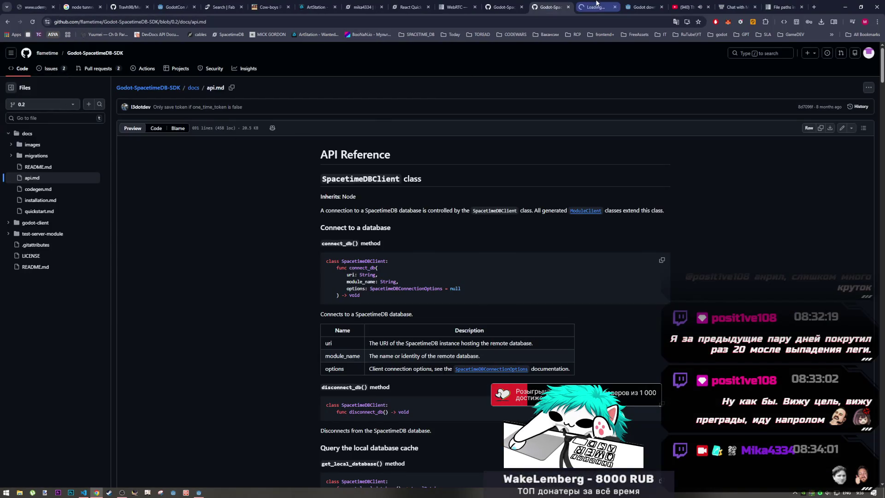
click(596, 5)
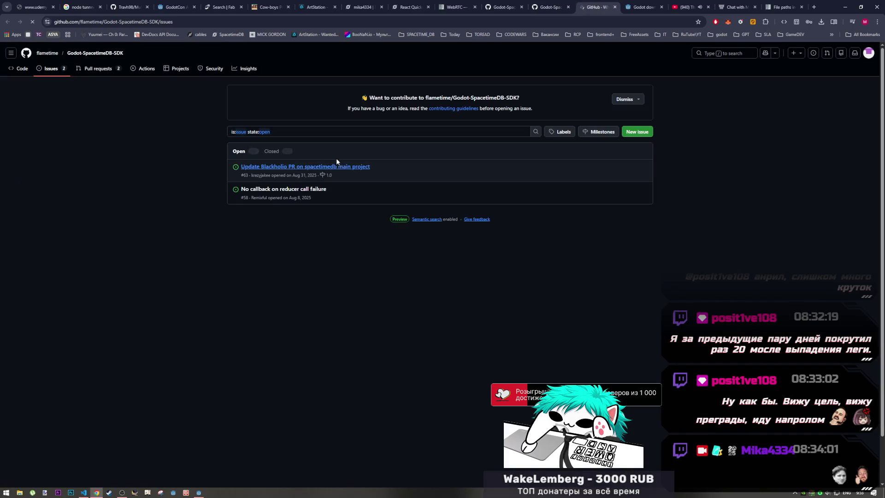
text(token)
key(Return)
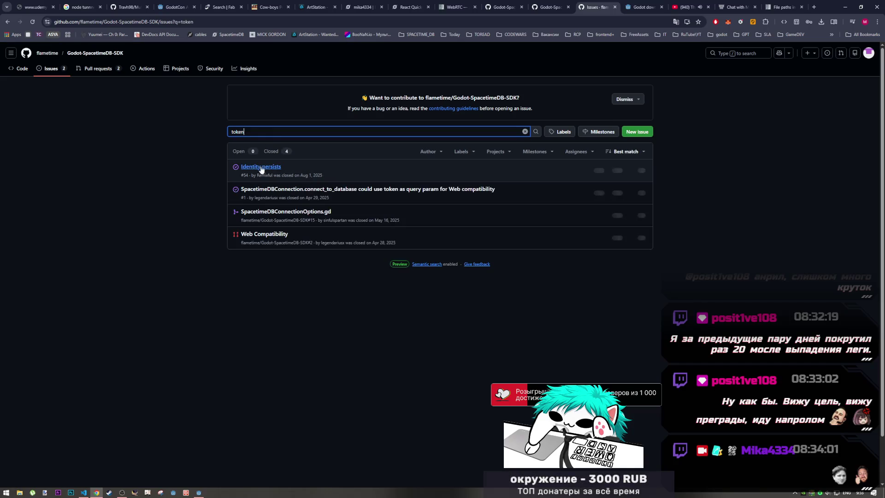
click(293, 189)
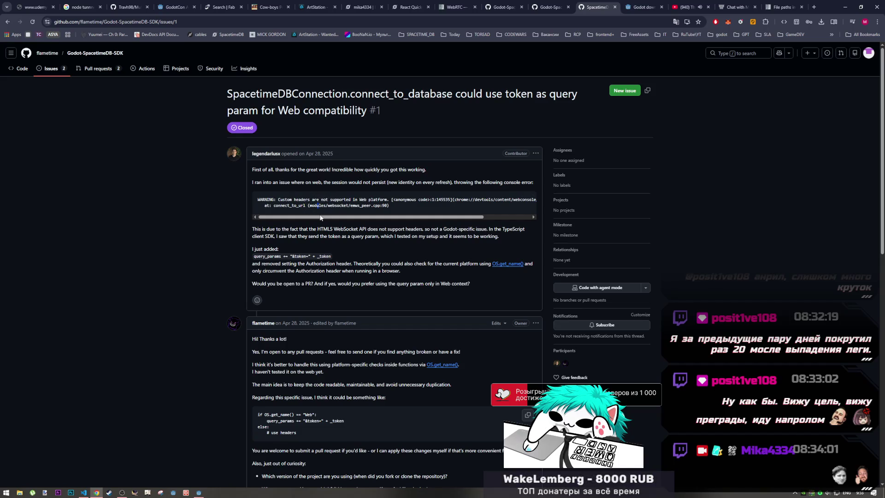
Read through issue #1's discussion on passing the token as a query param
mouse_move(368, 218)
mouse_down()
mouse_move(424, 219)
mouse_move(303, 213)
mouse_up()
scroll(303, 213, down, 3)
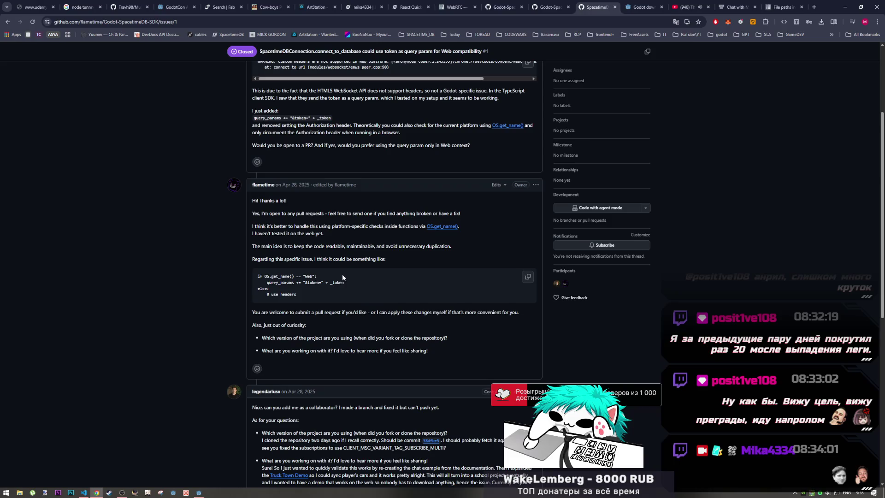
scroll(343, 276, down, 3)
scroll(342, 276, down, 2)
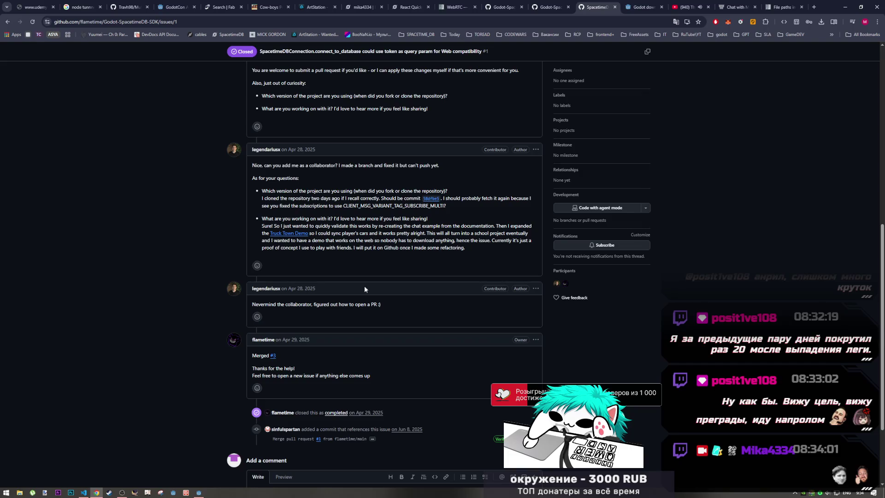
scroll(371, 334, up, 4)
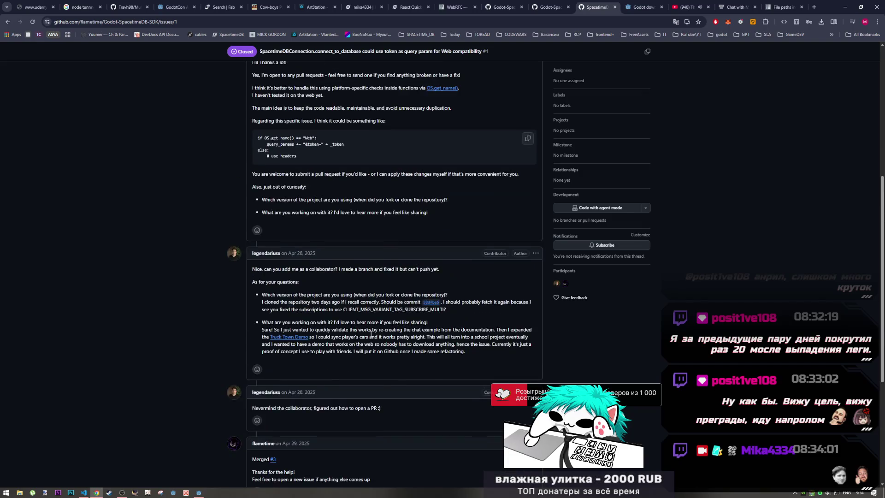
scroll(370, 334, up, 3)
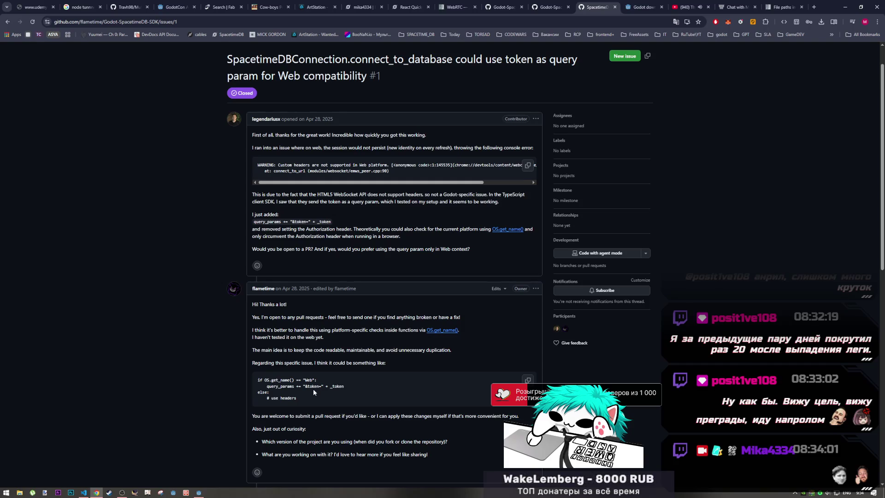
Go back to the 'token' results and open the merged SpacetimeDBConnectionOptions.gd pull request #15
click(7, 21)
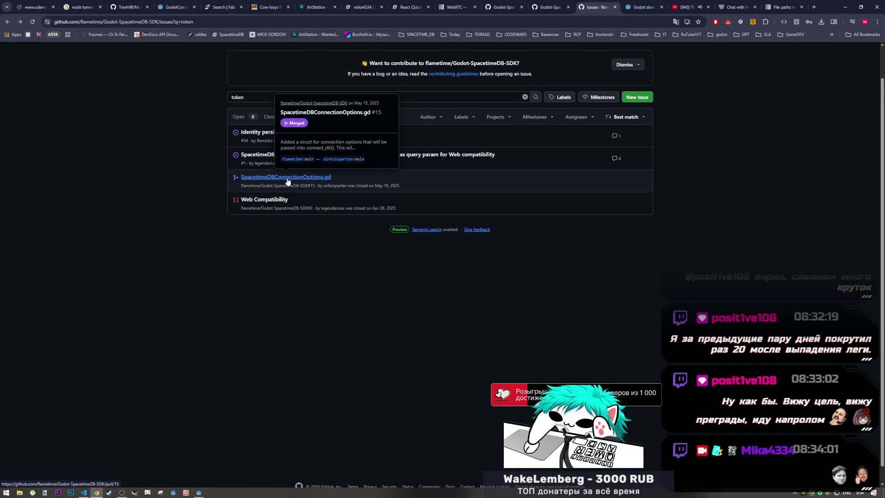
click(286, 181)
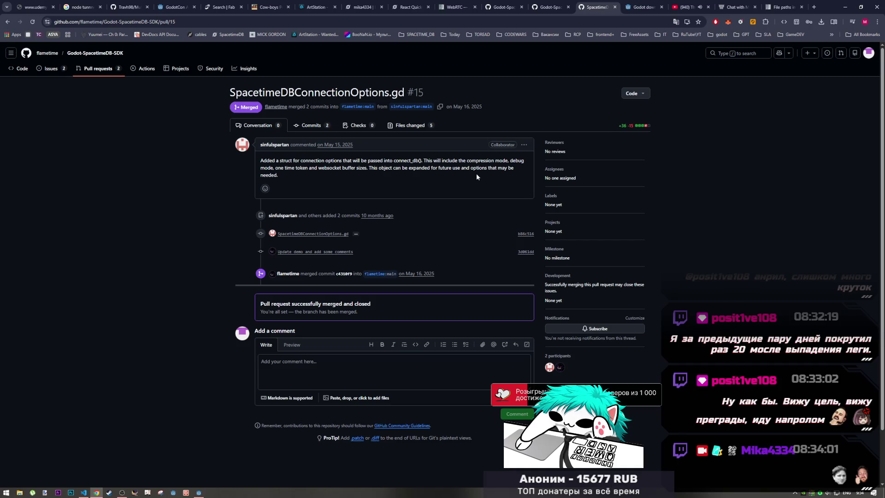
key(alt+Tab)
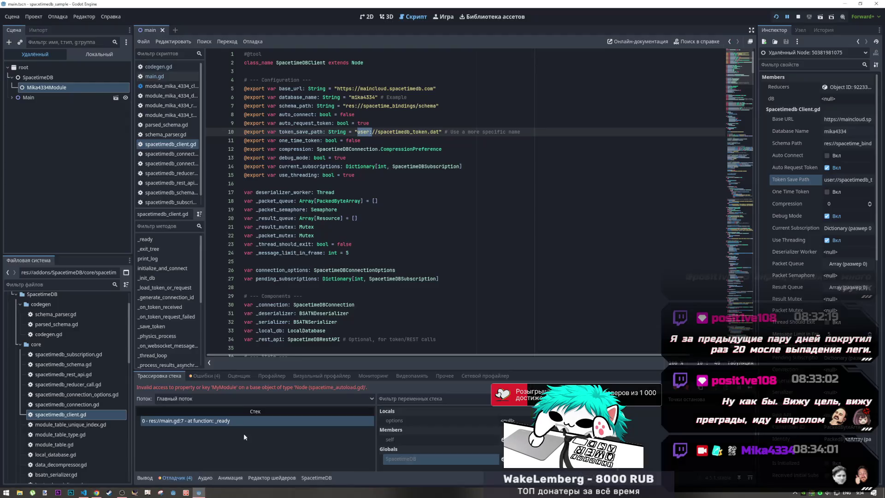
Append '#anony' to line 10's token_save_path comment, then select the running client's db member
click(542, 132)
text(#)
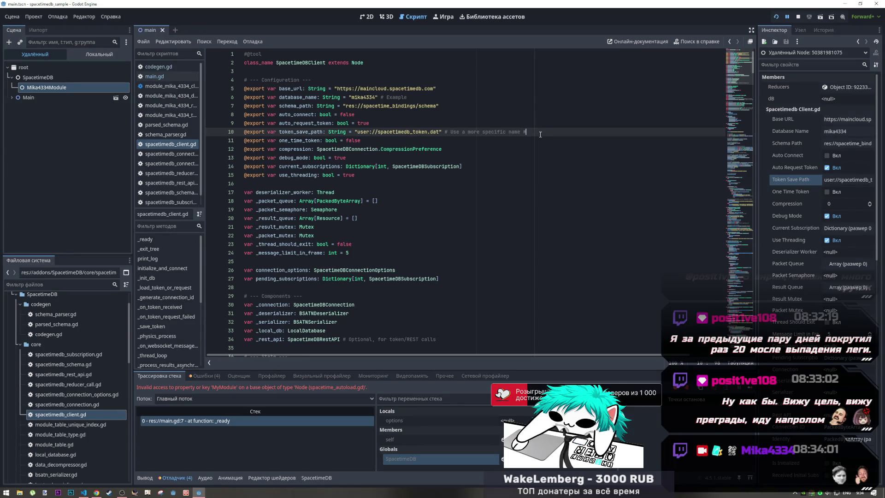
text(ano)
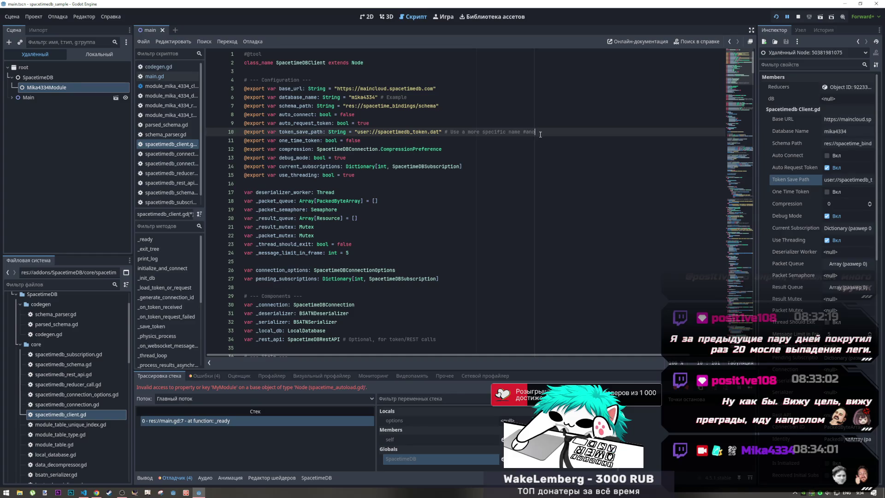
text(ny)
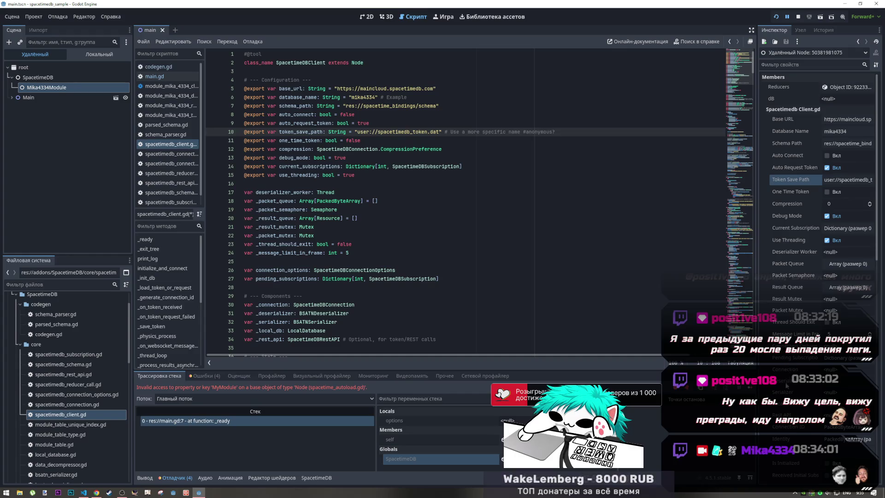
scroll(795, 179, down, 3)
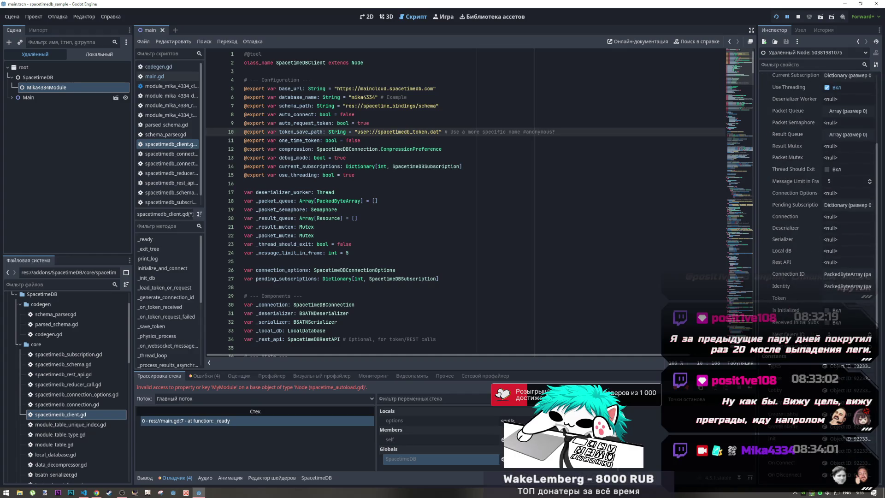
scroll(789, 364, up, 3)
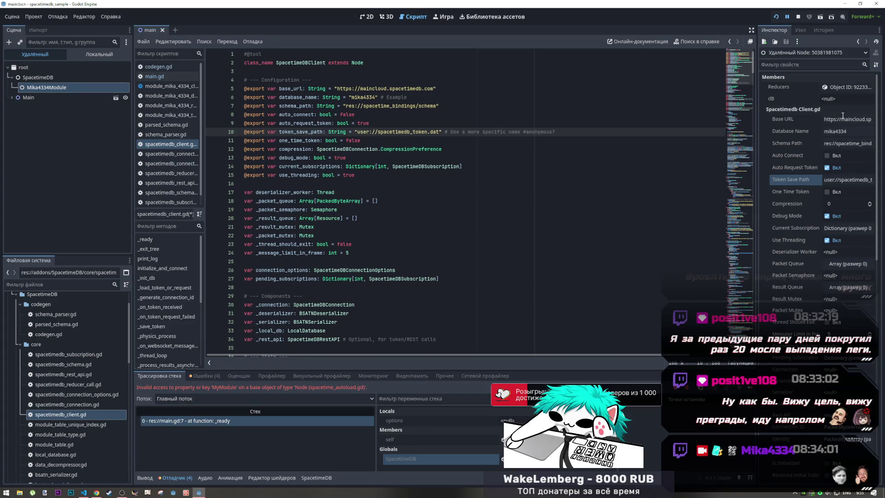
click(781, 97)
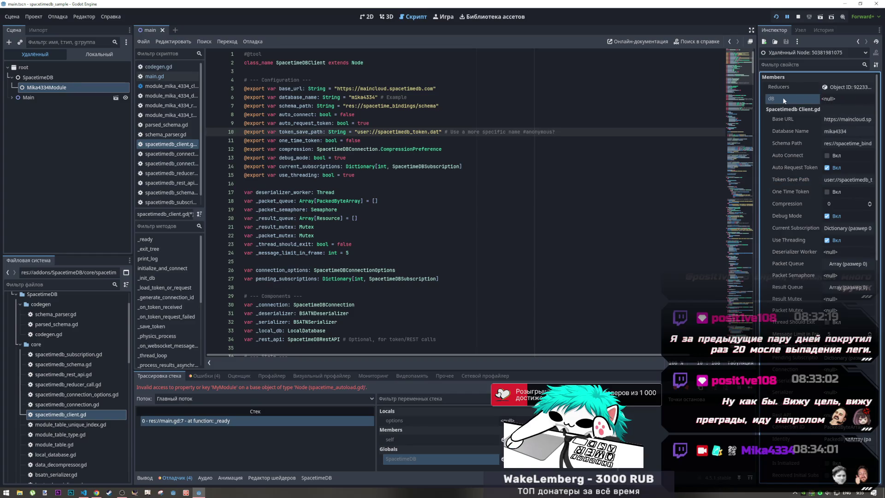
Inspect the client's Reducers object and select the _packet_queue line in spacetimedb_client.gd
click(838, 88)
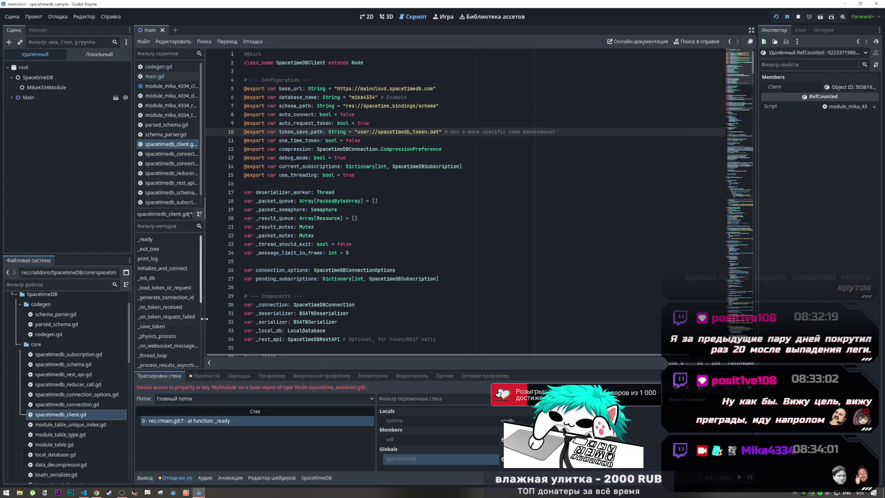
click(298, 219)
click(280, 202)
drag(280, 201, 305, 202)
Scroll through spacetimedb_client.gd's token load, request and save code to the end
scroll(293, 229, down, 2)
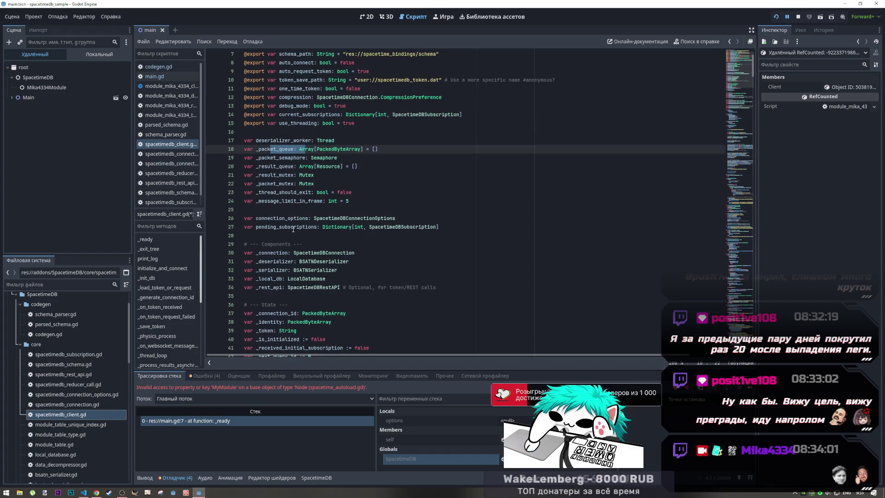
scroll(293, 229, down, 12)
scroll(293, 226, down, 9)
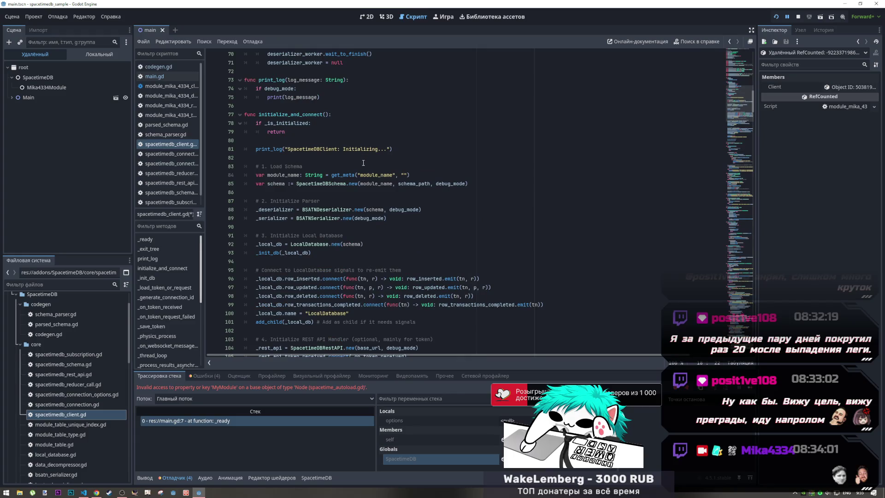
scroll(353, 174, down, 3)
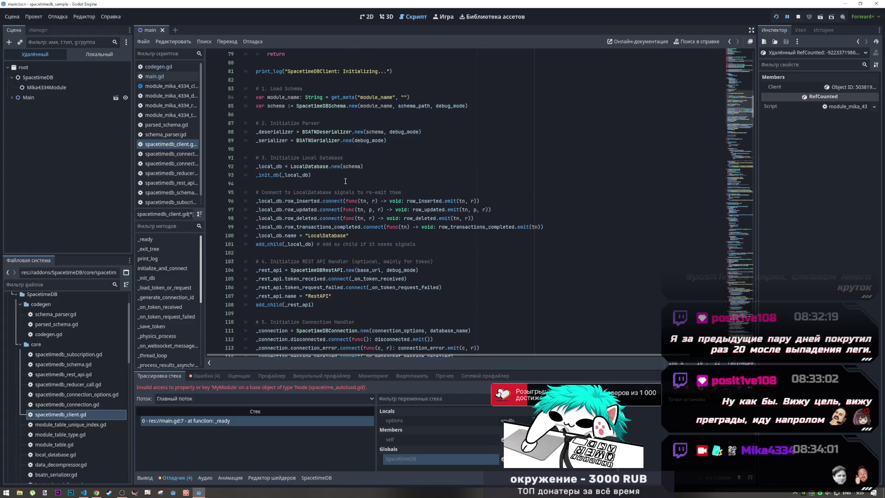
scroll(339, 185, down, 3)
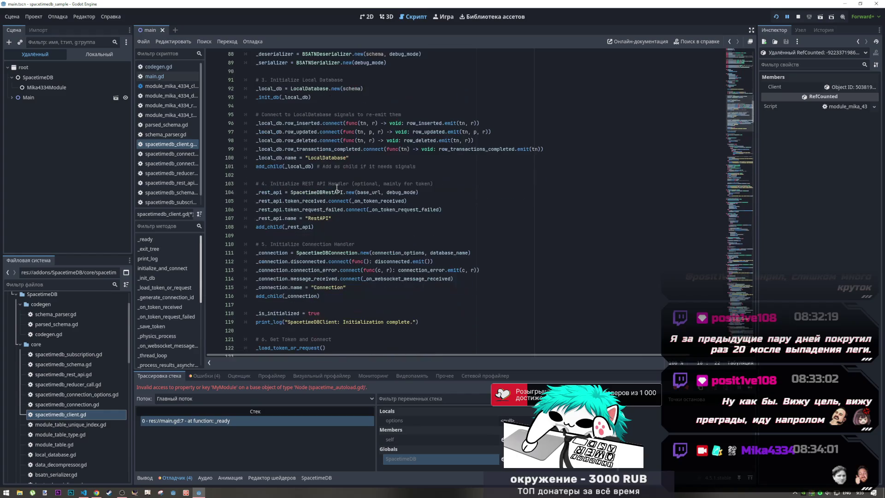
scroll(331, 188, down, 2)
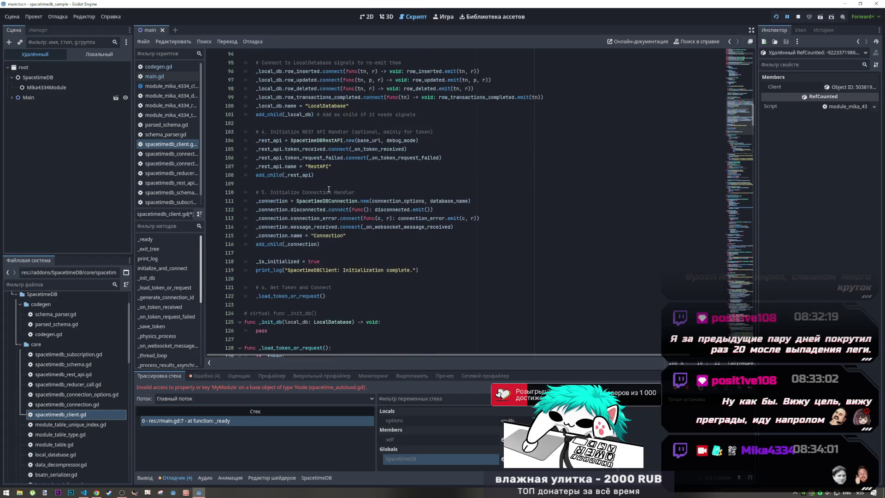
mouse_move(329, 189)
scroll(325, 193, down, 9)
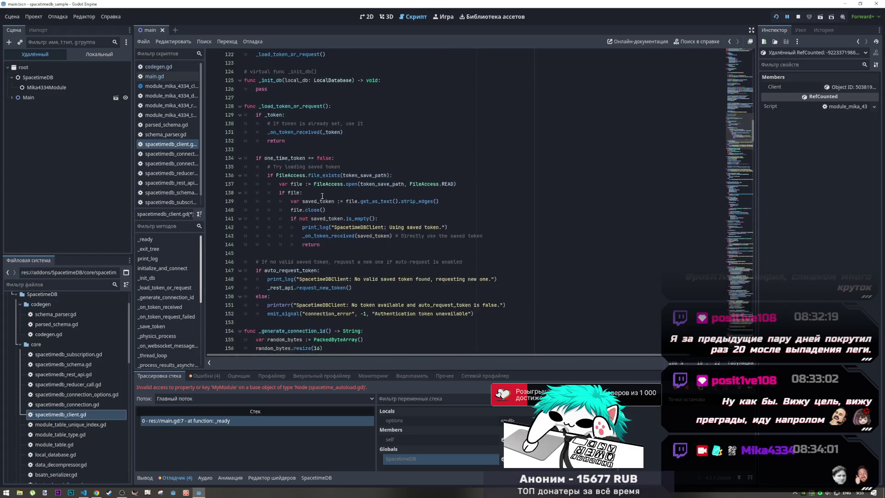
scroll(322, 196, down, 8)
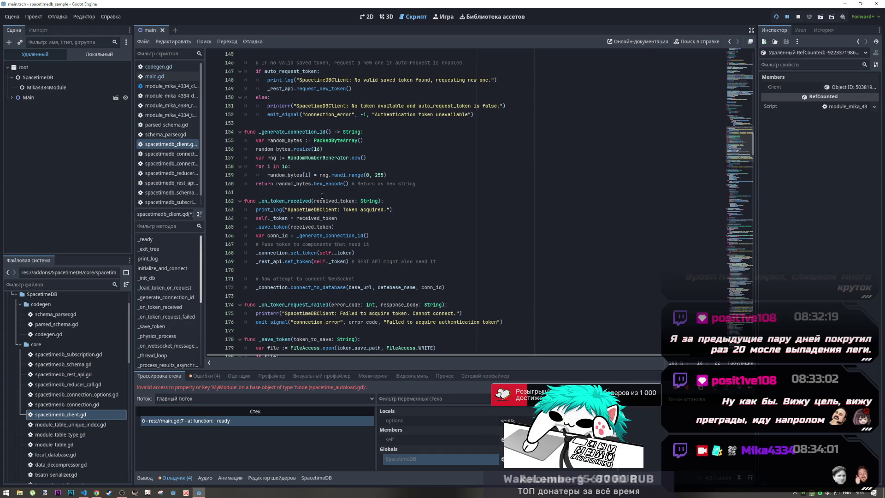
scroll(322, 195, down, 16)
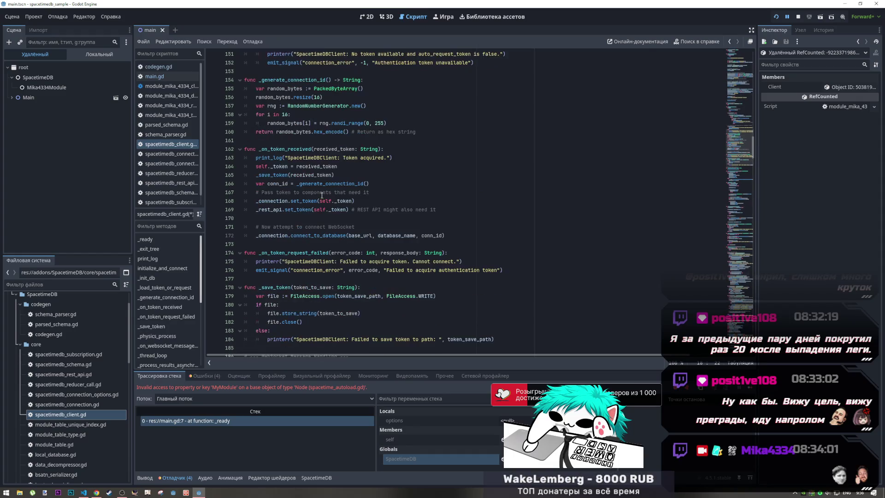
scroll(735, 238, down, 15)
scroll(735, 238, down, 20)
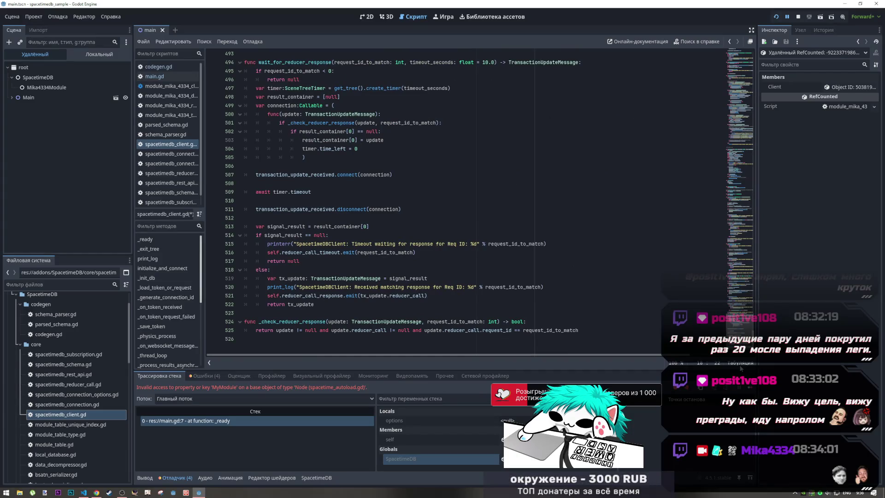
Return to the script's top, marking database_name and token_save_path, then bring the browser forward
click(739, 53)
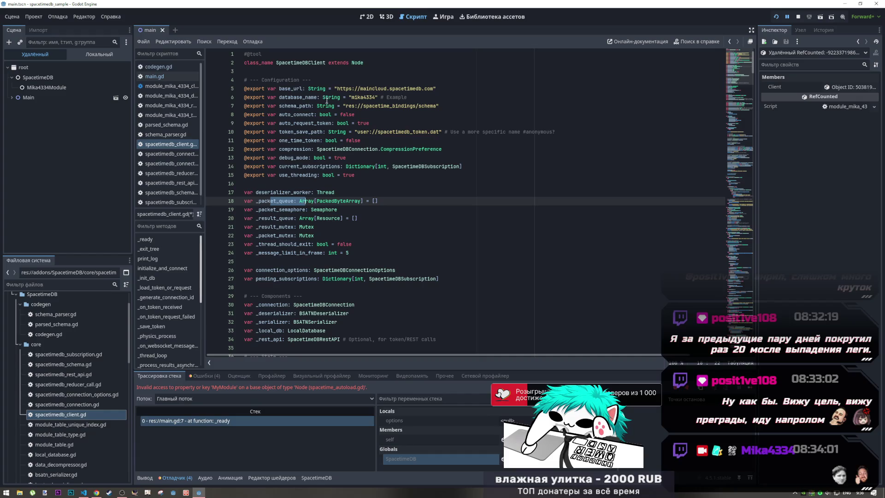
click(304, 97)
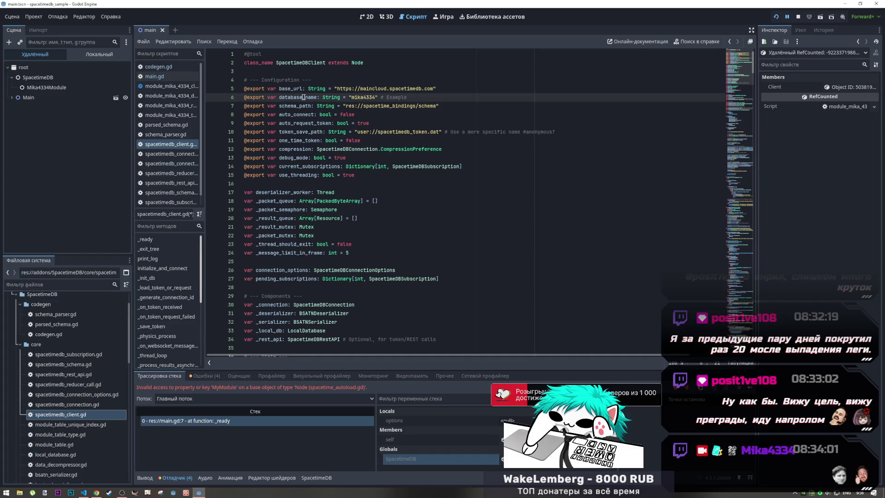
drag(296, 133, 314, 132)
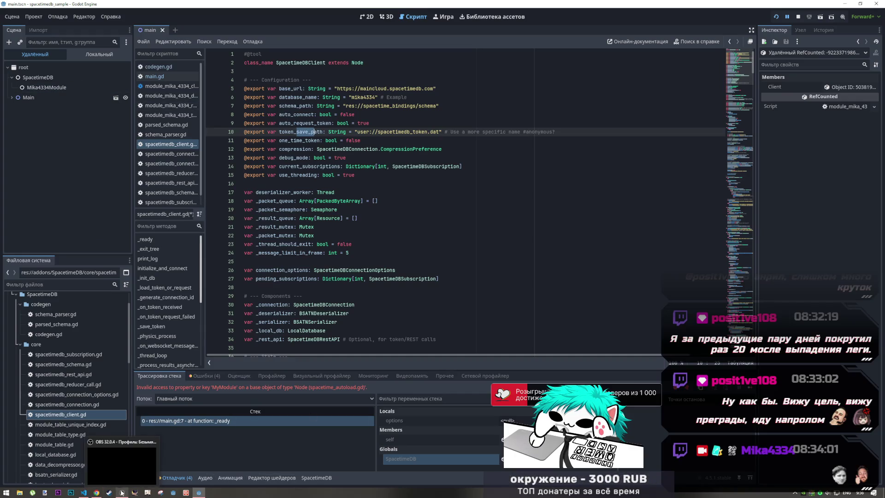
mouse_move(97, 493)
click(104, 475)
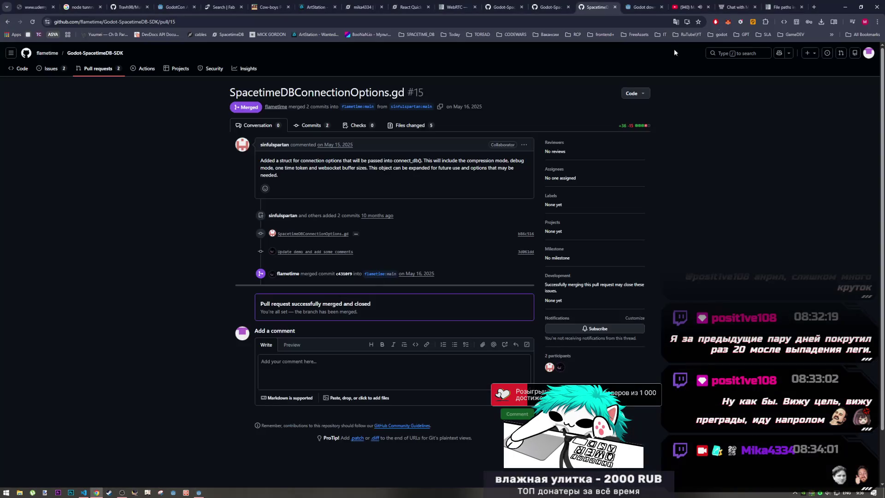
Return to the SDK quickstart guide and read the three ways to listen for data
click(556, 7)
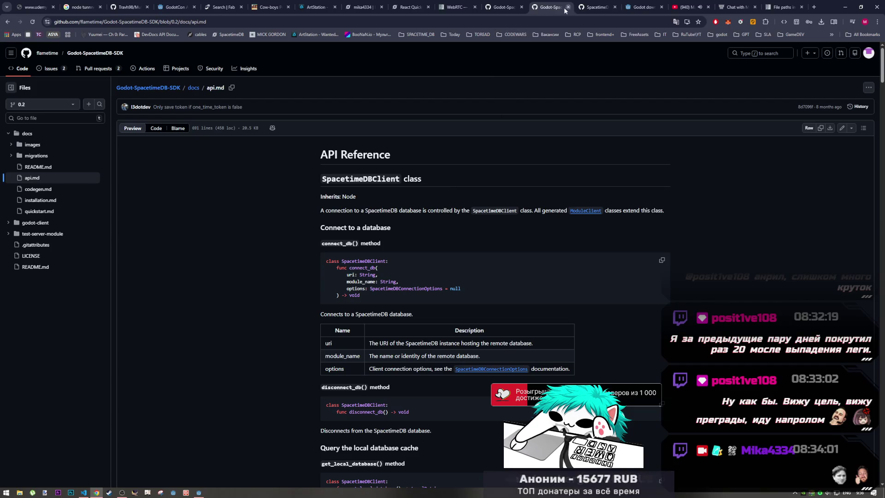
click(506, 6)
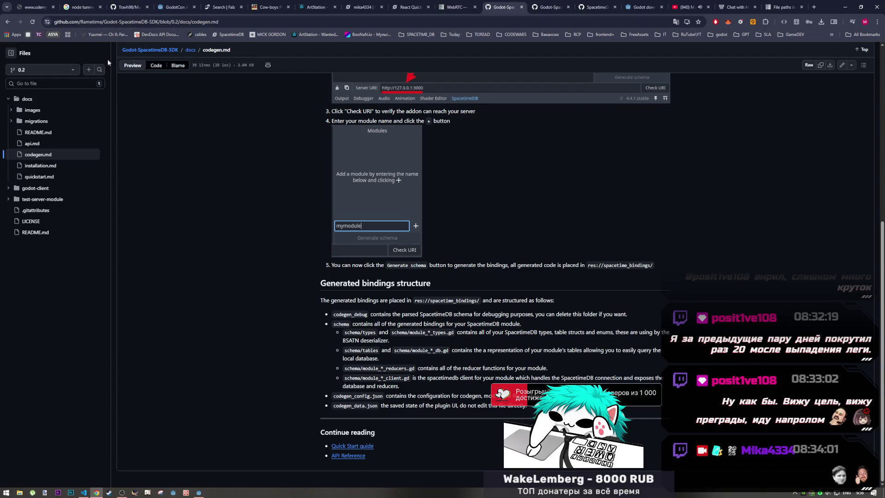
click(7, 22)
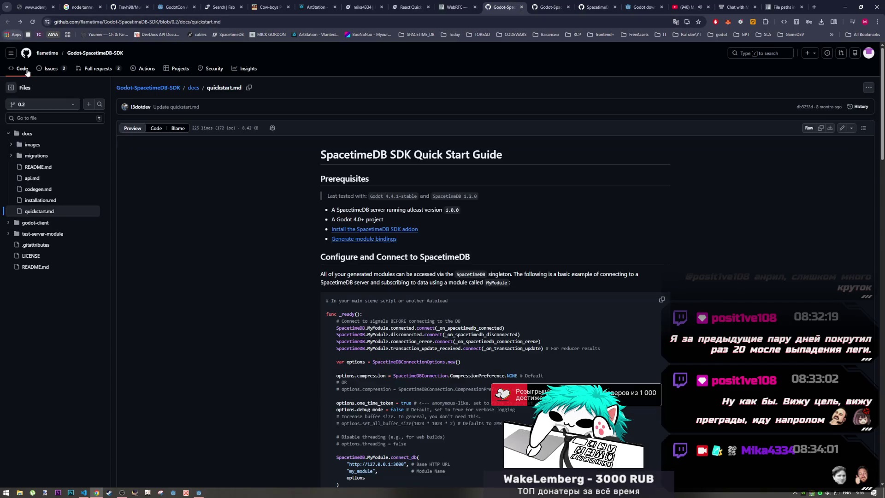
scroll(402, 289, down, 10)
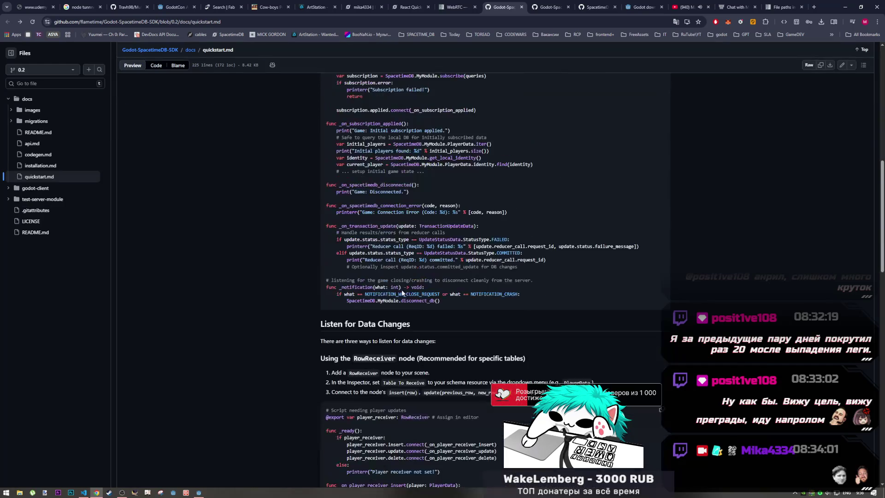
scroll(402, 289, down, 5)
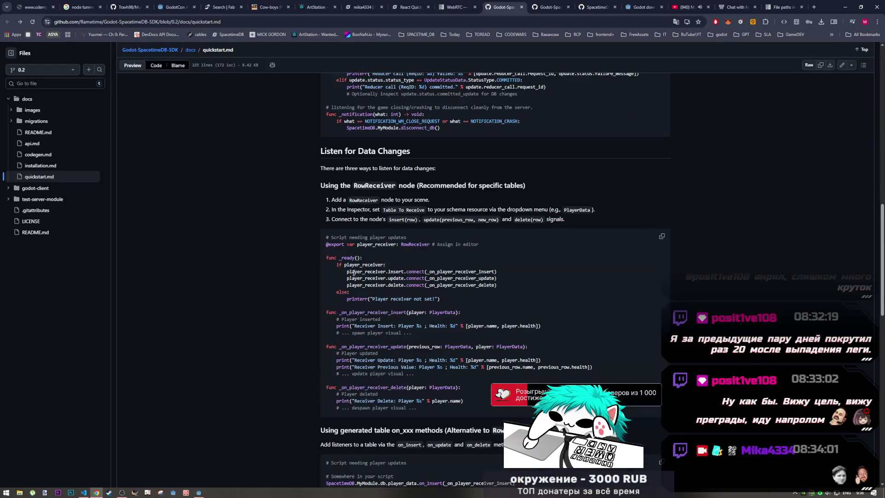
mouse_move(326, 99)
mouse_down()
mouse_move(374, 102)
mouse_move(332, 117)
mouse_up()
Read on to Query Local Database, then bring up the API reference and pull request #15
scroll(343, 257, down, 8)
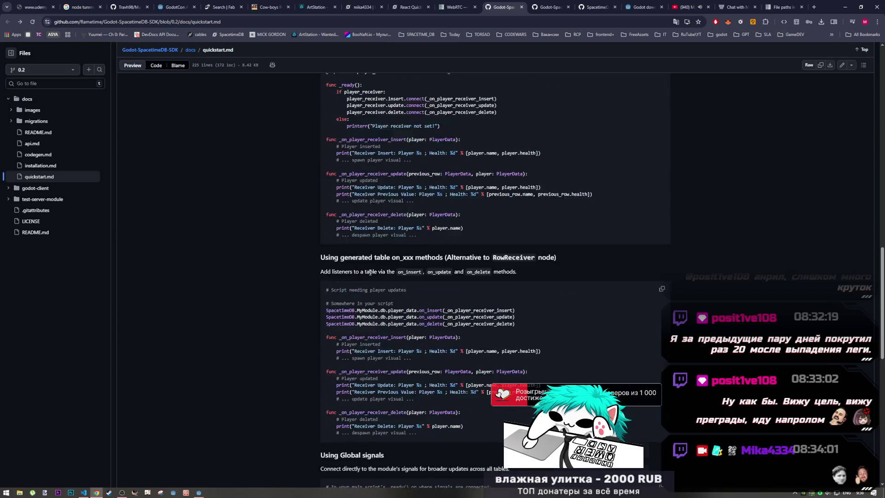
scroll(343, 257, down, 4)
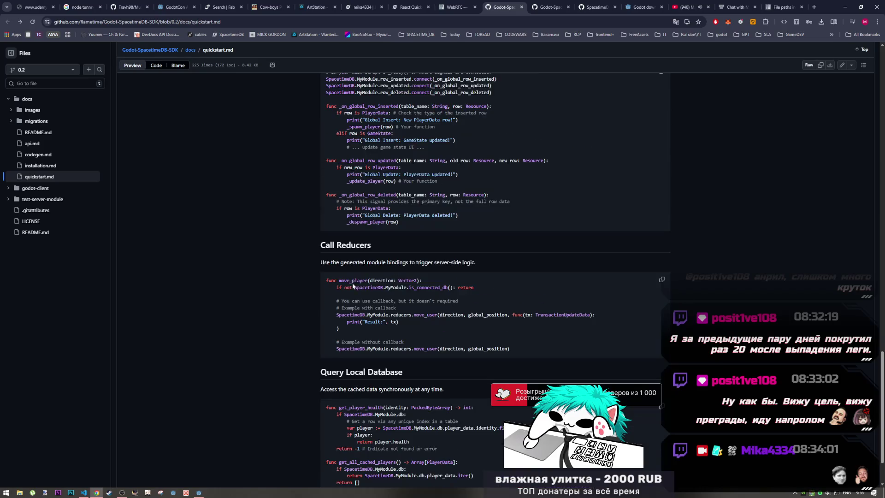
scroll(370, 277, down, 2)
drag(350, 300, 397, 303)
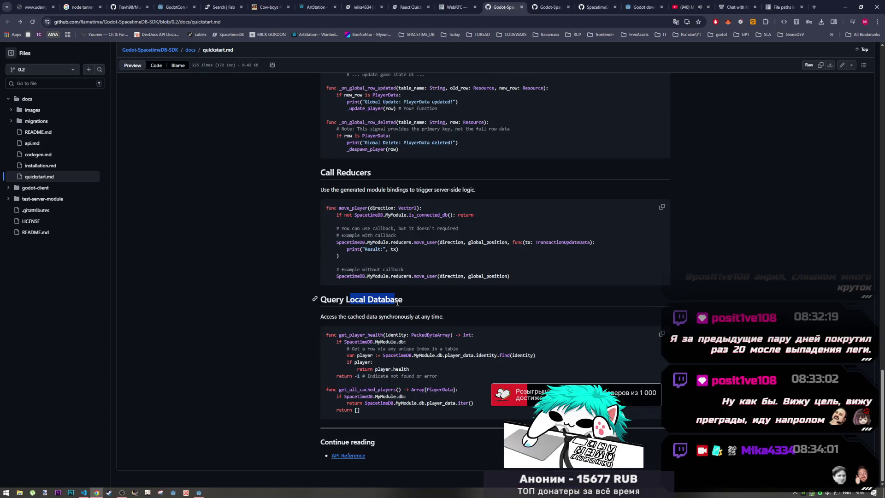
click(399, 297)
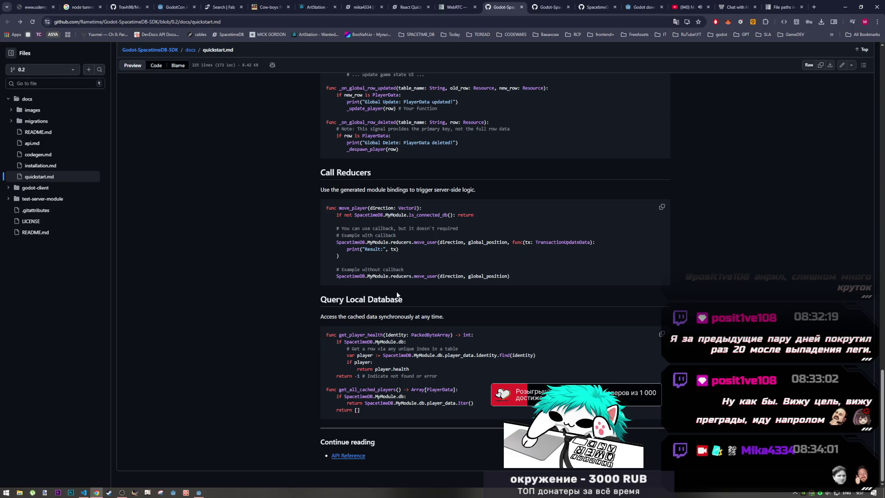
click(549, 7)
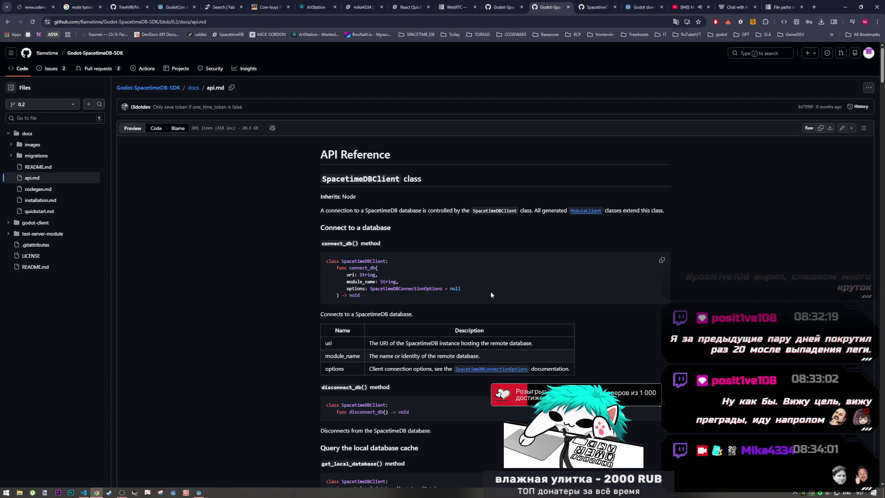
click(595, 7)
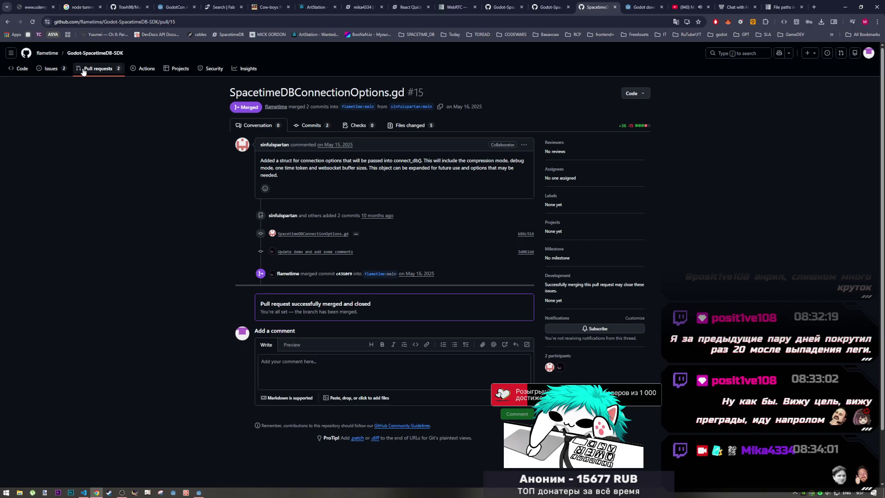
Read closed token issue #54 'Identity persists' about one_time_token, then return to Godot
click(54, 74)
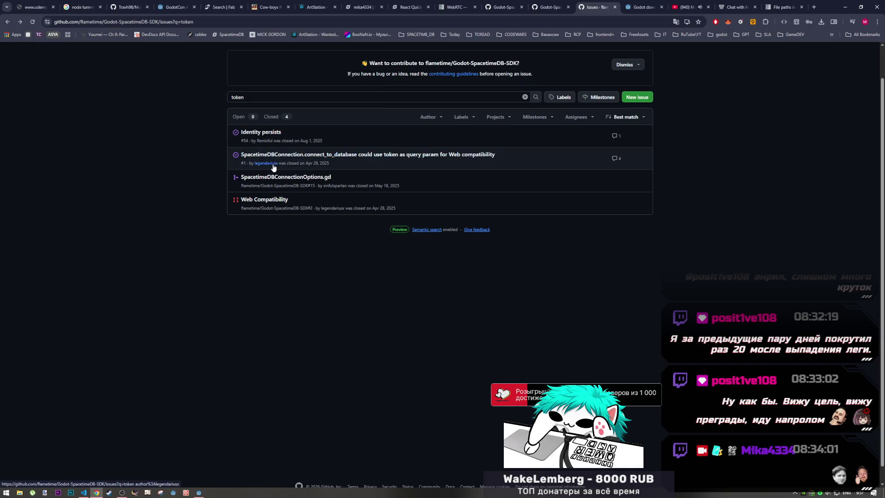
click(273, 132)
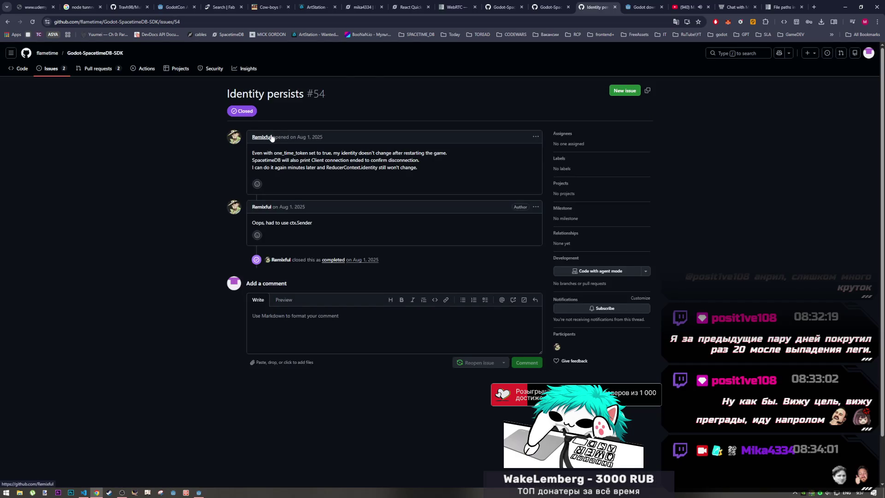
mouse_move(272, 138)
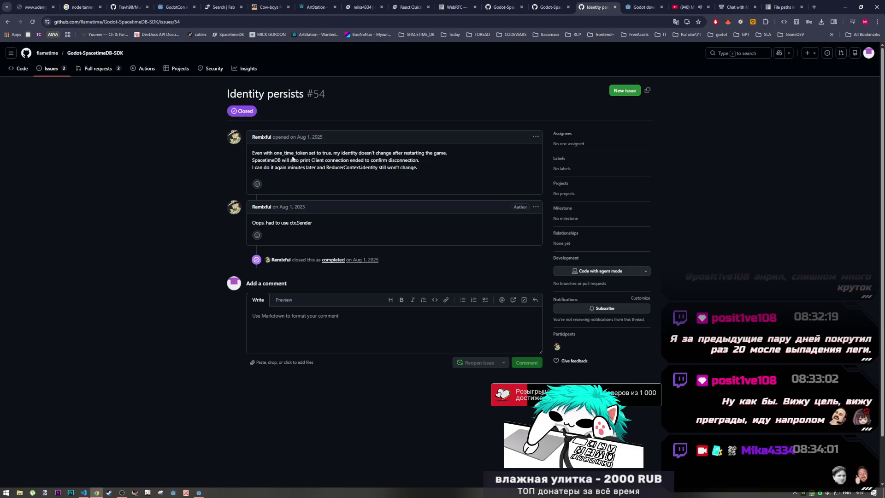
mouse_move(274, 153)
mouse_down()
mouse_move(322, 152)
mouse_move(308, 153)
mouse_up()
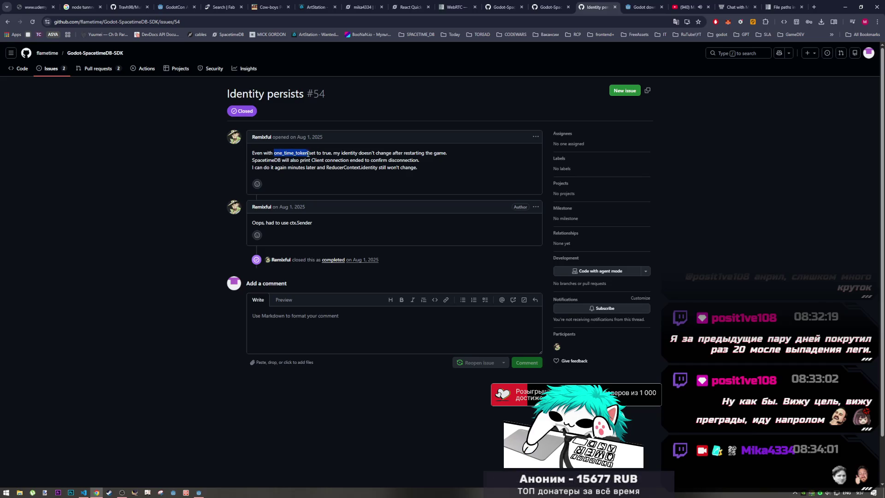
click(199, 491)
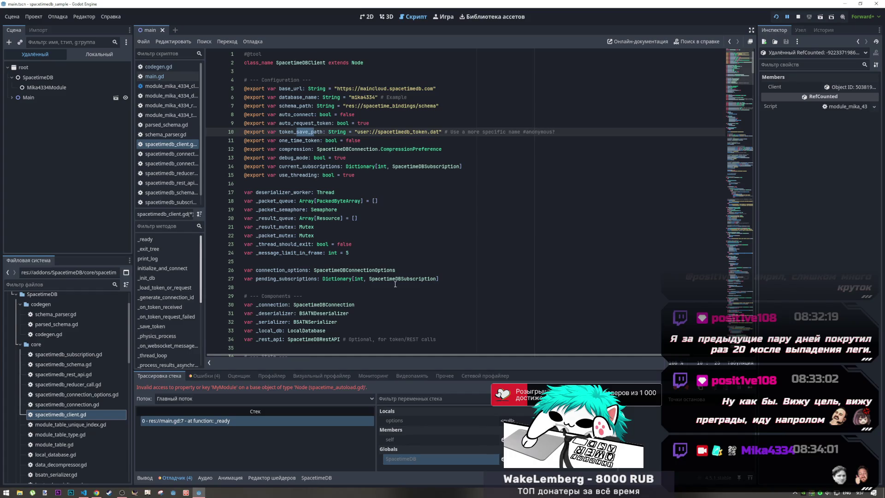
Change one_time_token on line 11 from false to true and save the script
click(360, 140)
drag(360, 141, 346, 140)
text(true)
key(ctrl+s)
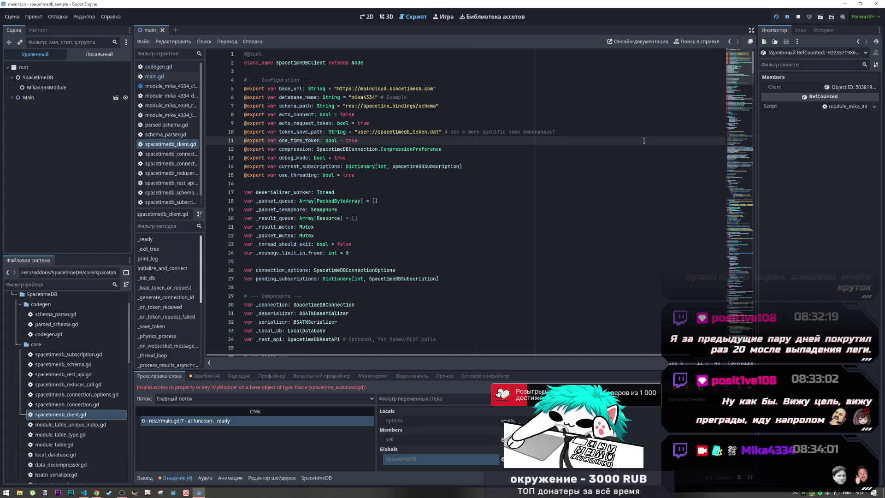
Restart the project, inspect the SpacetimeDB and main remote nodes, then stop it
click(777, 17)
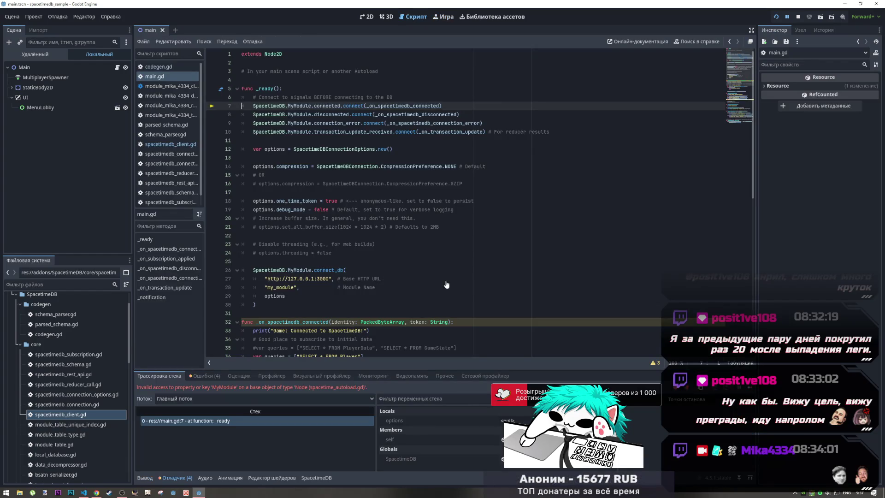
click(401, 459)
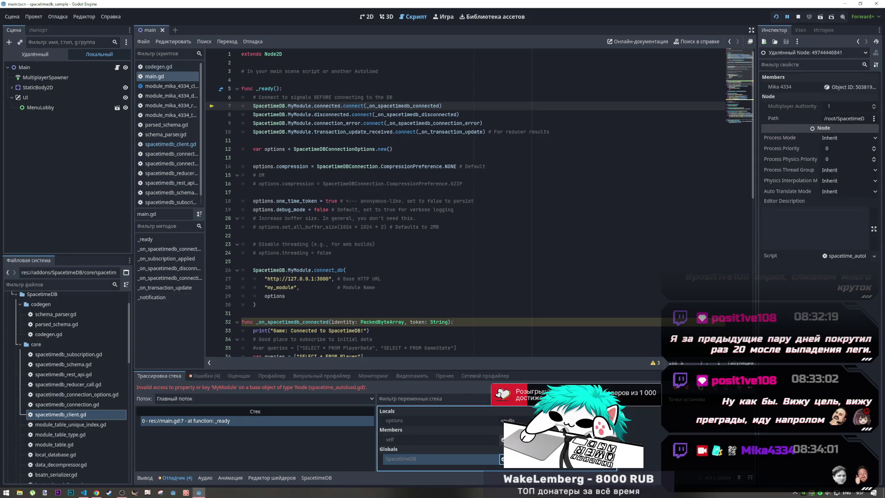
click(401, 439)
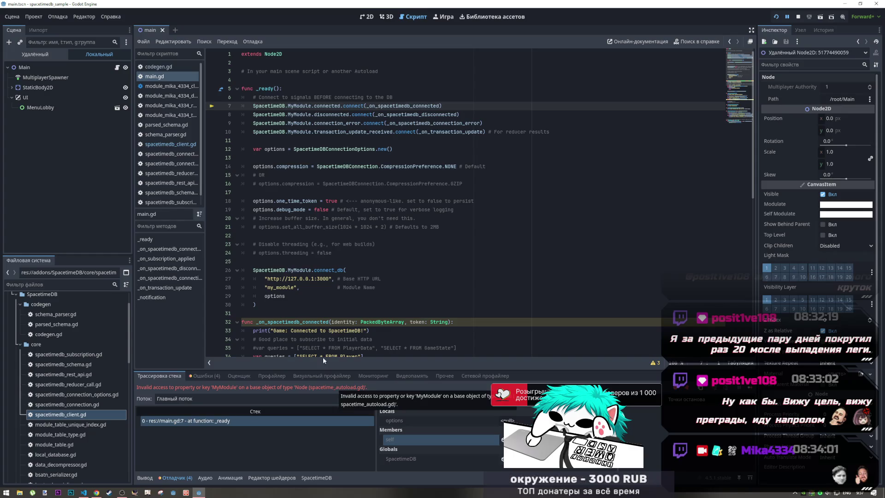
click(27, 54)
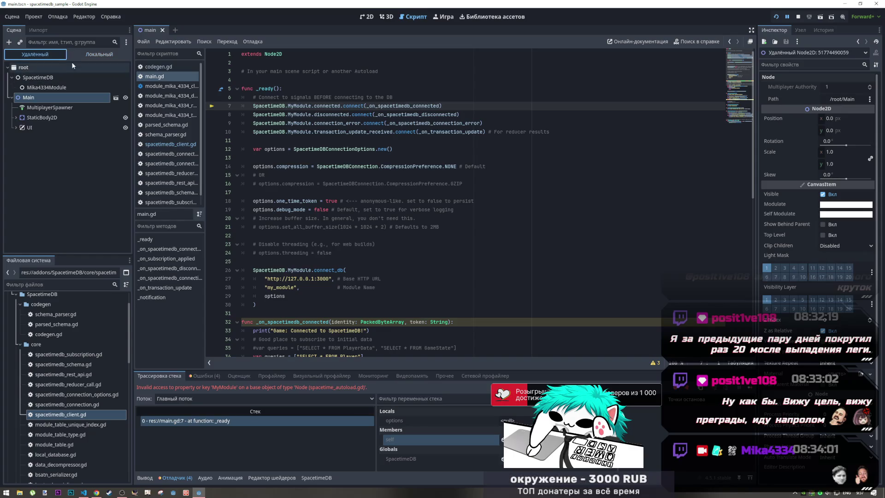
click(33, 16)
click(799, 17)
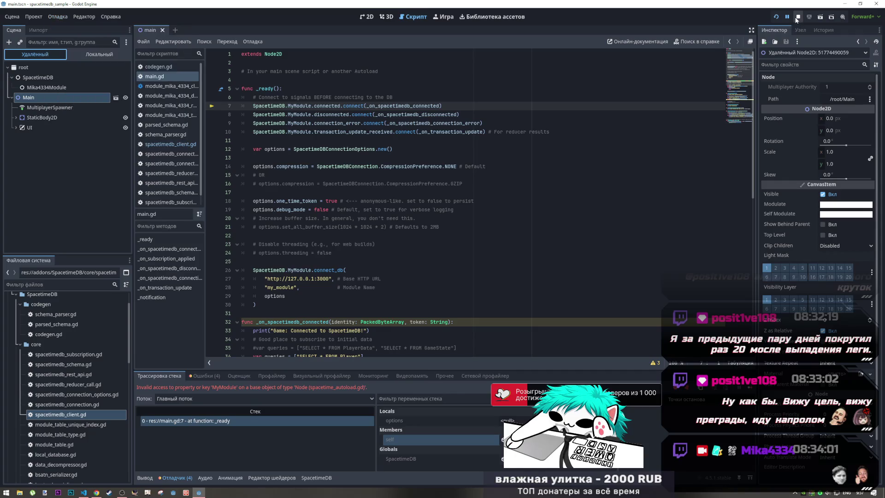
click(799, 17)
Browse Project Settings' run, boot splash and project name pages
click(34, 16)
click(41, 26)
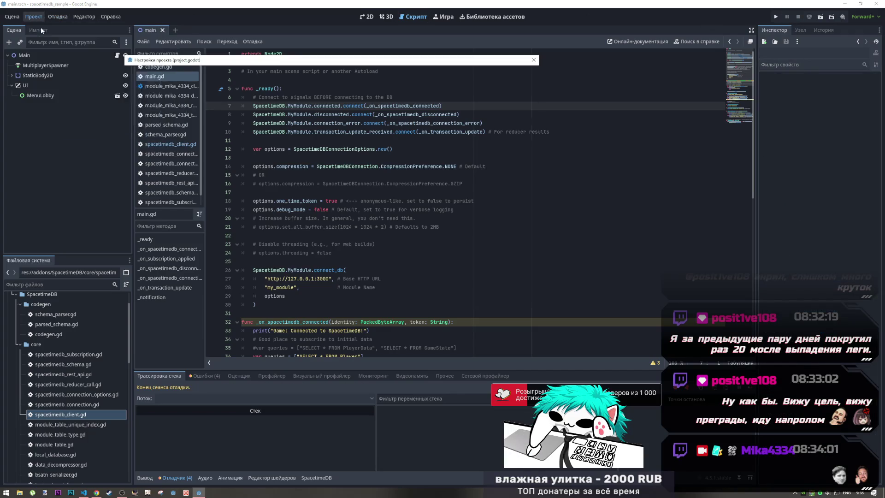
click(170, 119)
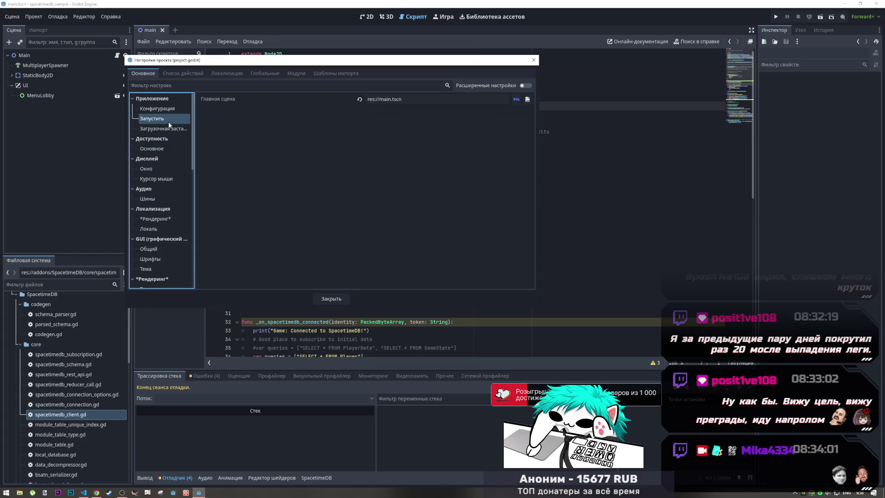
click(173, 128)
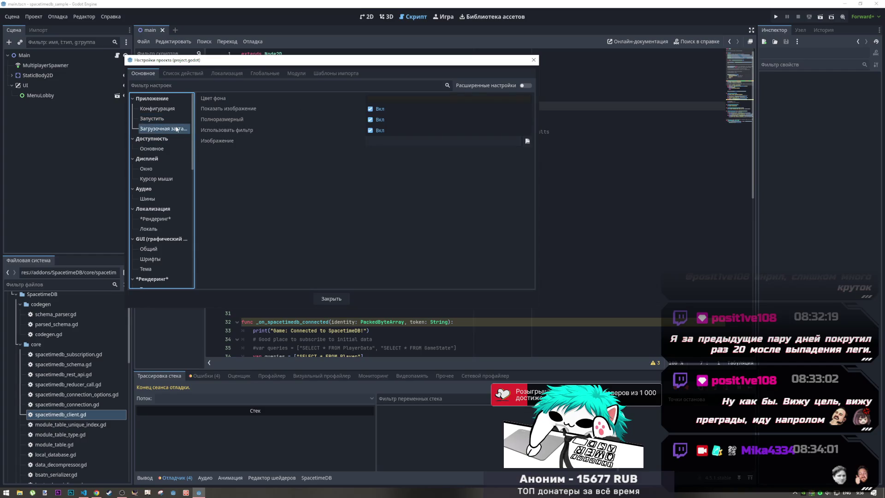
click(157, 109)
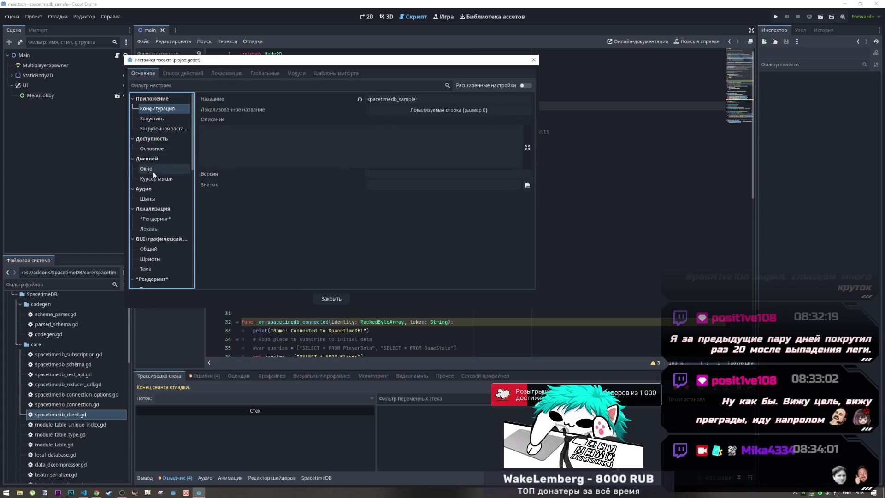
scroll(157, 185, down, 10)
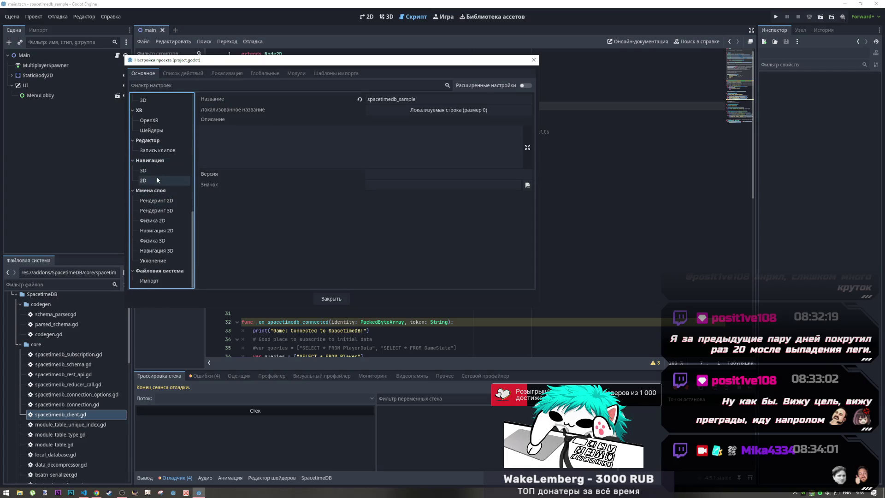
scroll(157, 221, up, 10)
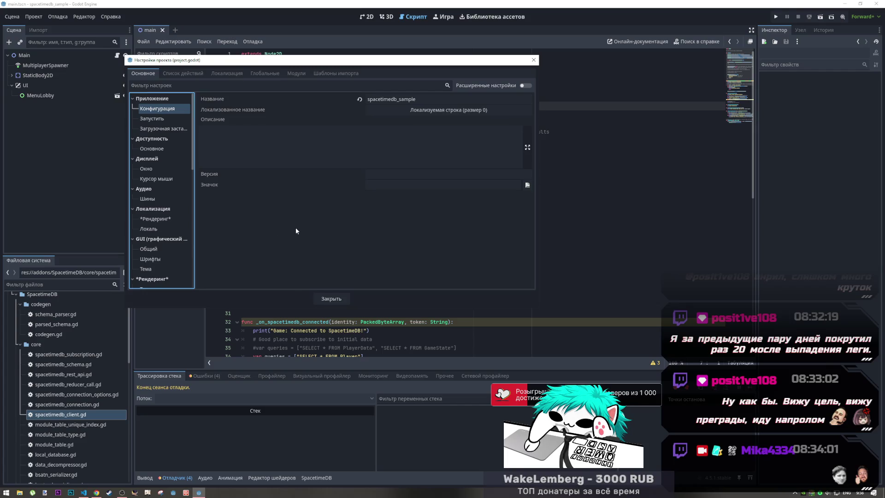
Check the main scene, accessibility, window, audio and autoload settings, then close Project Settings
click(170, 119)
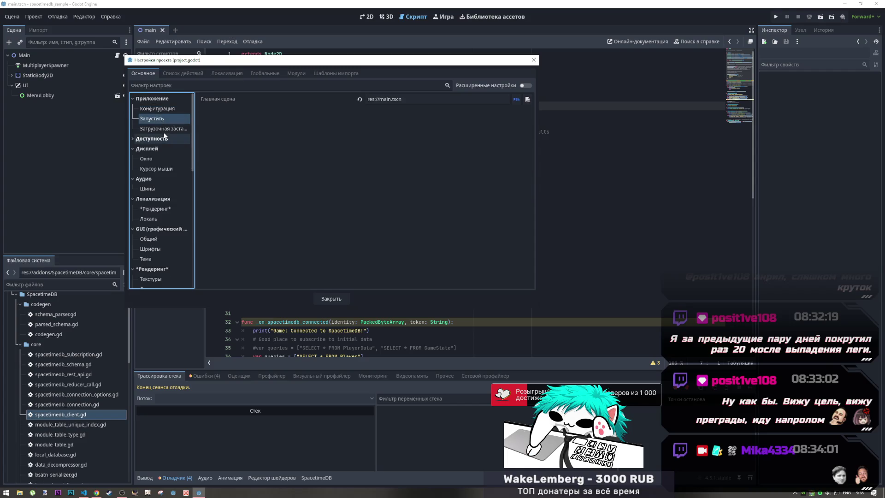
click(166, 148)
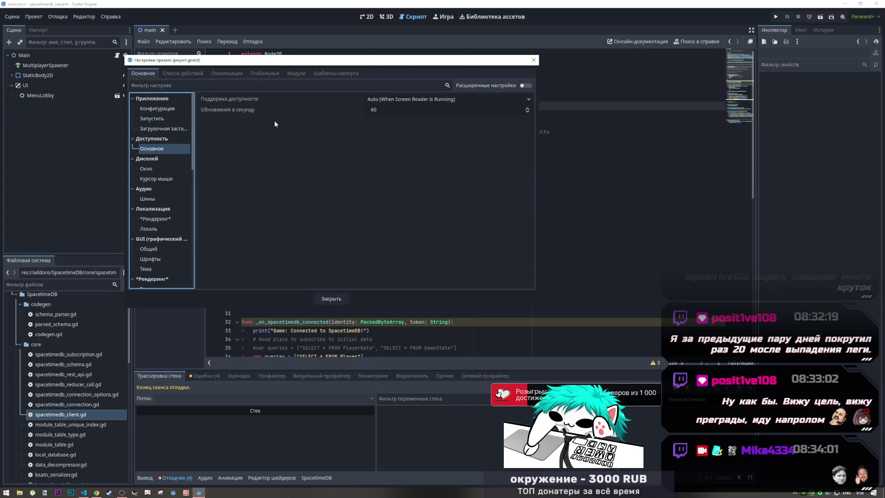
click(163, 168)
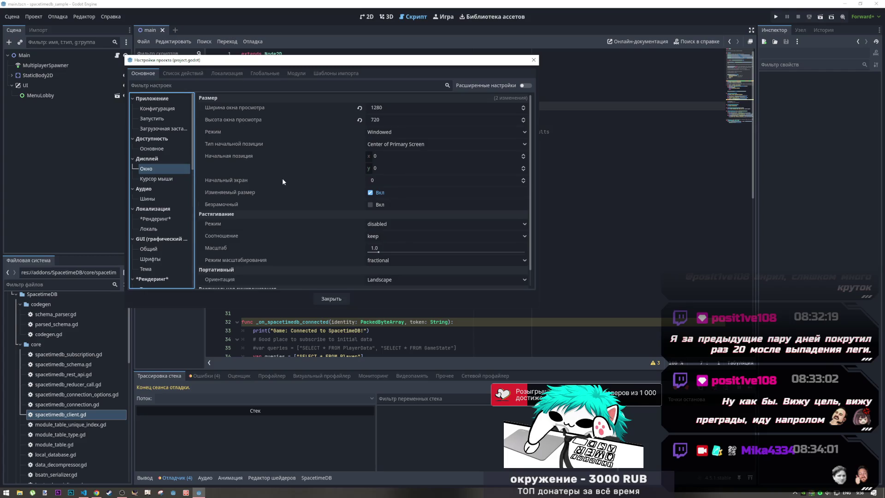
scroll(280, 182, down, 1)
click(162, 180)
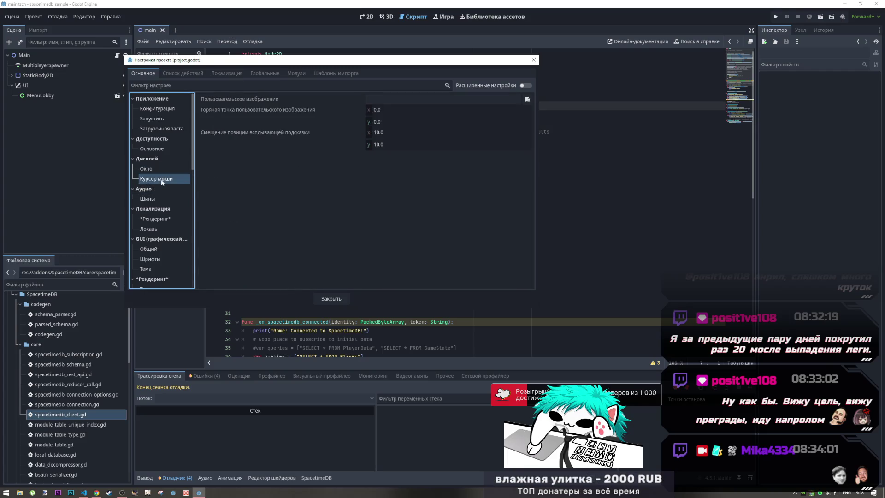
click(156, 201)
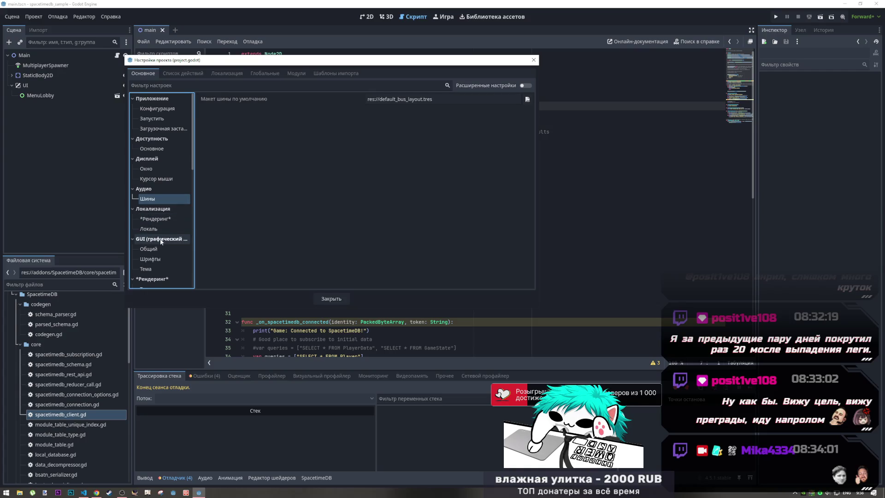
click(242, 75)
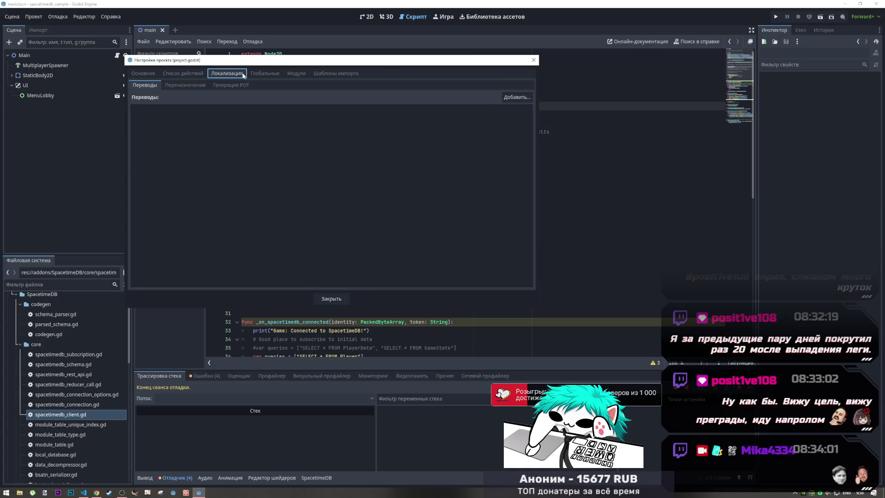
click(265, 73)
key(Escape)
In Editor Settings, review window placement and run options, keeping Centered and Open Output
click(84, 16)
click(88, 27)
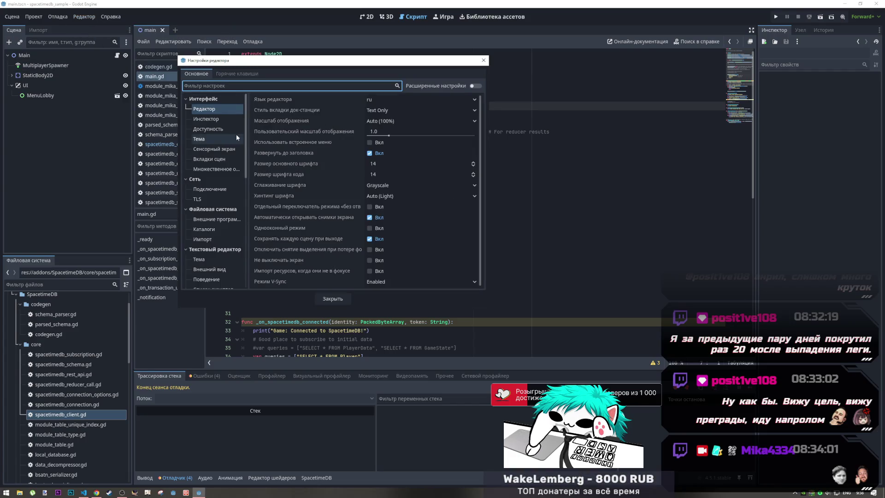
scroll(213, 180, down, 10)
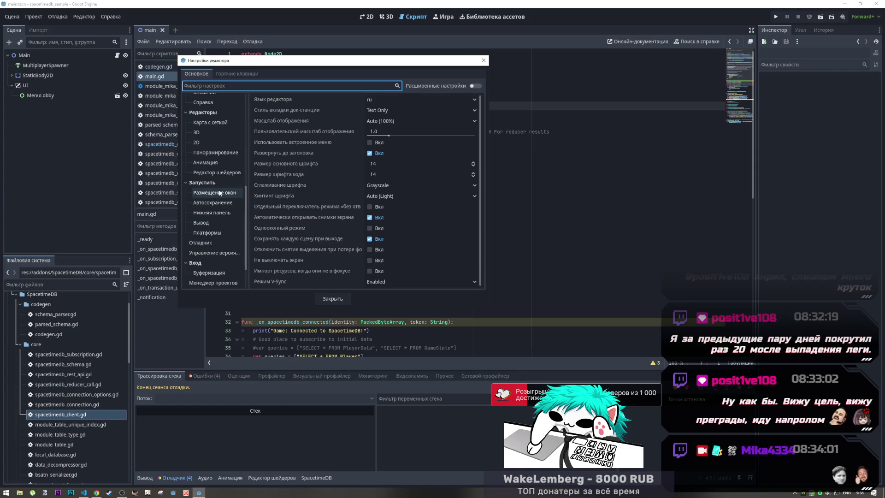
click(217, 169)
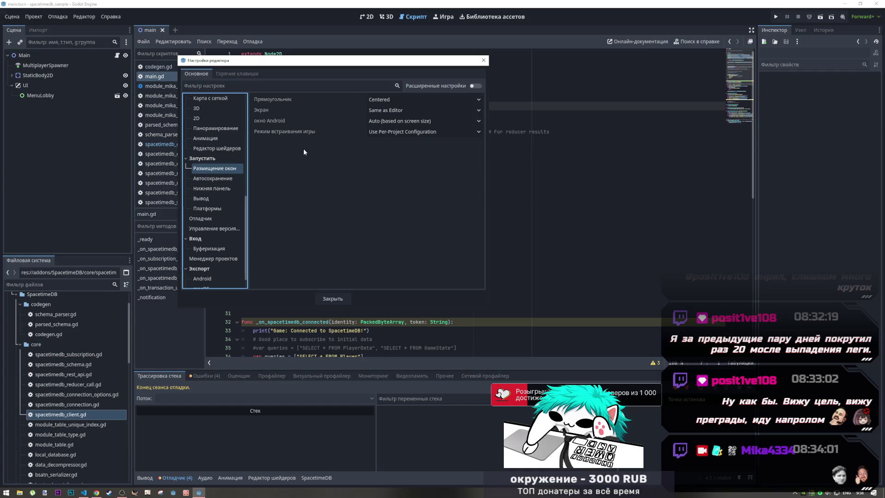
click(398, 100)
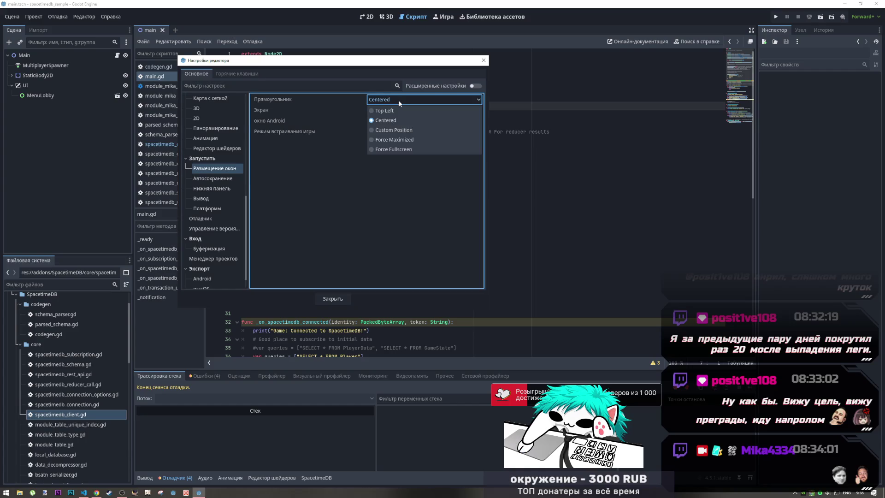
click(392, 120)
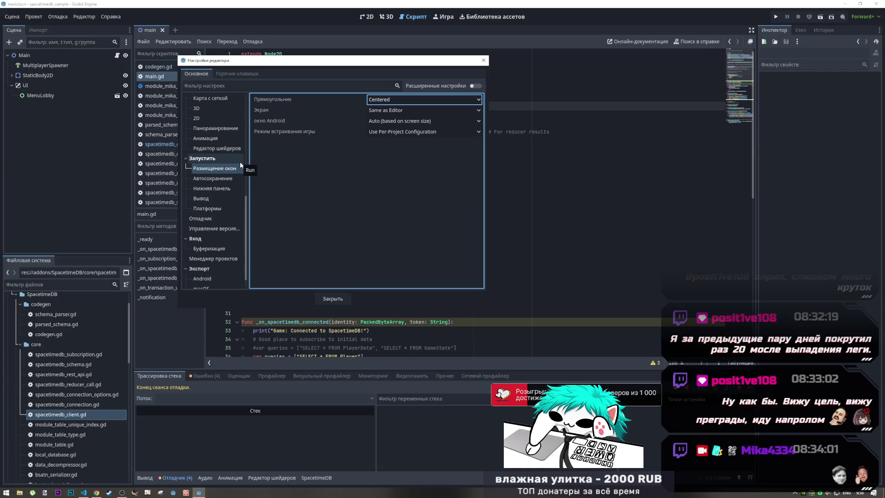
click(225, 179)
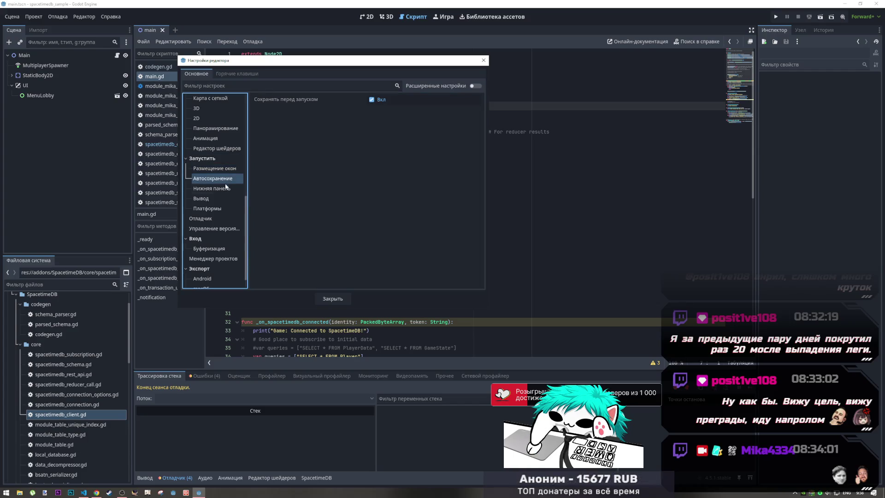
click(225, 189)
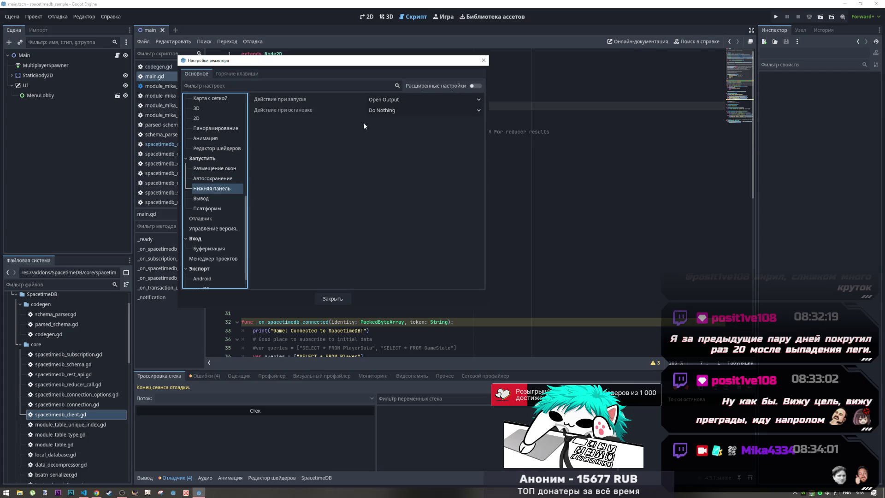
click(404, 100)
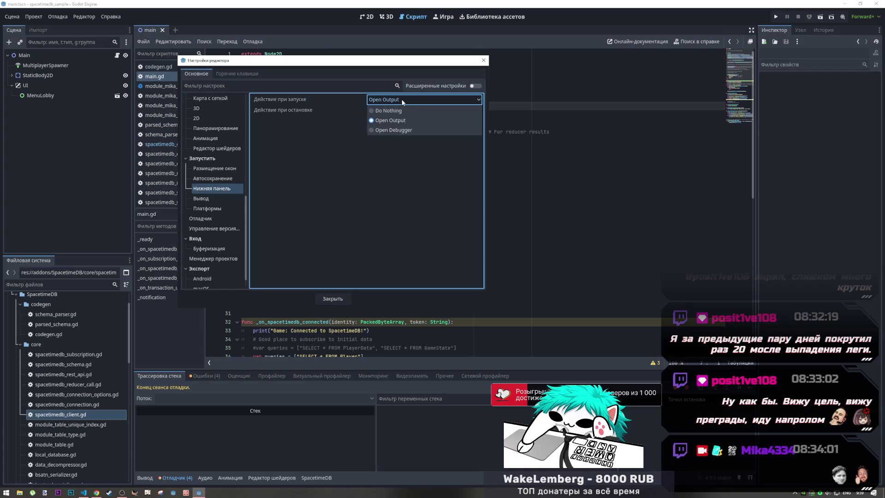
click(292, 154)
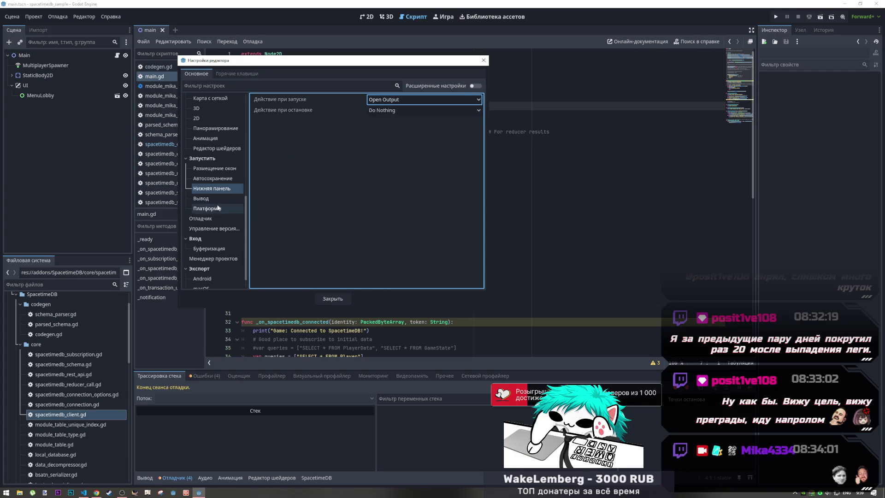
Review output and platform run settings, keeping the game screen as Same as Editor
click(217, 201)
click(224, 208)
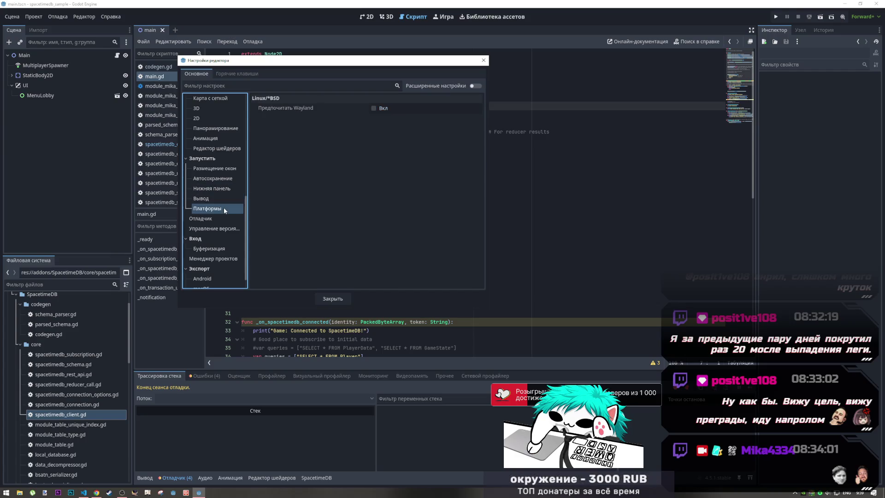
click(225, 169)
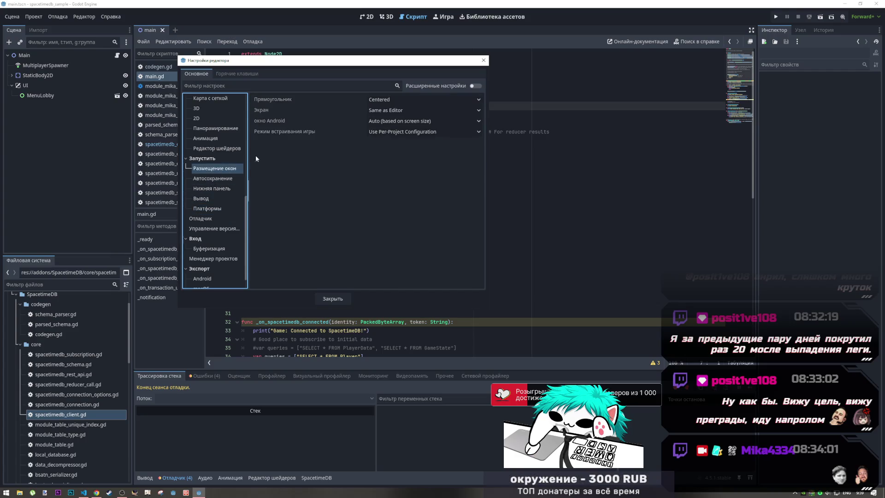
click(376, 110)
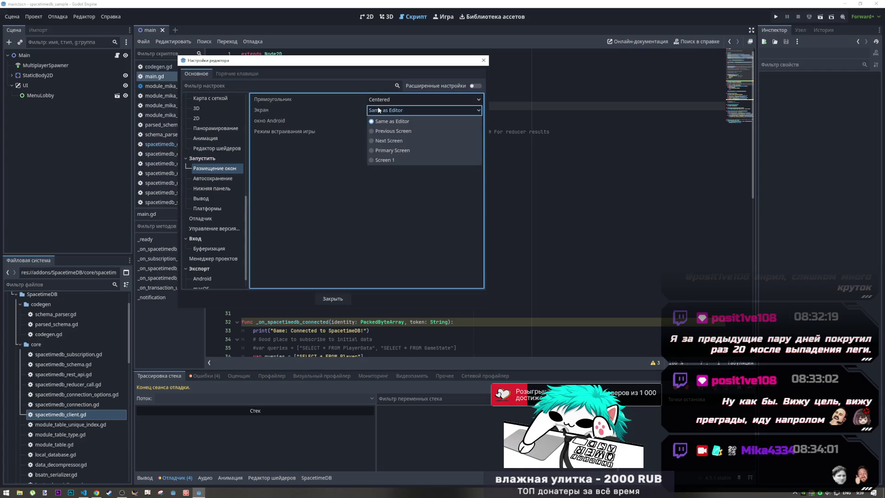
click(326, 111)
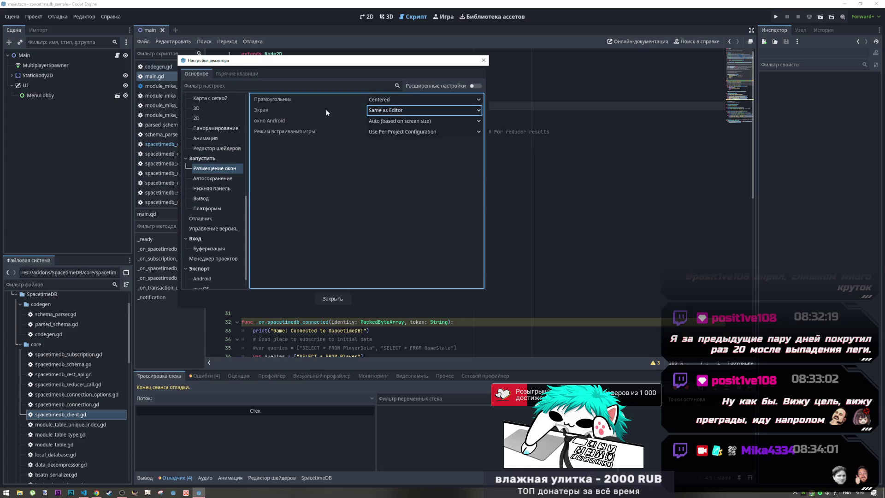
Look over the debugger and version control settings unchanged, then close Editor Settings
click(209, 219)
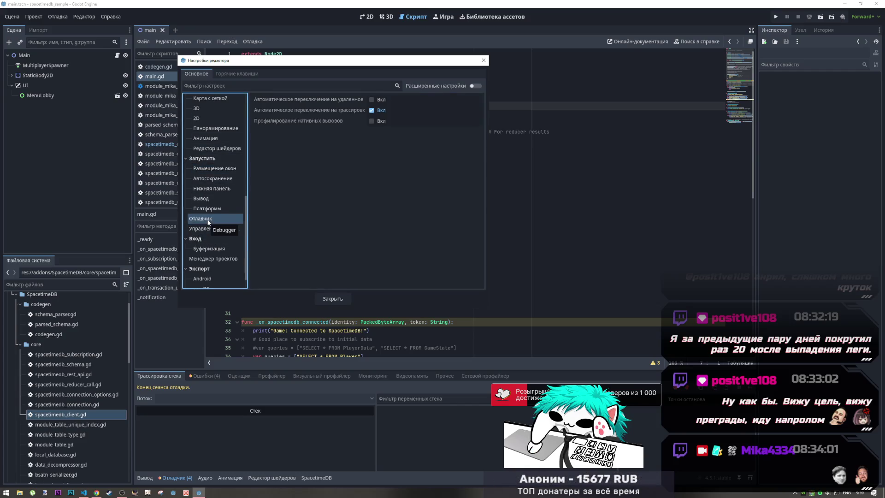
click(375, 100)
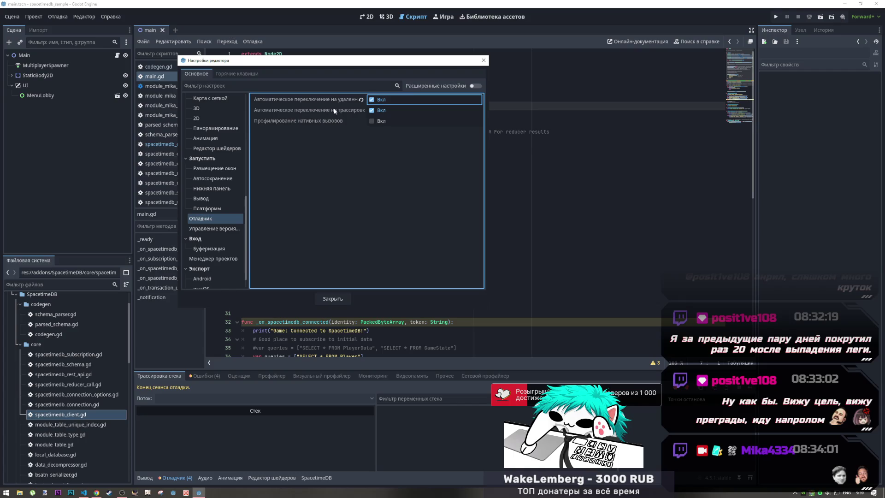
mouse_move(335, 111)
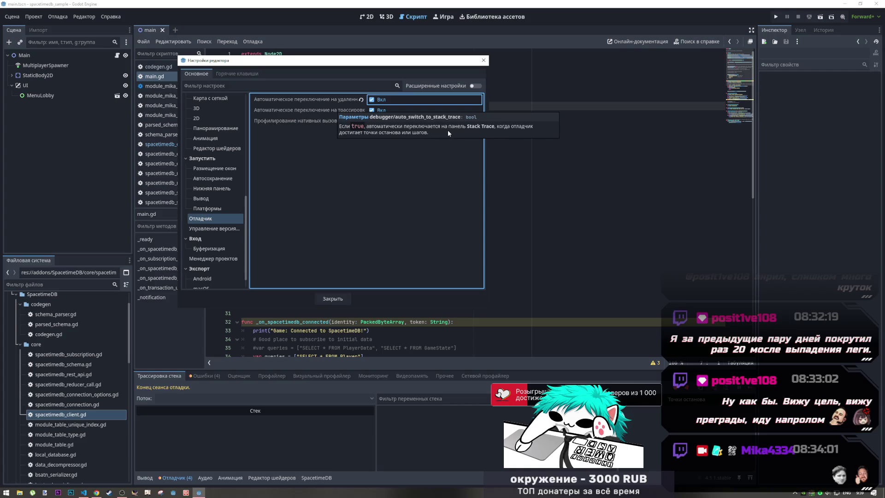
click(366, 152)
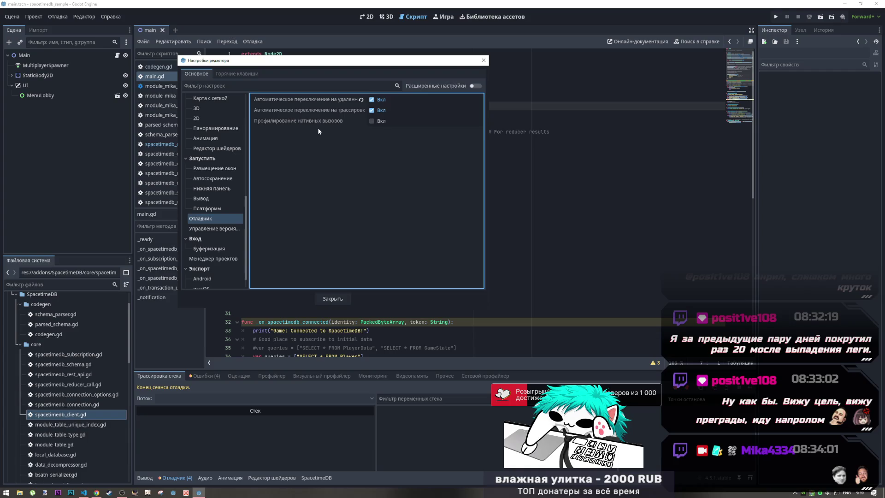
click(223, 229)
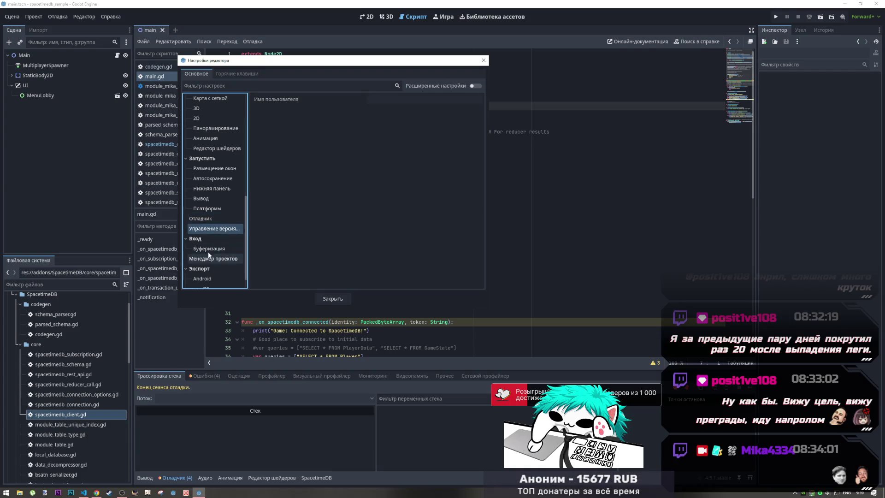
key(Escape)
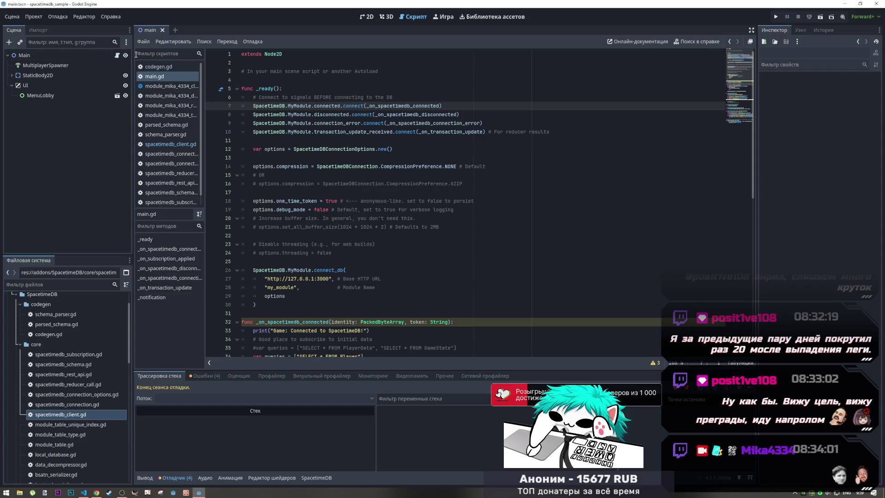
Run the project with F5, inspect Mika4334Module's remote properties, and open spacetimedb_client.gd
key(F5)
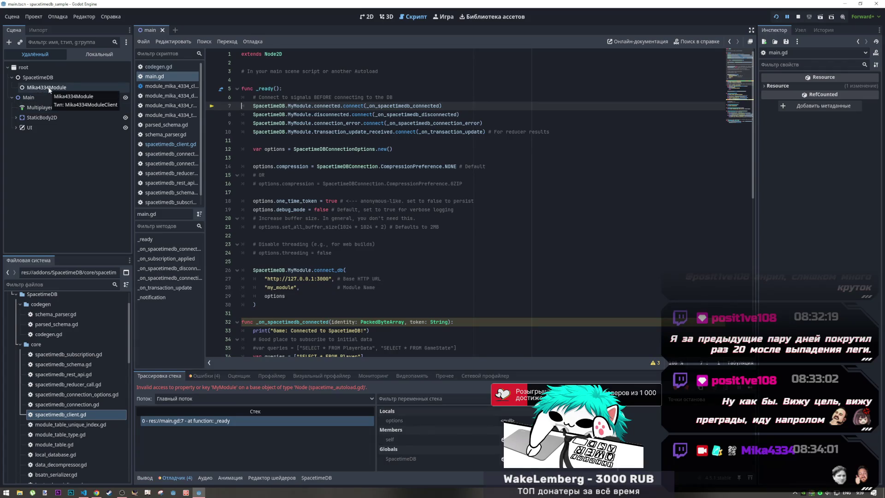
click(49, 89)
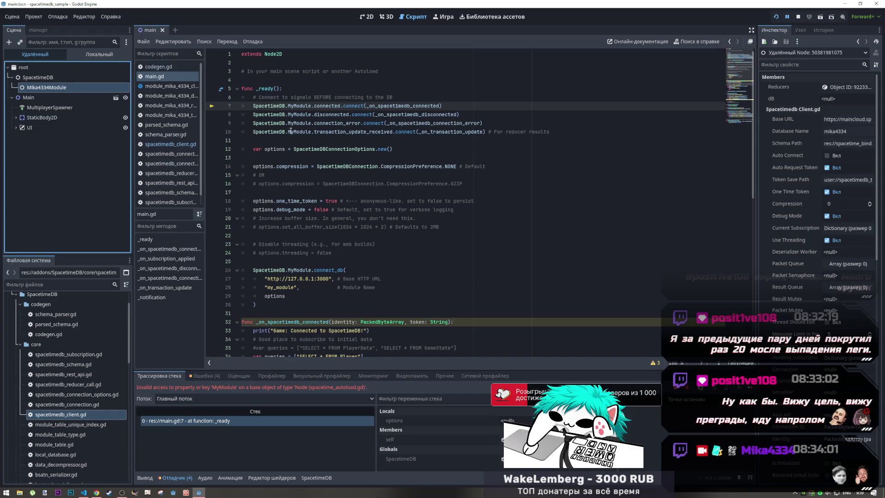
click(170, 144)
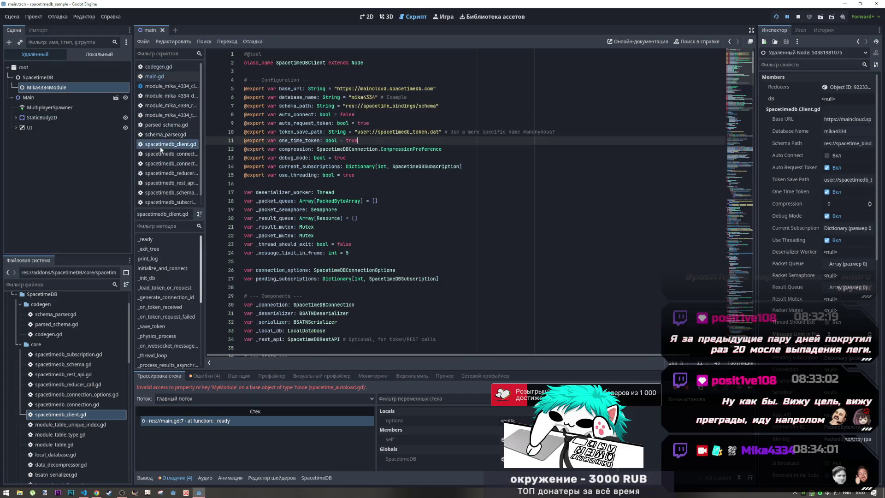
Remove the #anonymous? note, comment out token_save_path, save, and check the resulting parser error
click(445, 115)
click(445, 131)
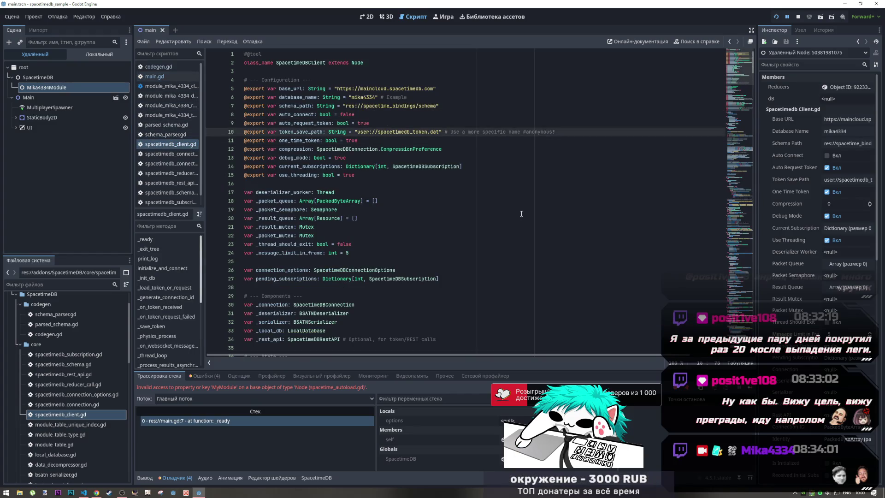
drag(563, 137, 522, 136)
key(BackSpace)
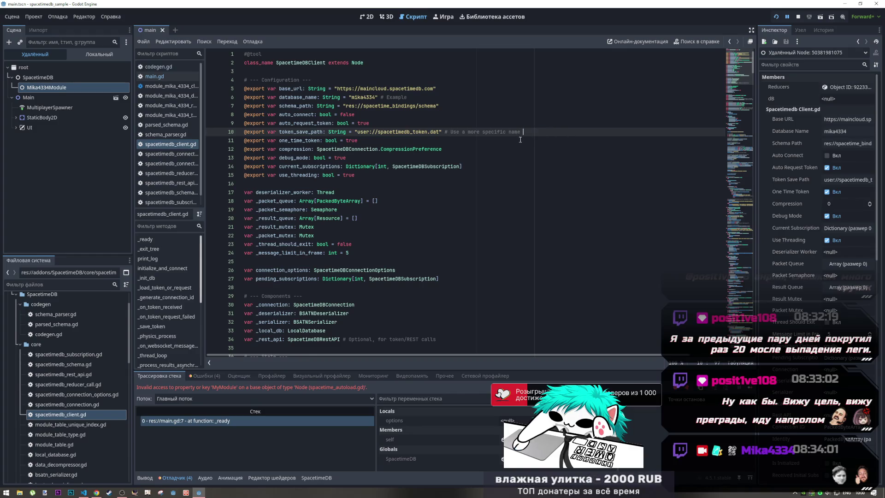
key(ctrl+k)
key(ctrl+s)
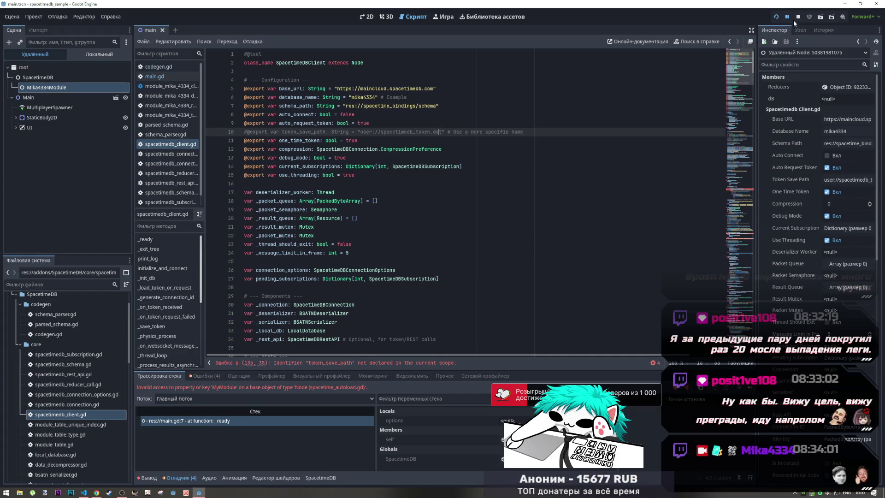
click(778, 18)
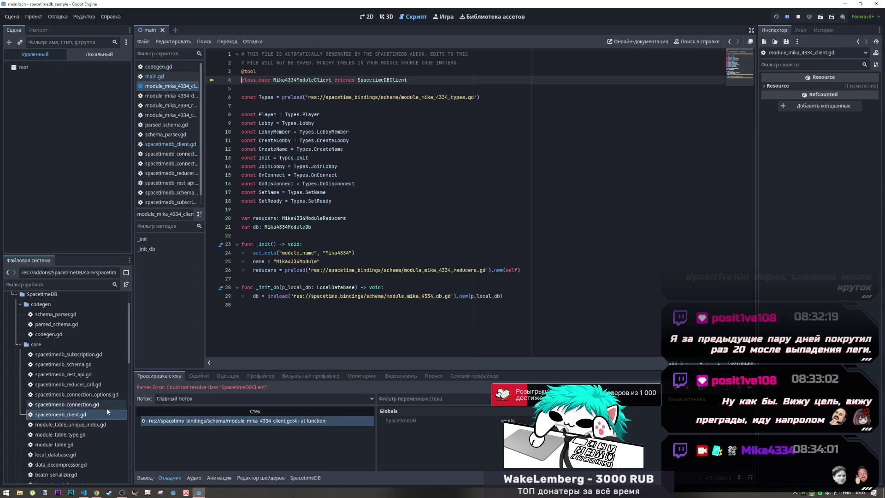
drag(195, 388, 261, 388)
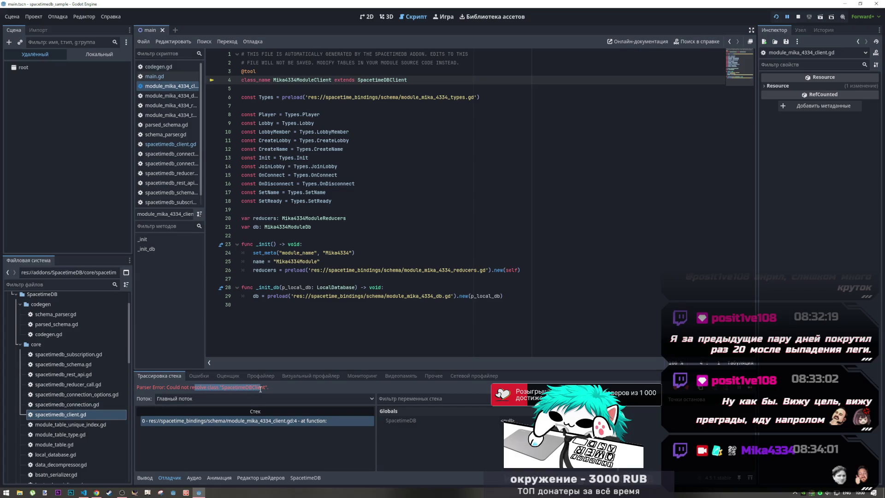
Duplicate the token_save_path line, comment out the original, empty the copy's path, save and run
click(171, 144)
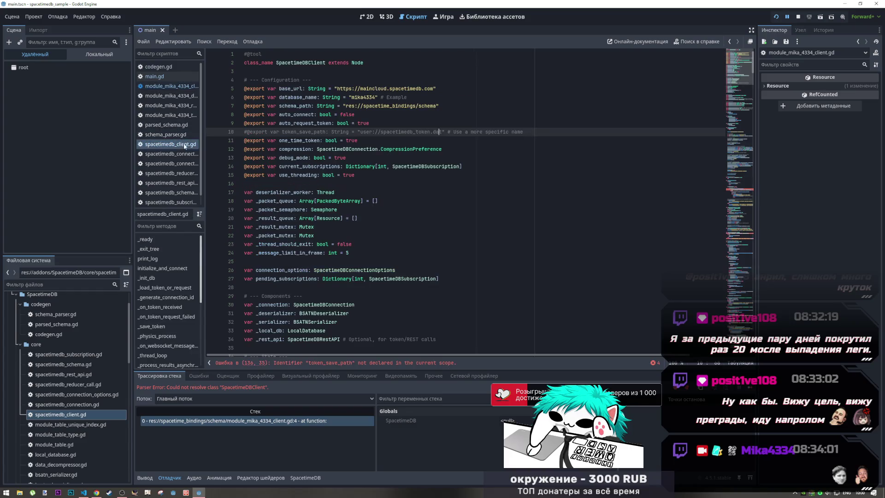
key(ctrl+k)
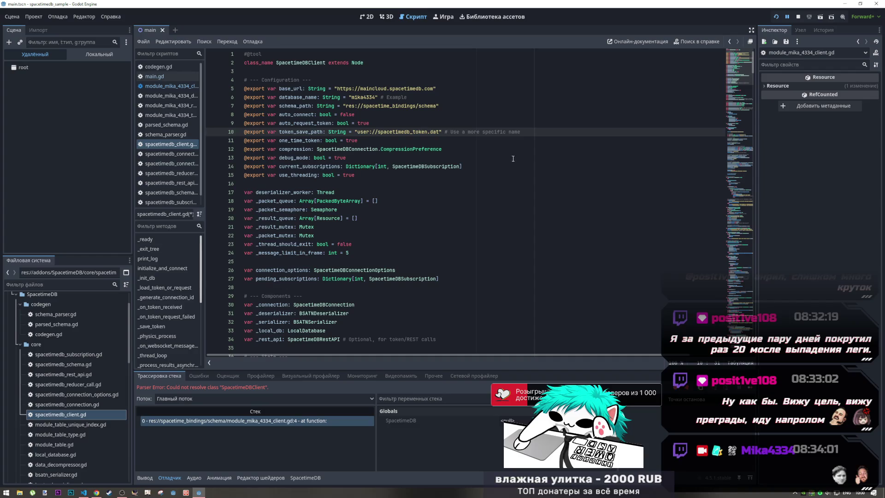
key(ctrl+shift+d)
click(470, 132)
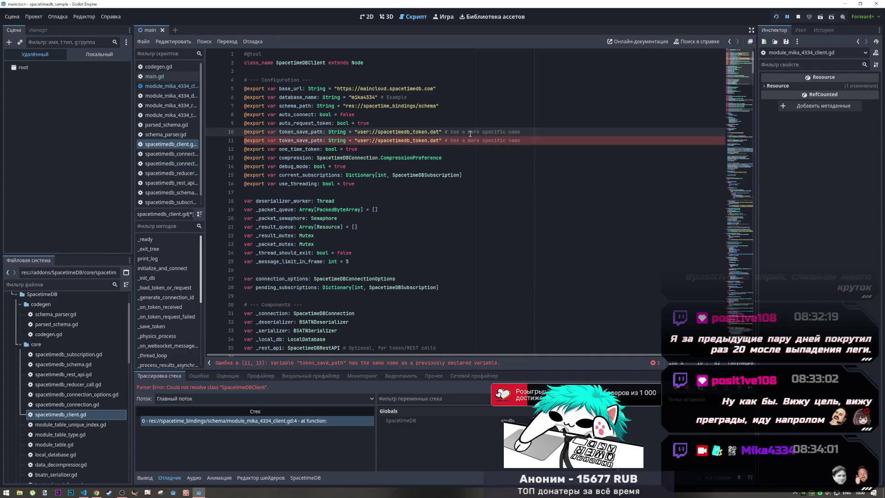
key(ctrl+k)
drag(438, 141, 358, 140)
key(ctrl+c)
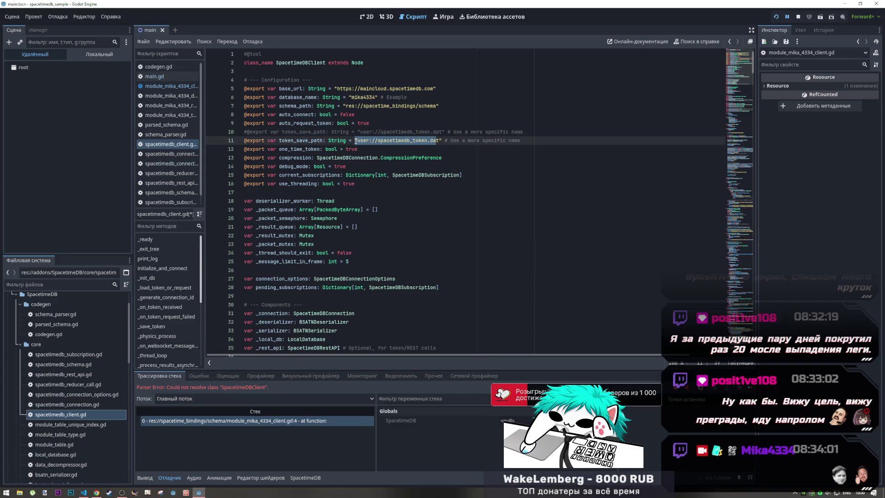
key(BackSpace)
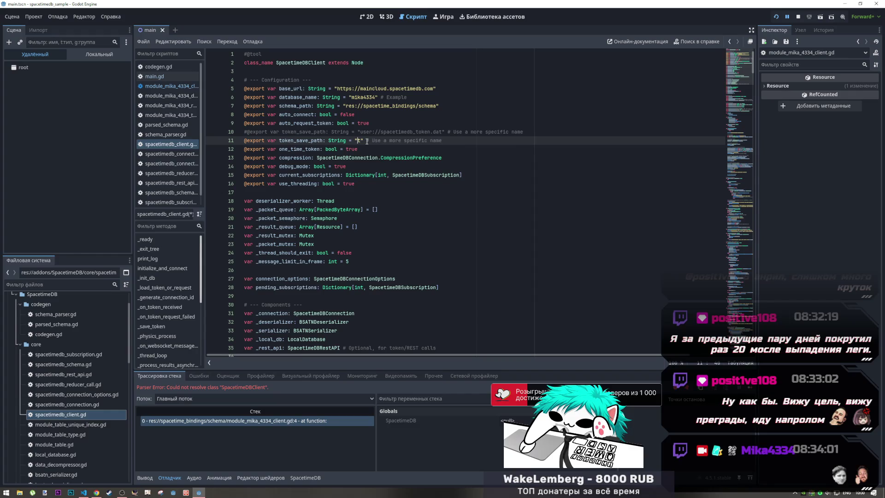
key(ctrl+s)
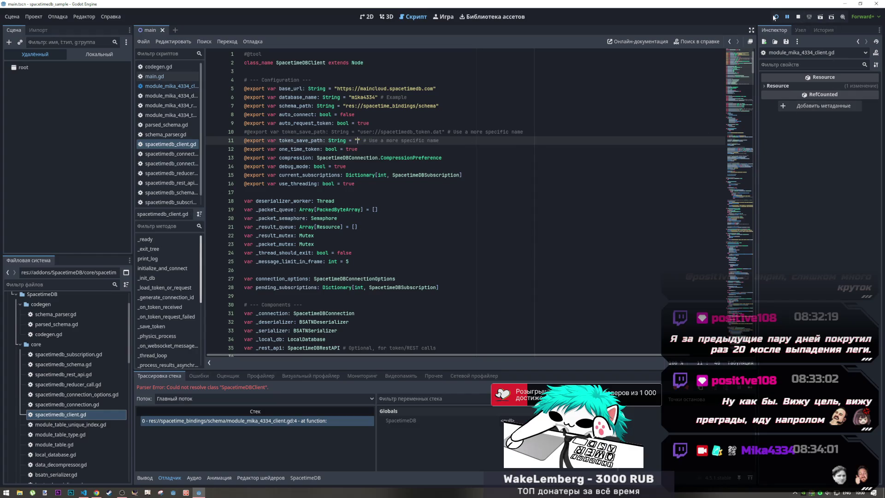
click(776, 17)
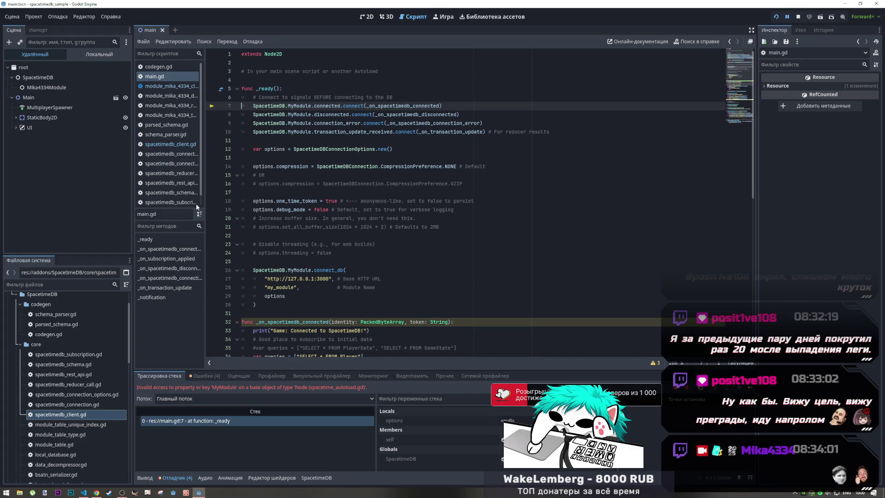
Follow the SpacetimeDB reference on line 7 to the autoload's Mika4334 declaration
click(270, 107)
ctrl+click(271, 107)
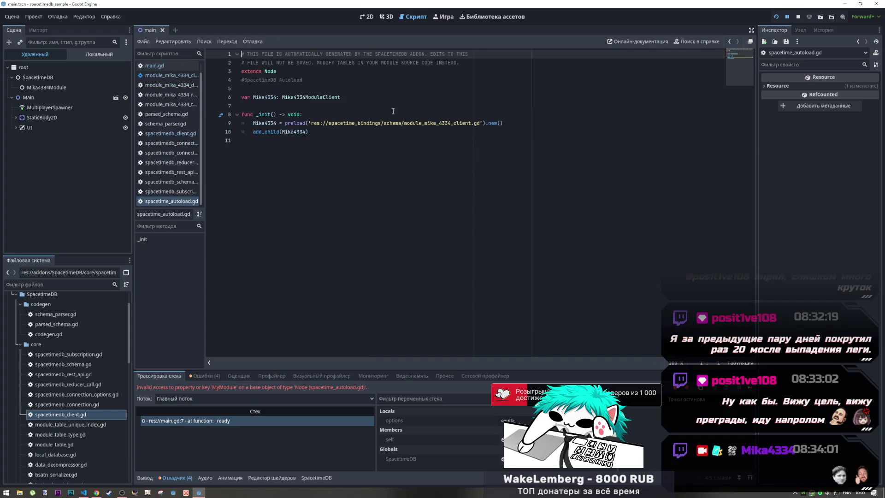
ctrl+click(273, 123)
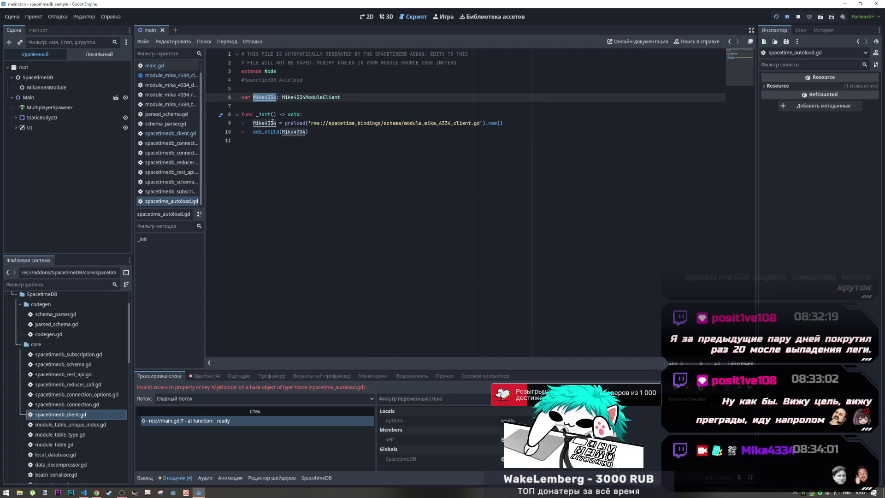
key(alt+Tab)
key(alt+Tab)
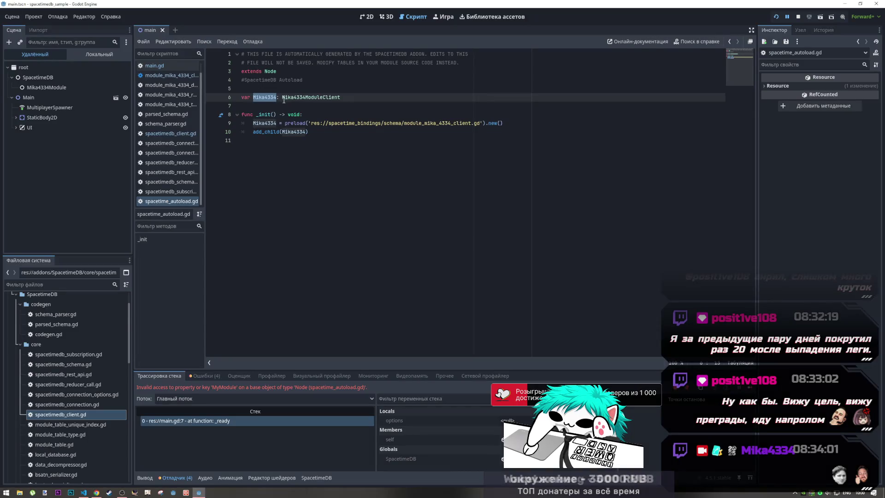
Restore line 10's user:// token path and leave the empty-path line 11 commented out
click(167, 134)
click(358, 140)
key(ctrl+v)
click(497, 140)
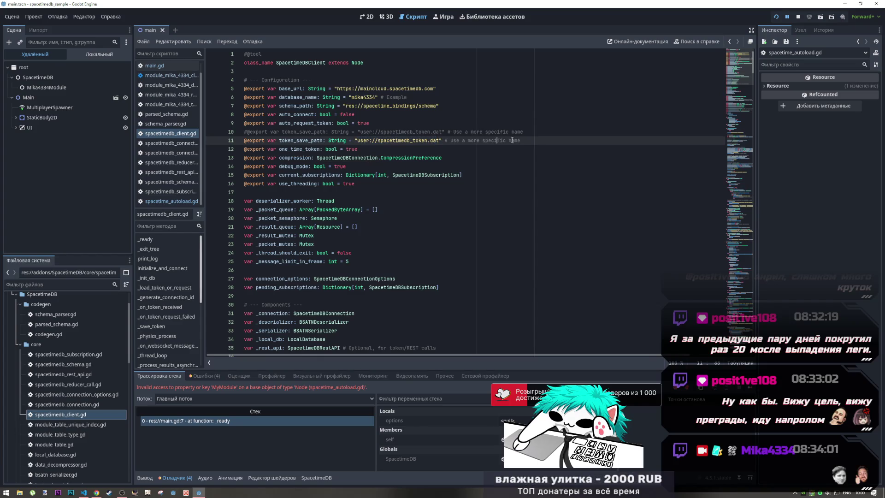
click(444, 131)
key(ctrl+k)
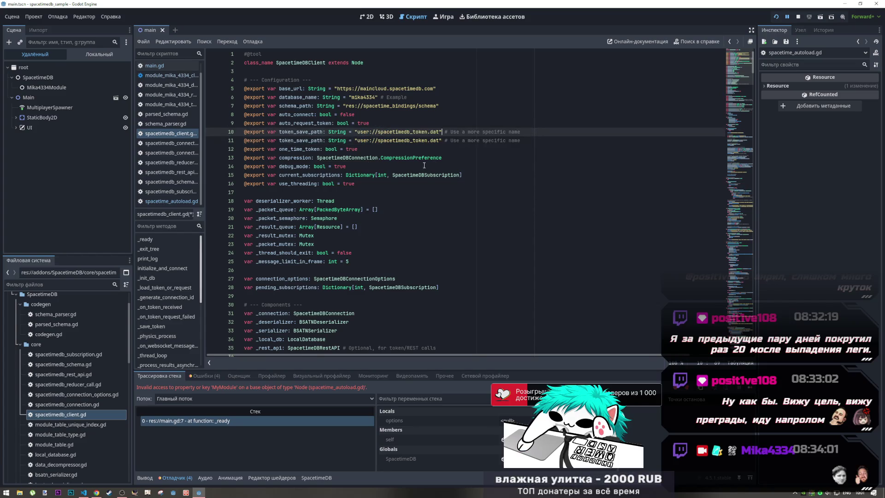
key(ctrl+z)
key(ctrl+z)
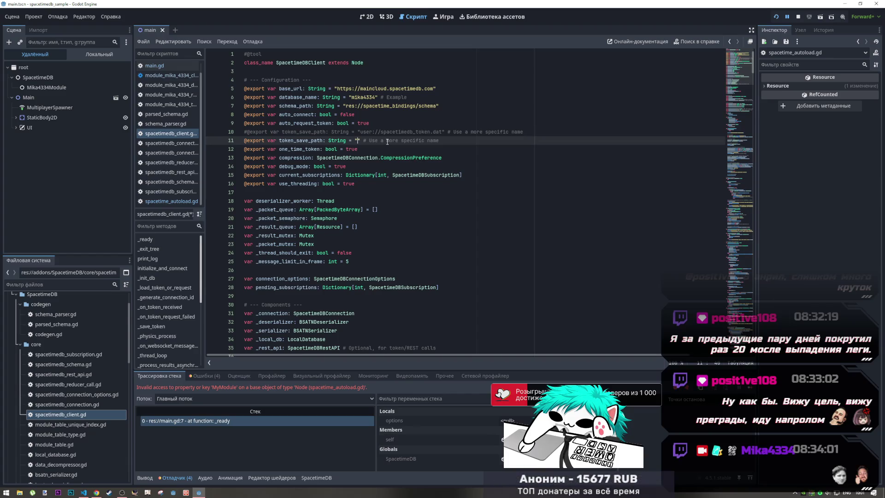
key(ctrl+z)
key(ctrl+z)
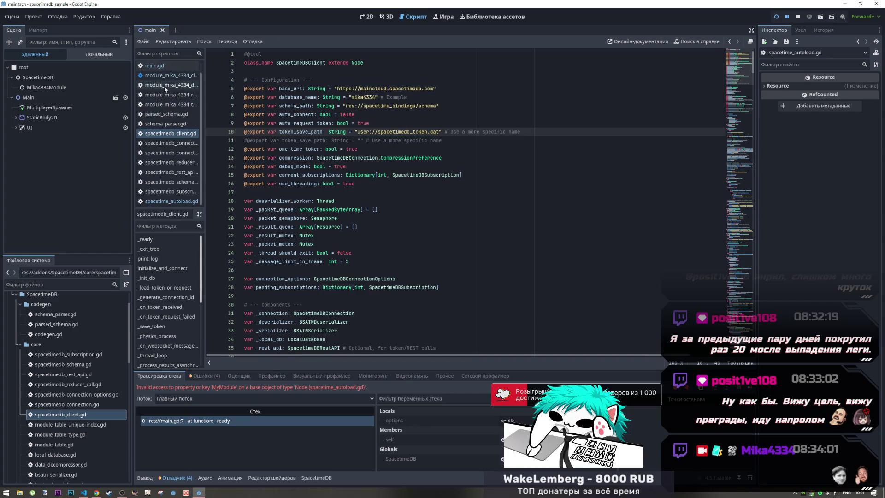
In main.gd, multi-select every MyModule occurrence starting from line 7
click(161, 68)
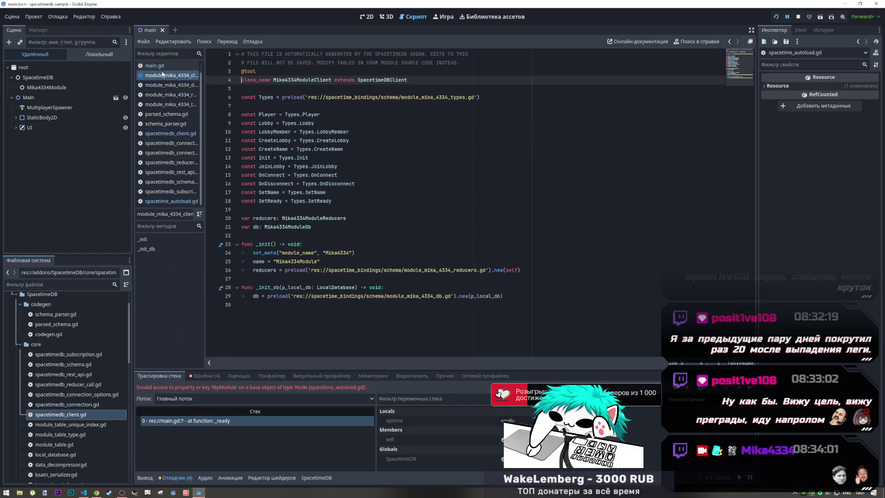
double_click(299, 106)
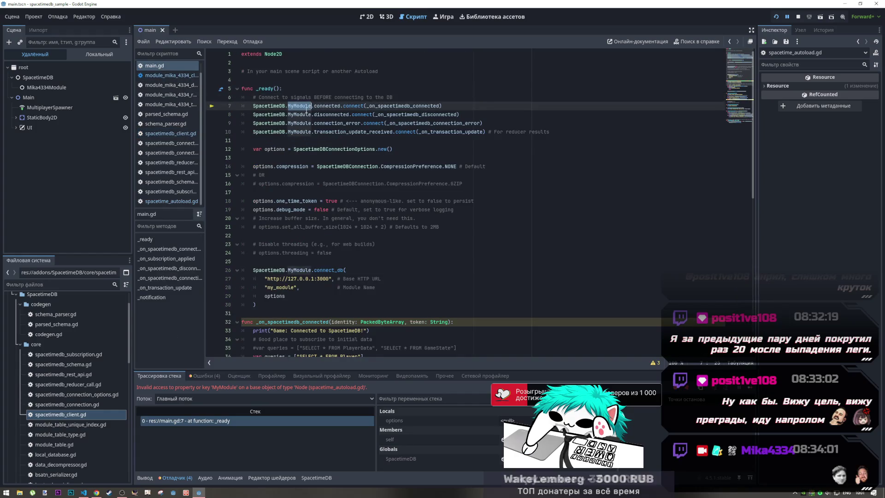
key(ctrl+d)
key(ctrl+d)
key(ctrl+d)
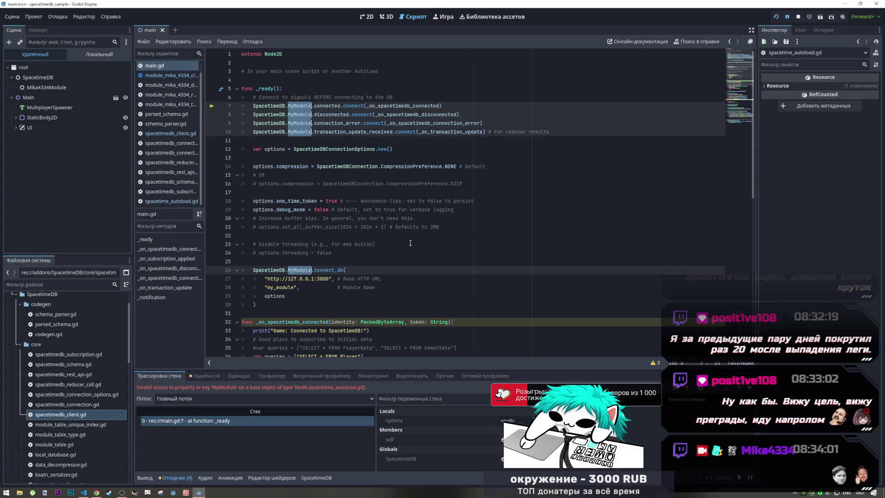
key(ctrl+d)
key(ctrl+d)
key(ctrl+d)
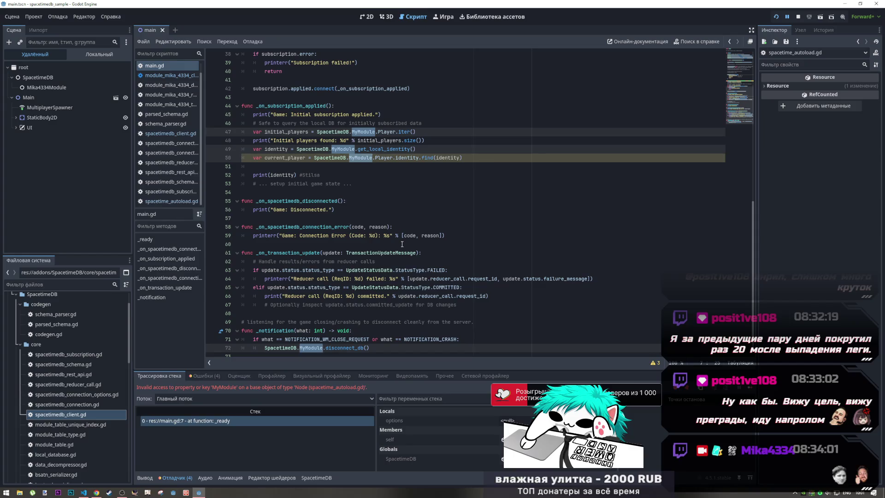
Replace every MyModule in main.gd with Mika4334 via autocomplete and save
text(mi)
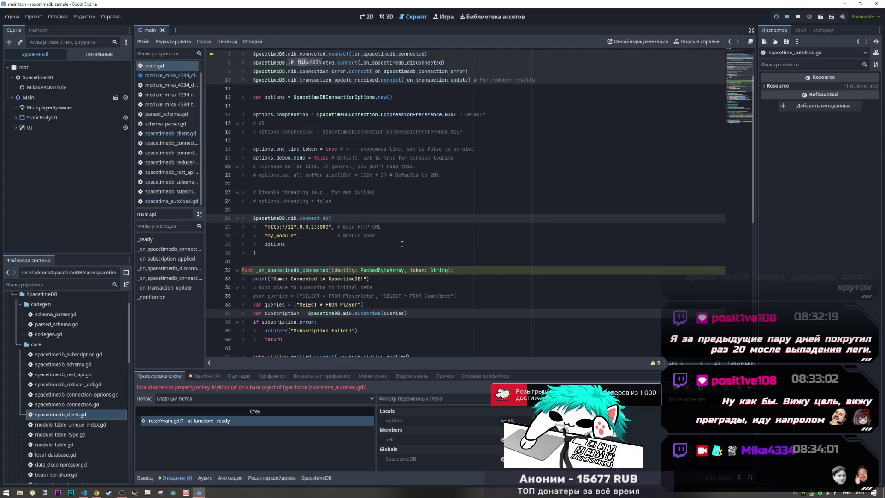
key(BackSpace)
key(BackSpace)
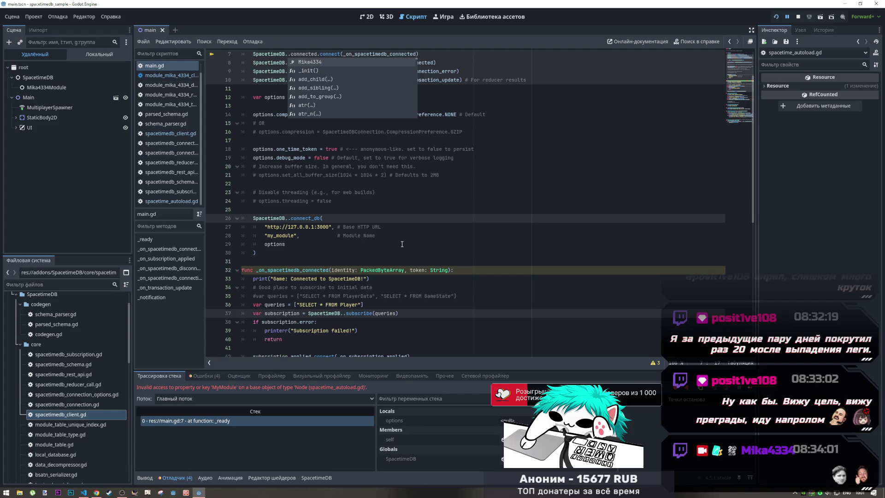
key(Return)
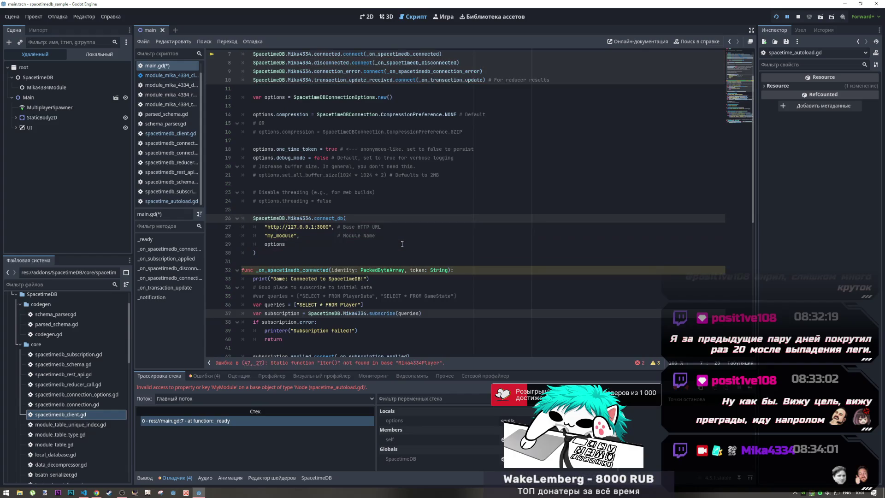
key(ctrl+s)
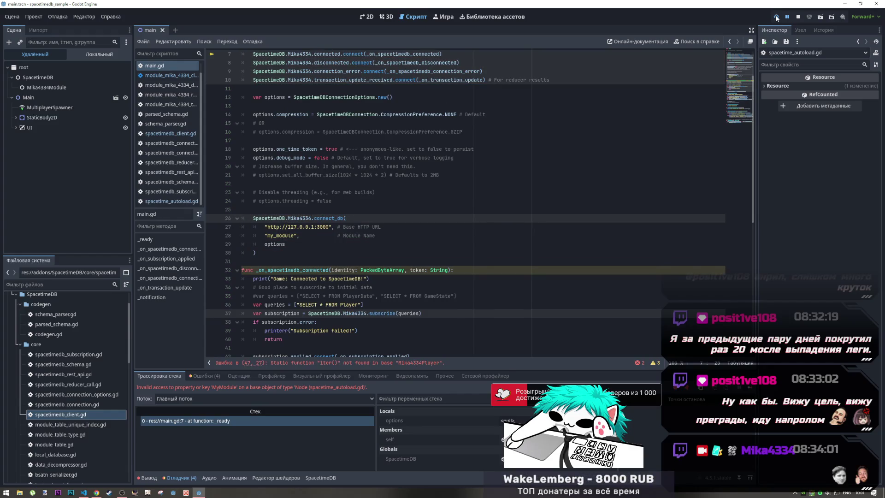
Rerun the project and inspect the Mika4334 reference on failing line 47
click(777, 18)
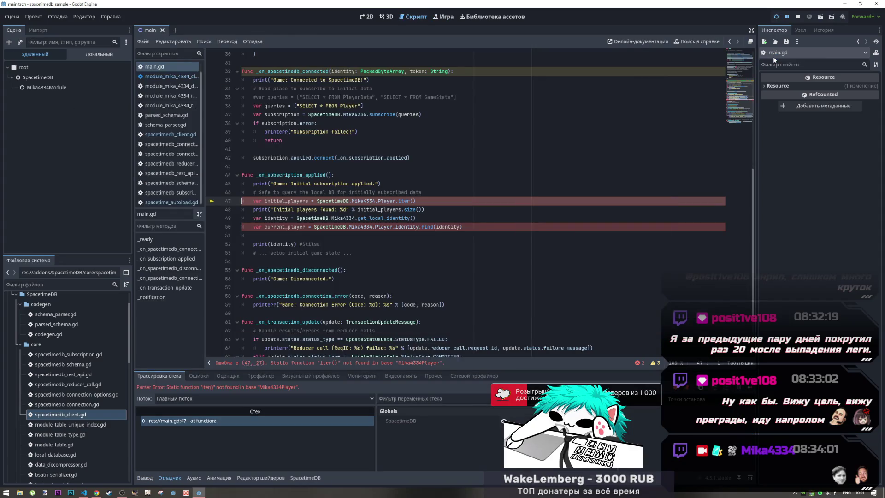
click(353, 201)
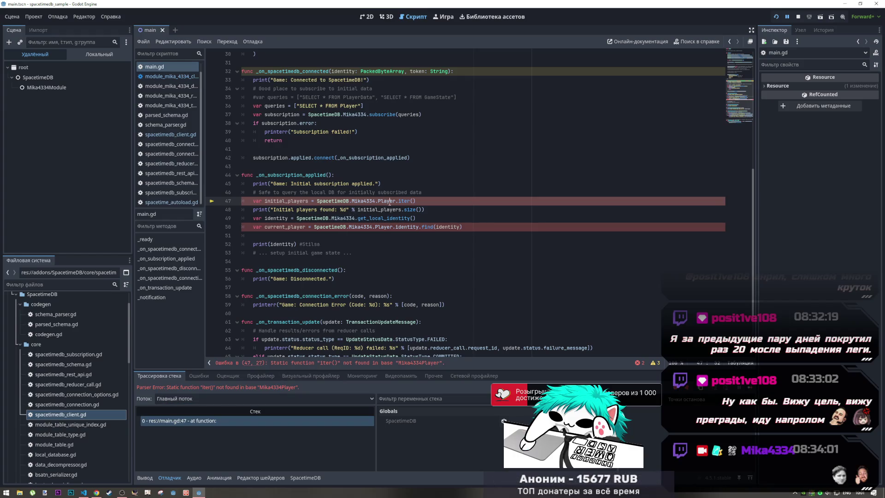
scroll(383, 205, up, 2)
scroll(381, 222, down, 1)
scroll(376, 220, up, 2)
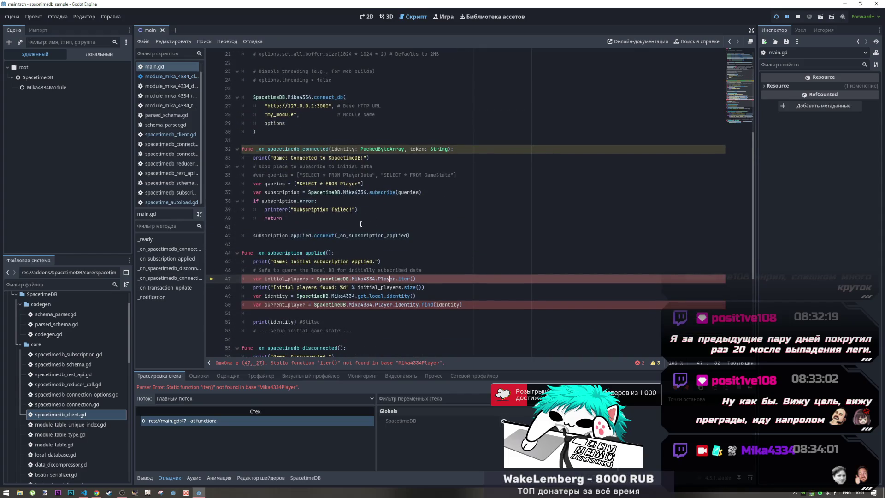
Jump from Player on line 47 to its definition and back, placing the caret on iter
click(385, 280)
right_click(377, 280)
click(373, 280)
ctrl+click(369, 280)
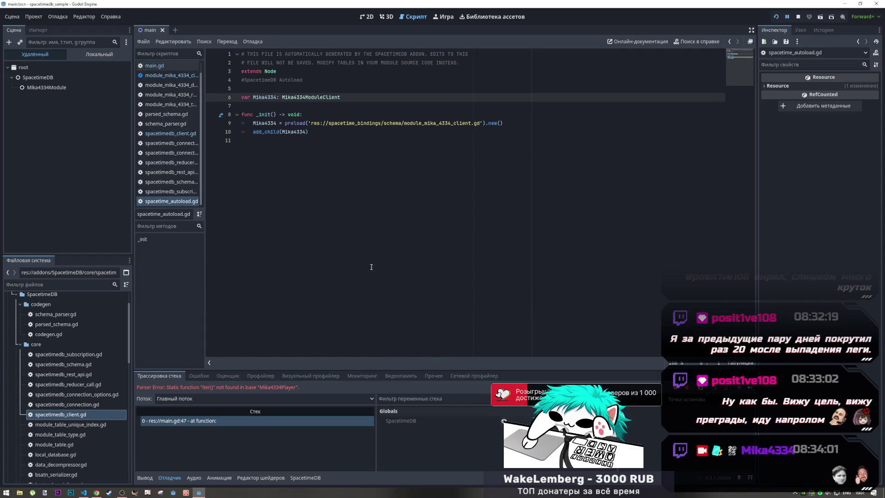
click(729, 42)
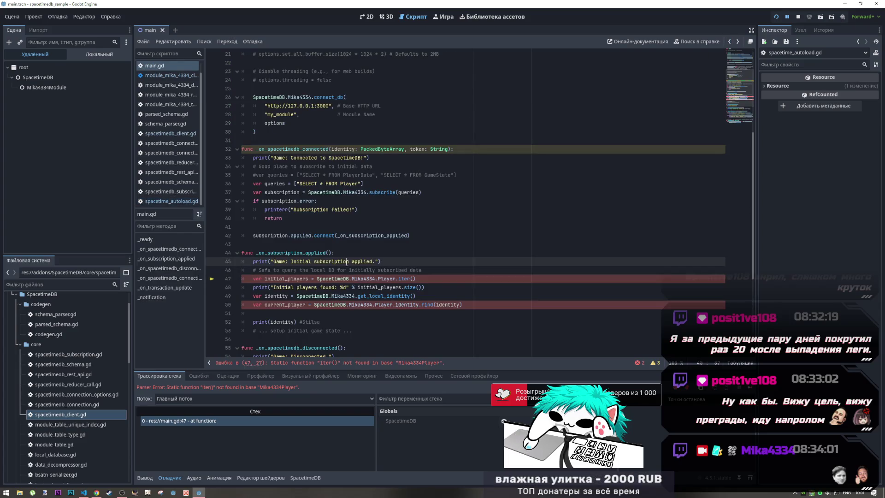
scroll(410, 285, down, 4)
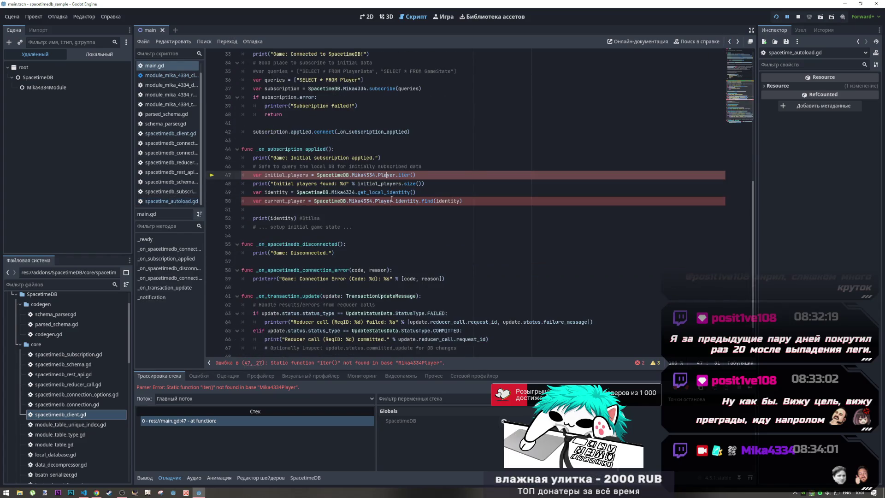
click(404, 176)
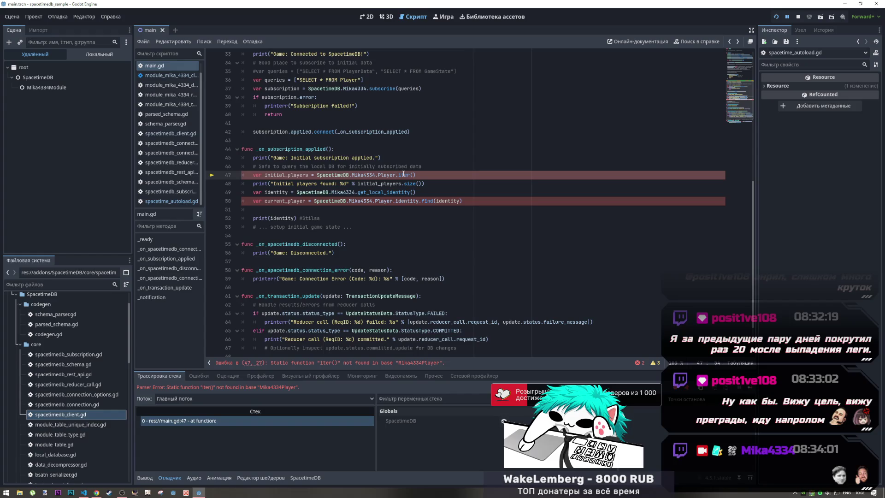
key(alt+Tab)
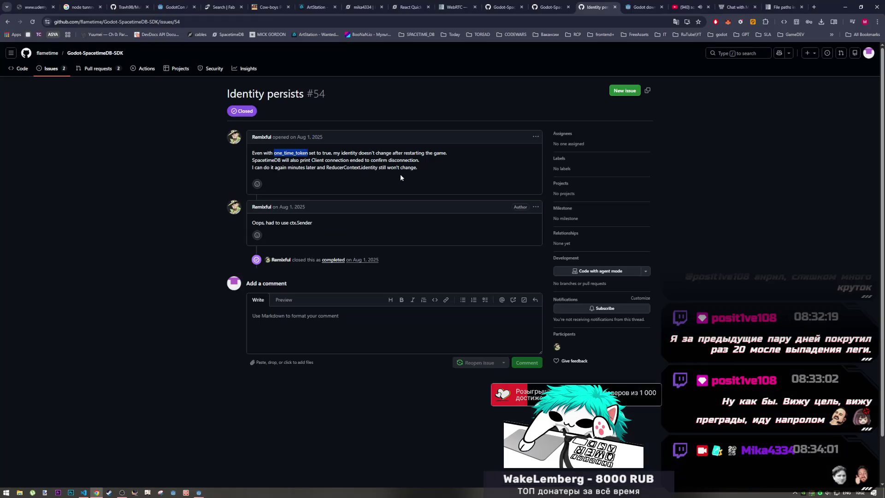
Close the issue #54 tab and reread the quickstart's one_time_token sample before returning to Godot
click(568, 5)
click(615, 7)
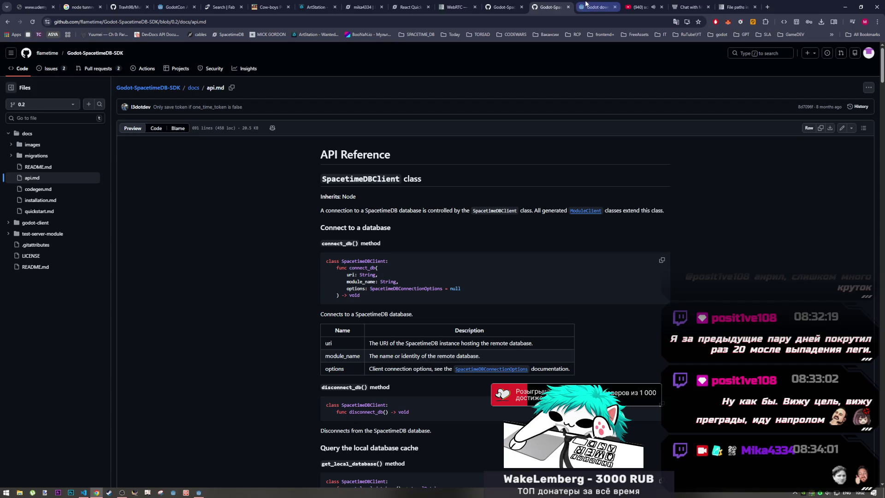
click(508, 9)
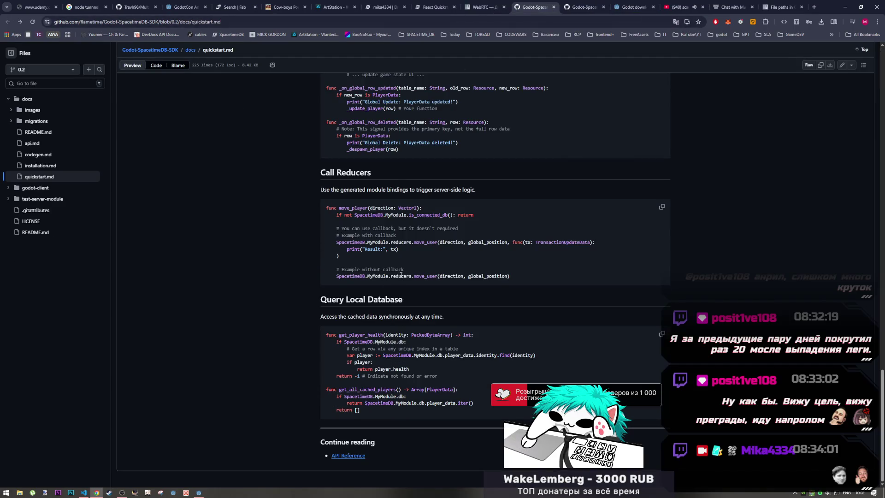
scroll(401, 275, up, 10)
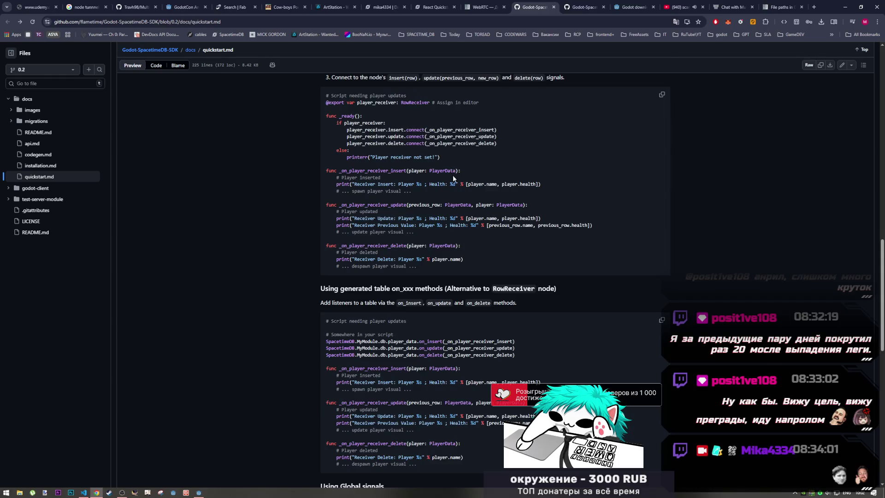
scroll(451, 178, up, 6)
scroll(440, 197, up, 6)
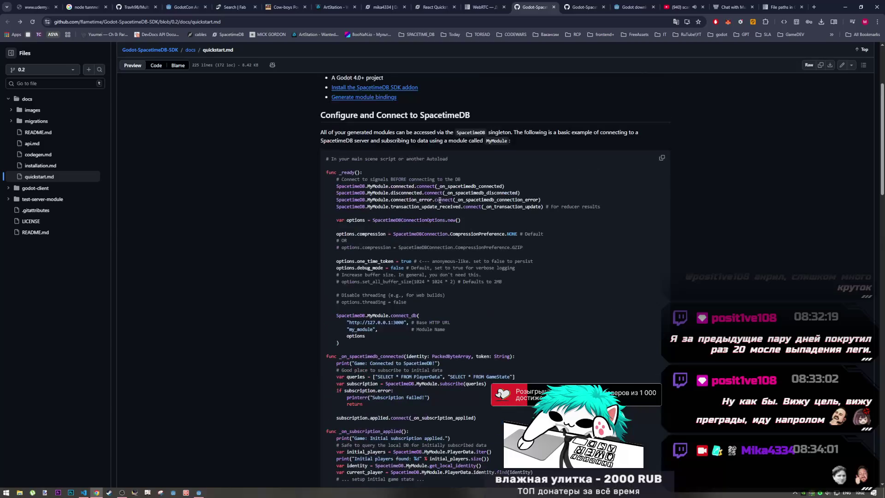
scroll(411, 152, down, 2)
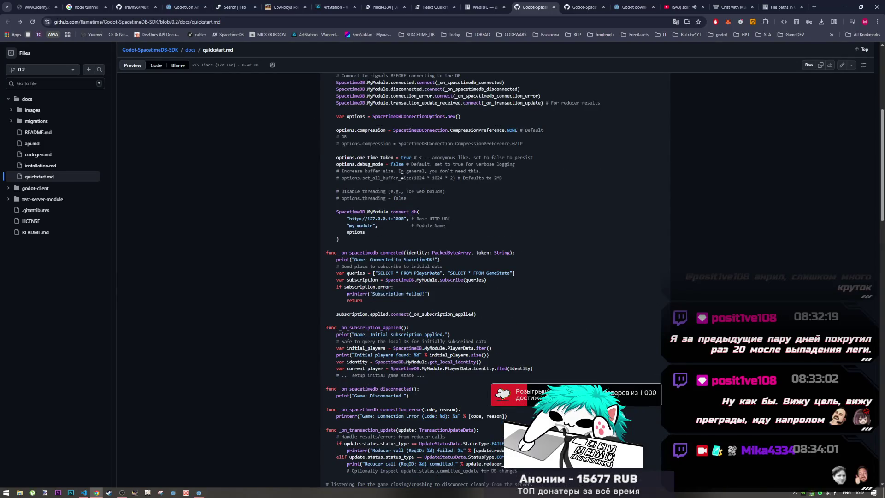
drag(365, 158, 531, 157)
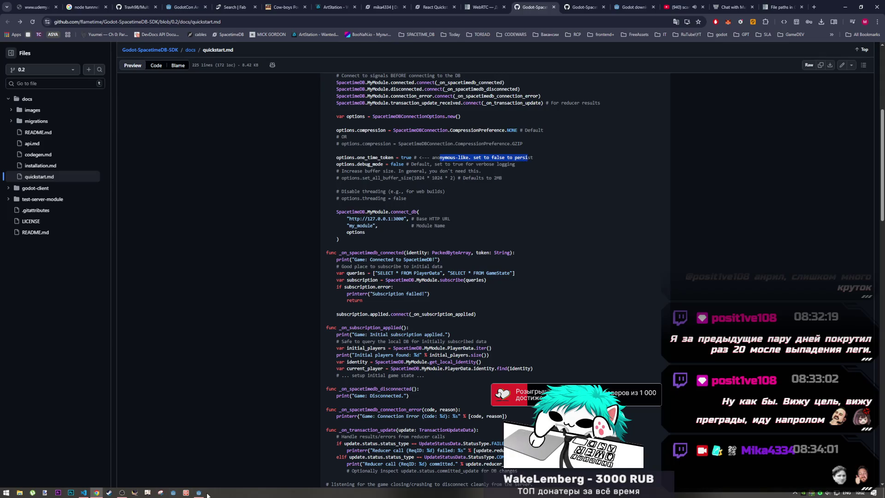
click(199, 493)
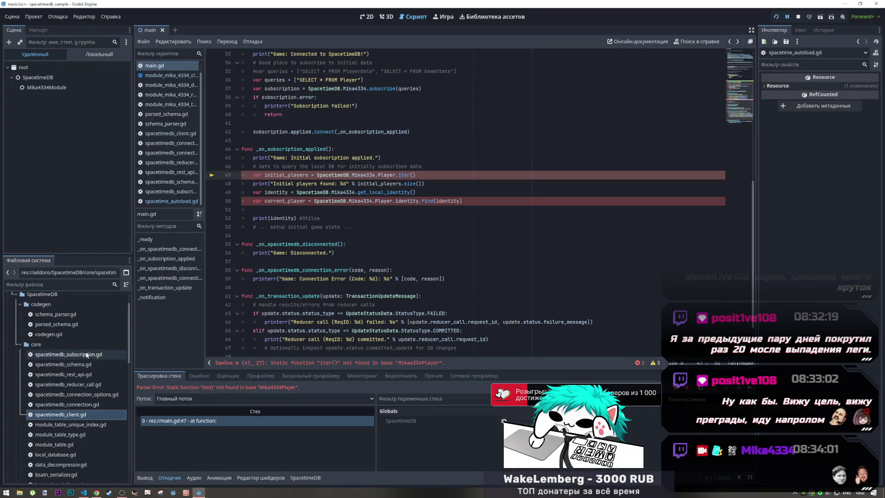
Open codegen.gd, then return to spacetimedb_client.gd's token settings after checking the GitHub guide
scroll(83, 342, down, 2)
scroll(77, 349, up, 4)
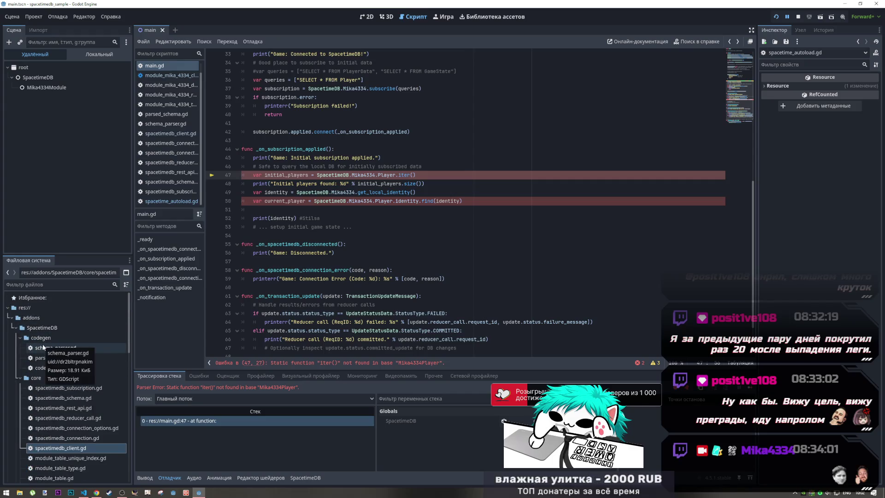
click(48, 367)
double_click(51, 368)
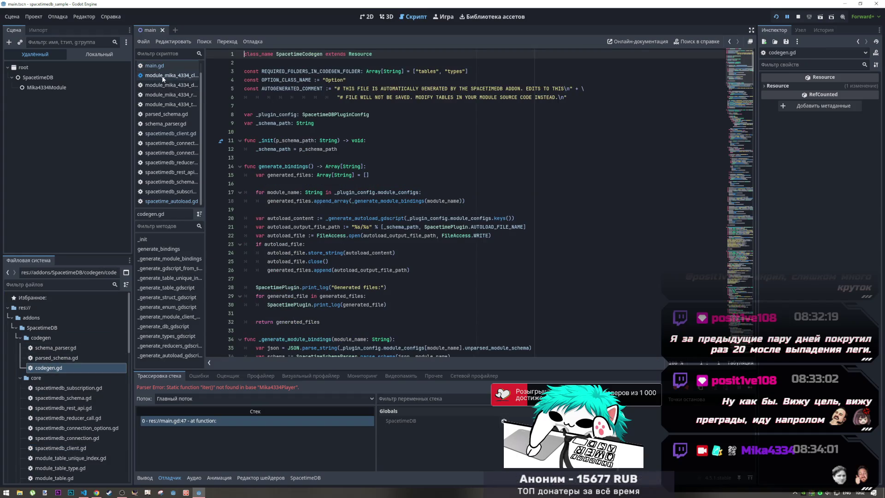
click(166, 133)
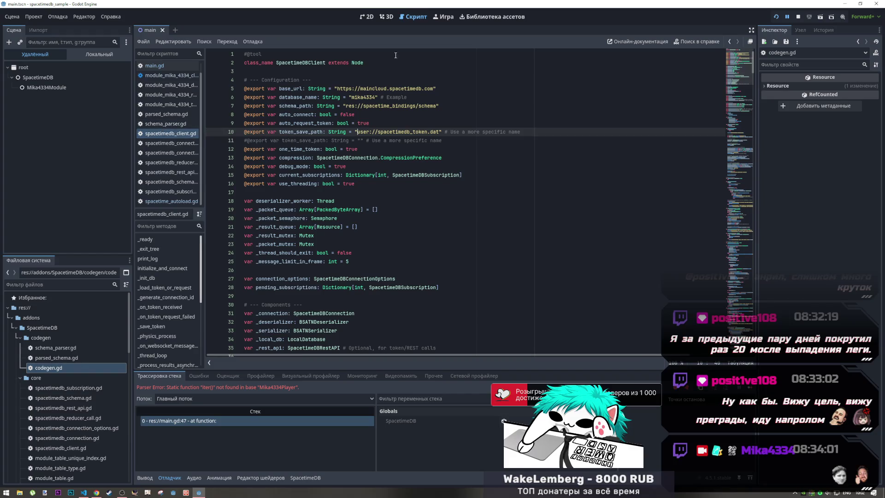
key(alt+Tab)
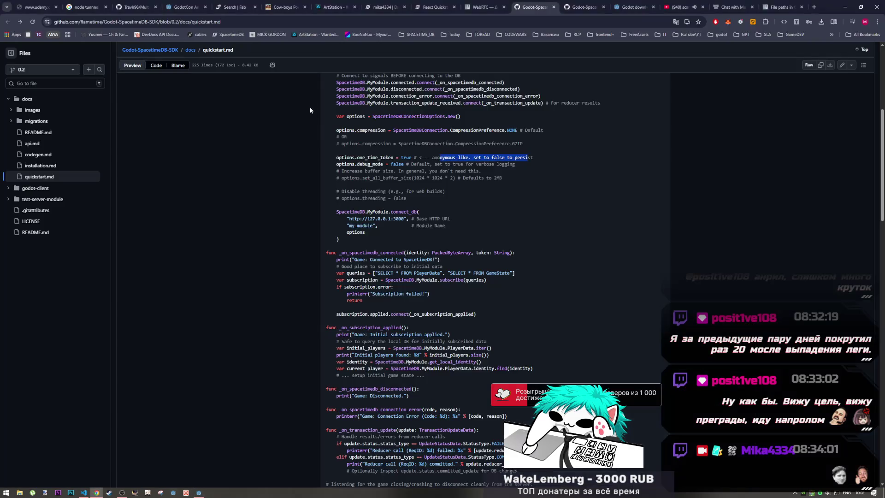
key(alt+Tab)
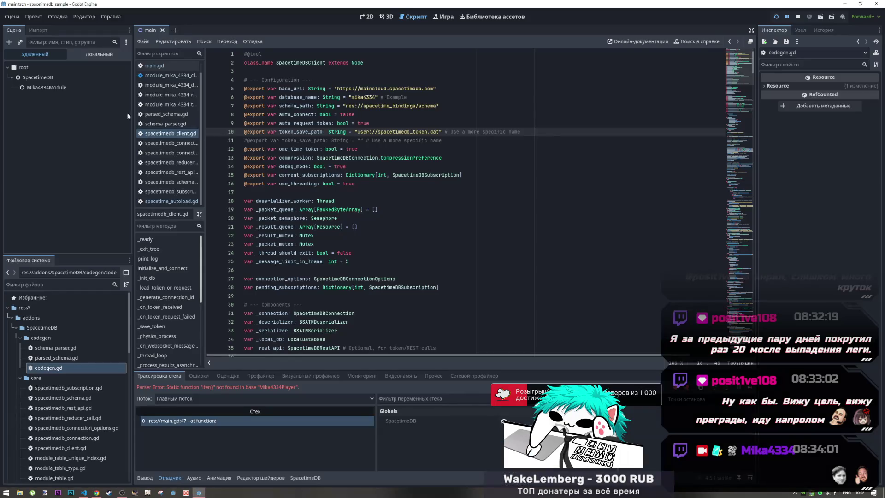
click(171, 75)
click(154, 65)
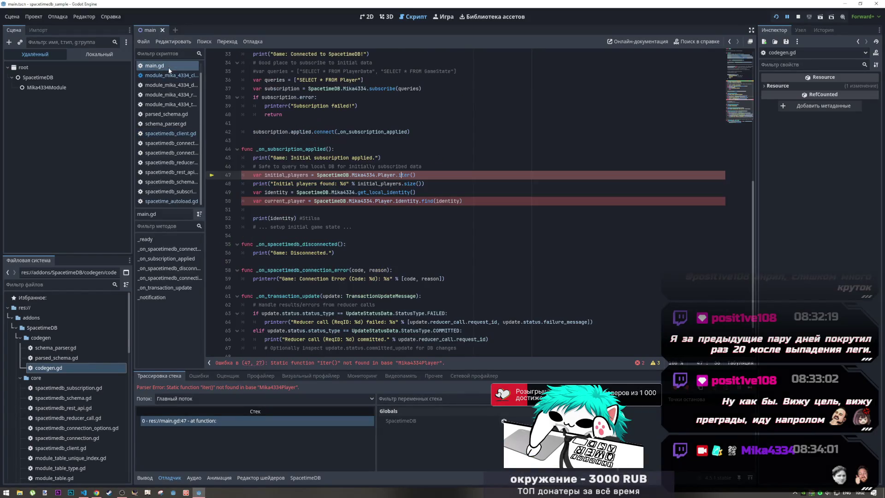
scroll(296, 198, up, 10)
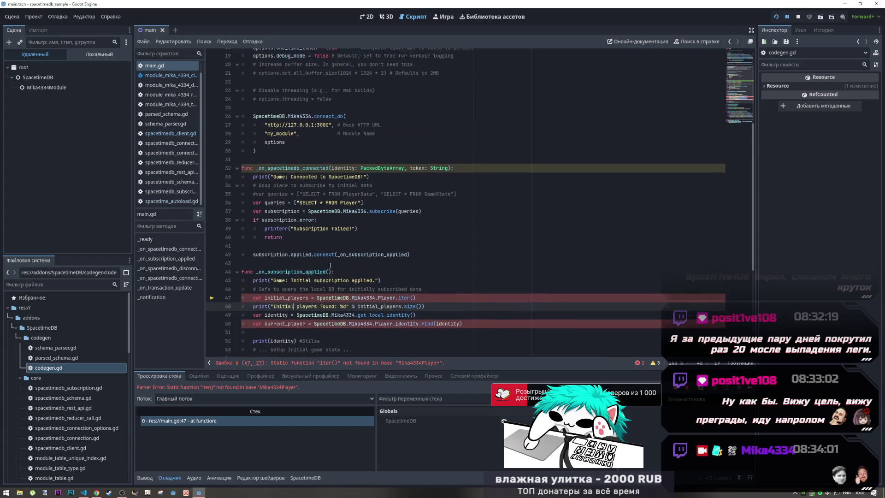
scroll(321, 224, up, 1)
double_click(336, 201)
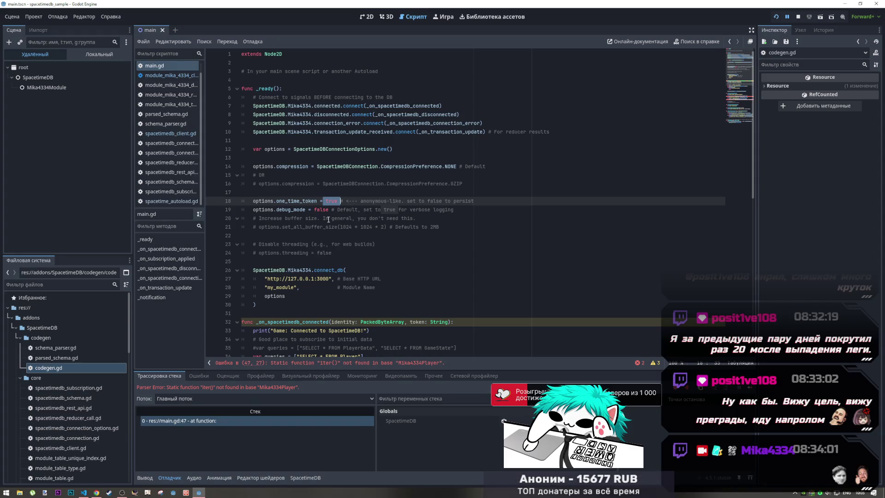
scroll(328, 220, down, 8)
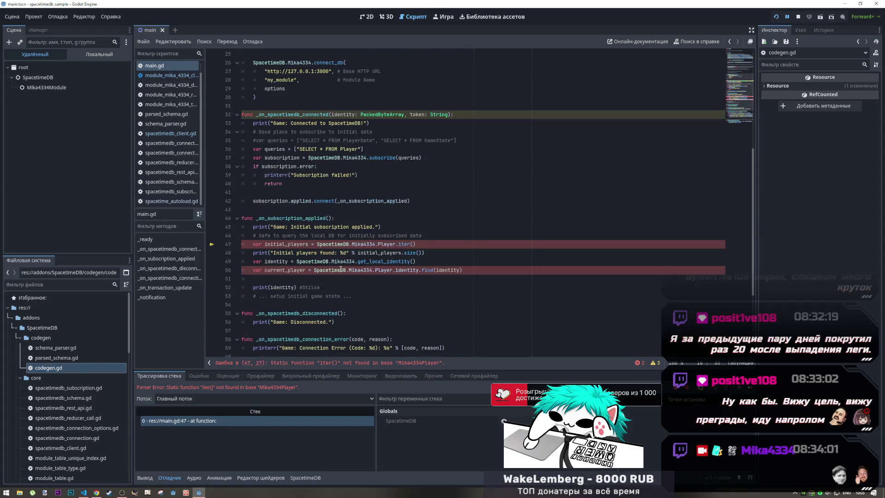
click(364, 244)
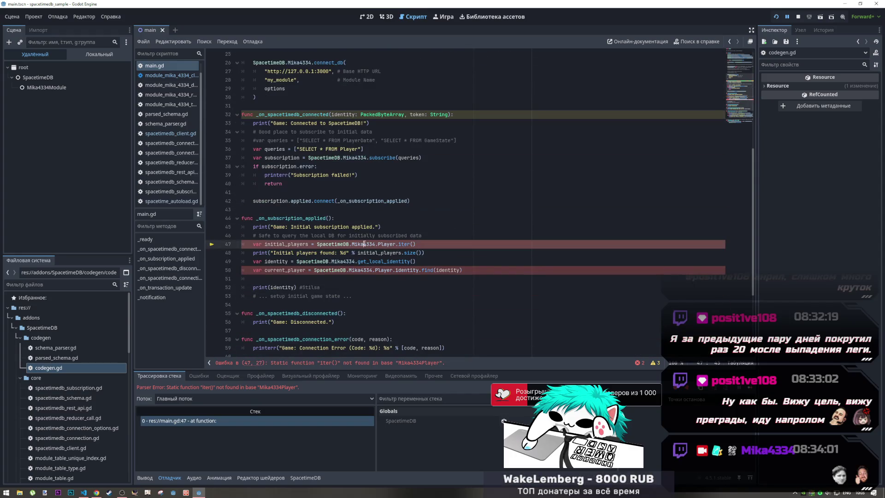
ctrl+click(365, 244)
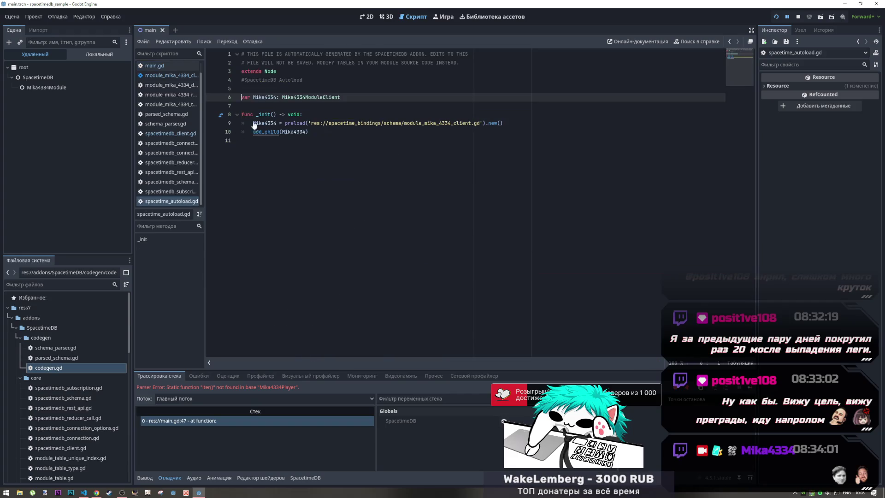
click(285, 133)
drag(308, 132, 292, 134)
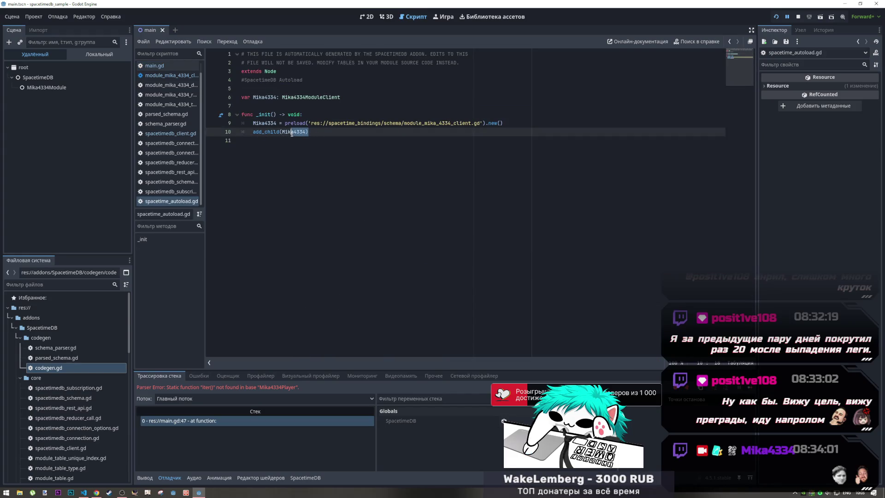
click(355, 124)
drag(478, 124, 452, 123)
click(170, 133)
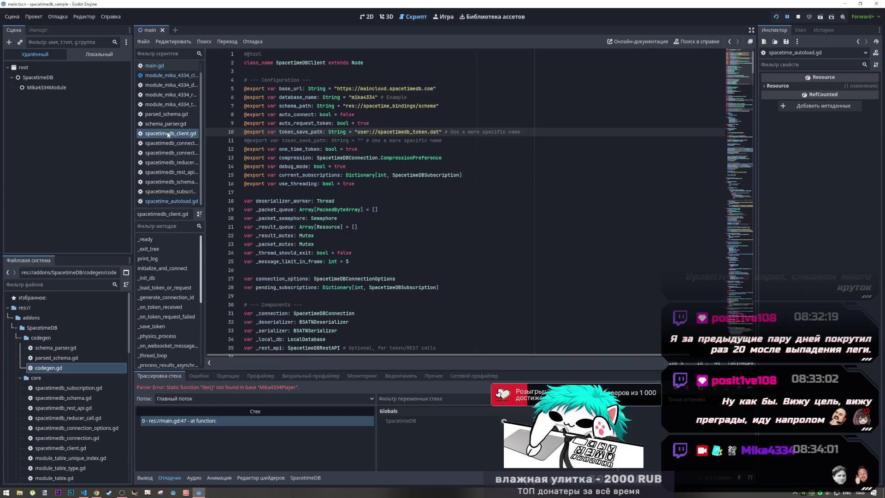
Delete the commented-out token_save_path line from spacetimedb_client.gd and save with Ctrl+S
scroll(373, 211, down, 5)
scroll(375, 185, up, 5)
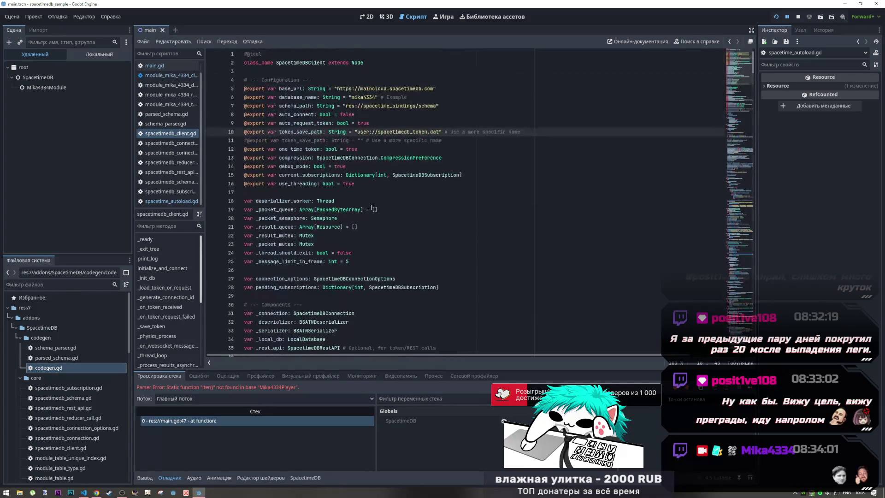
drag(445, 141, 221, 140)
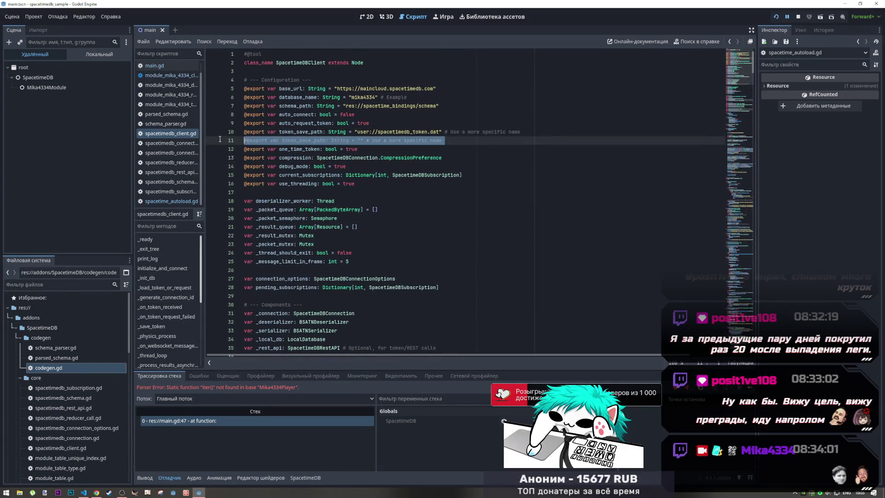
key(BackSpace)
key(BackSpace)
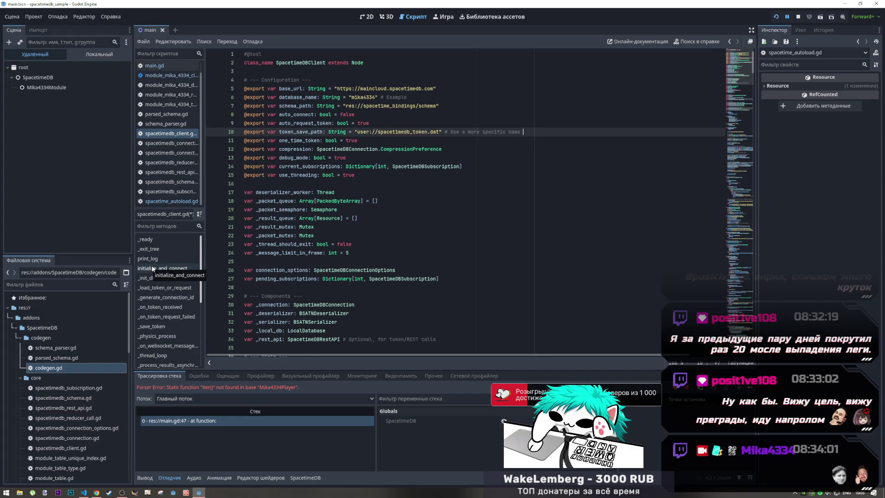
key(ctrl+s)
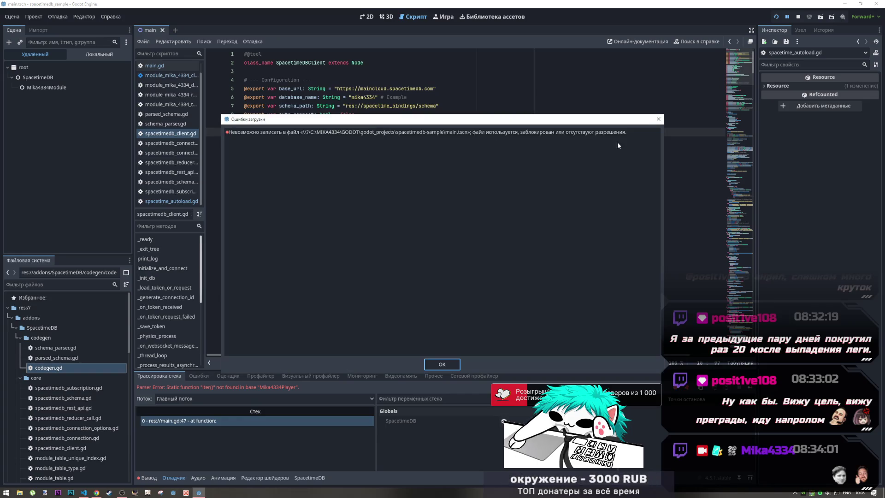
Dismiss the save error, stop the running game, and go to the one_time_token line to make it false
click(658, 119)
click(798, 17)
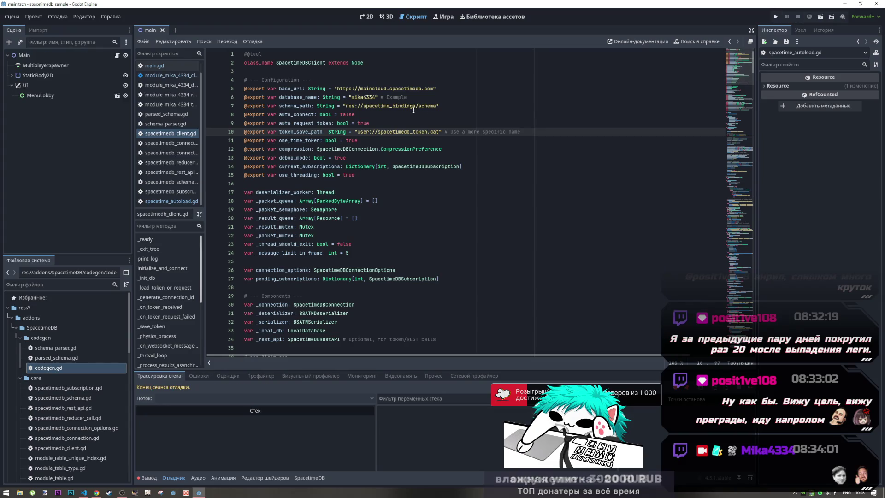
click(374, 116)
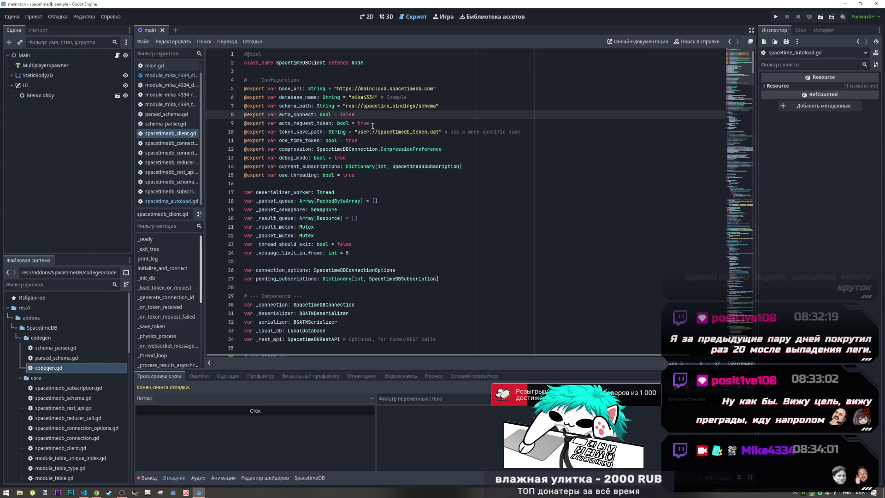
click(438, 132)
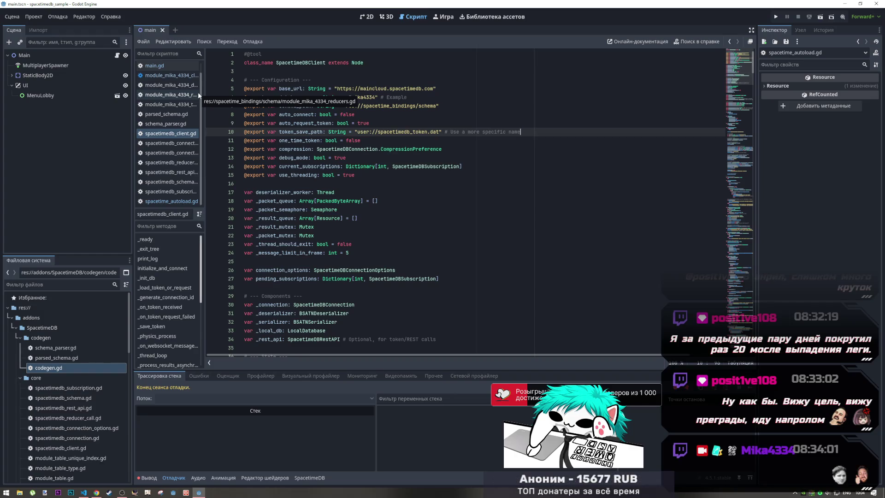
In main.gd line 47, lowercase the P so it calls Mika4334.player.iter()
scroll(414, 210, down, 5)
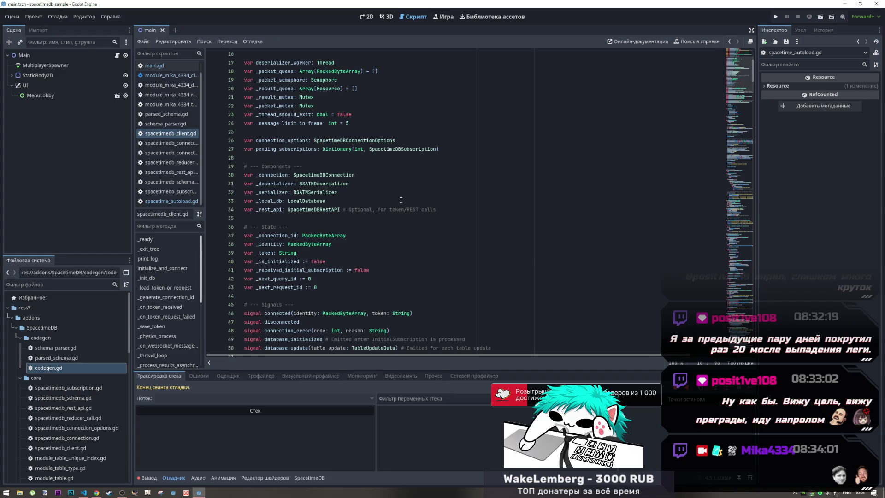
scroll(380, 201, down, 5)
scroll(381, 201, up, 5)
key(alt+Left)
click(379, 167)
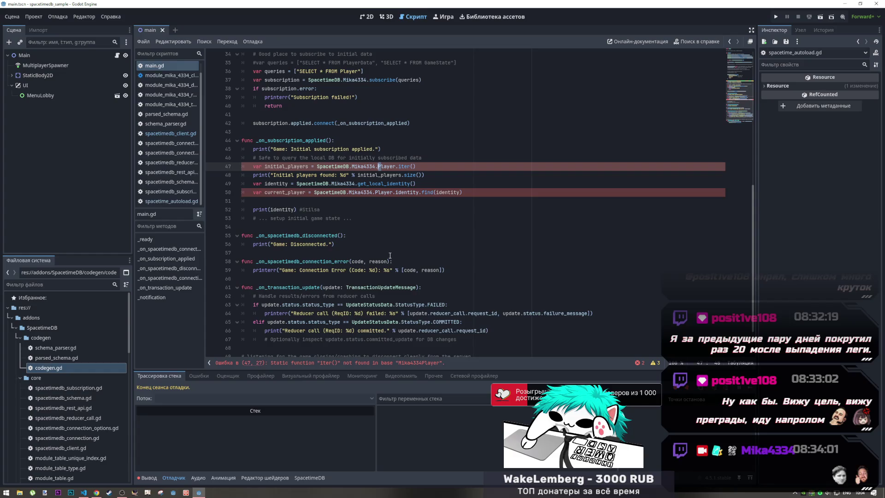
key(Delete)
text(p)
click(359, 184)
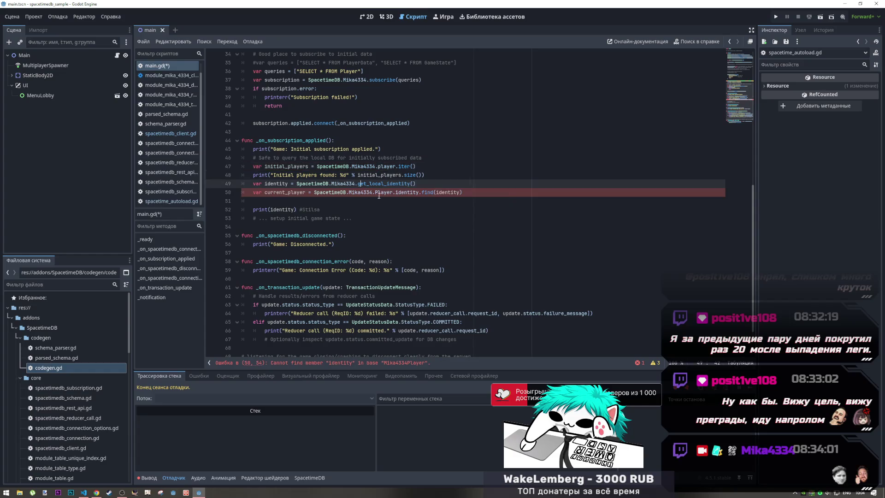
Change Mika4334.Player to Mika4334.player on main.gd line 50
click(379, 192)
key(BackSpace)
text(p)
click(399, 166)
Save main.gd and run the project to reach the lobby screen
key(ctrl+s)
scroll(408, 199, down, 2)
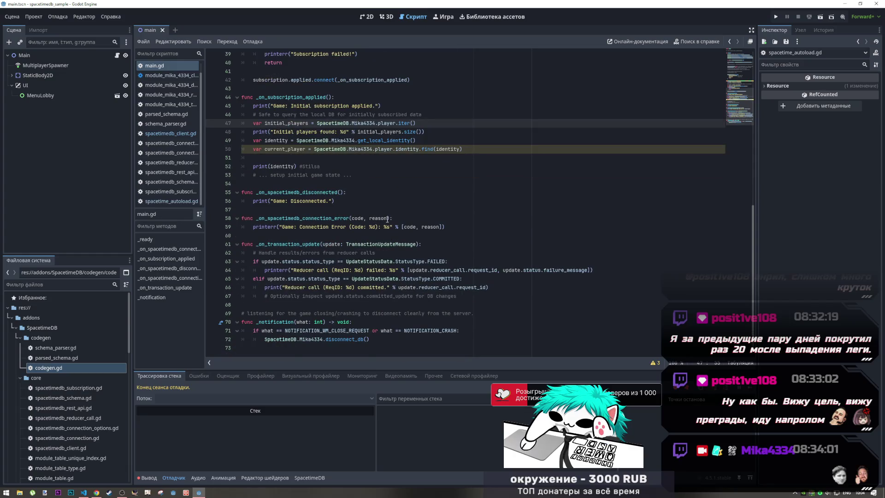
scroll(387, 218, up, 8)
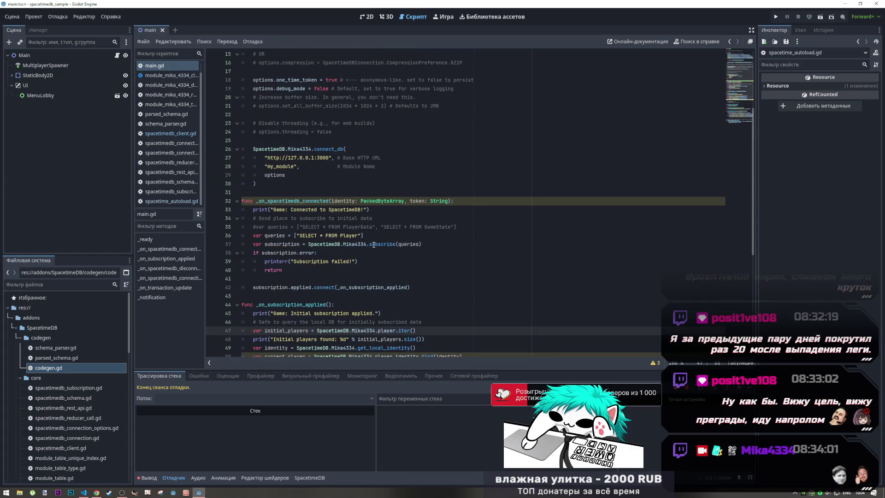
scroll(373, 244, up, 5)
click(776, 16)
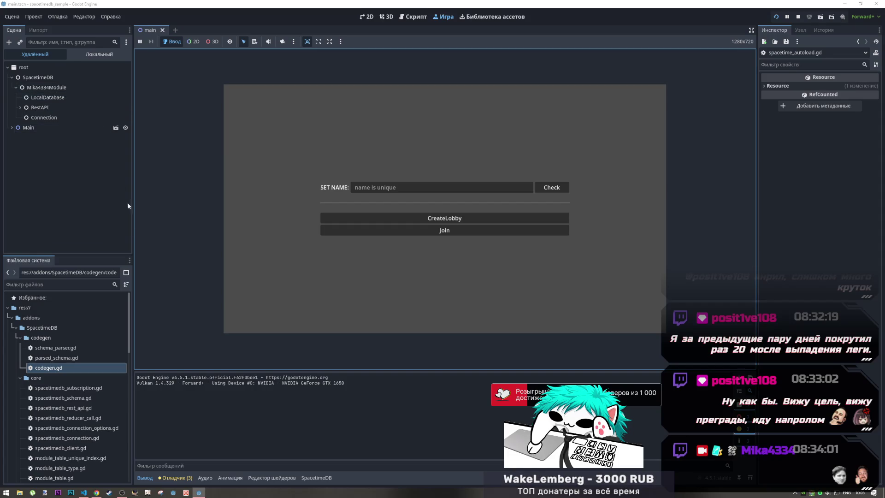
click(20, 107)
click(39, 118)
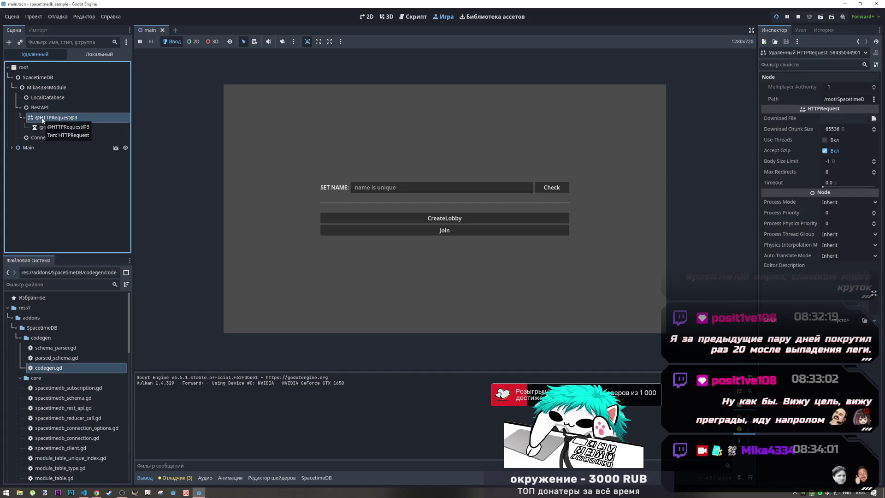
click(46, 108)
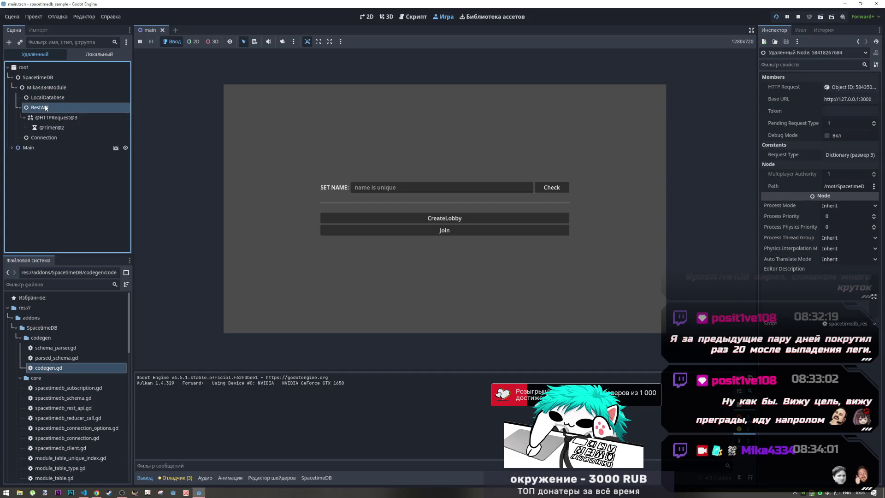
click(50, 119)
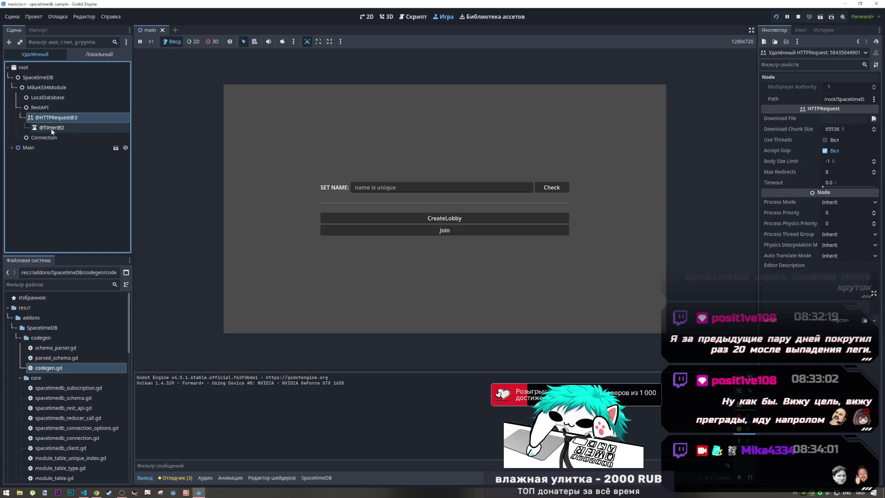
click(51, 128)
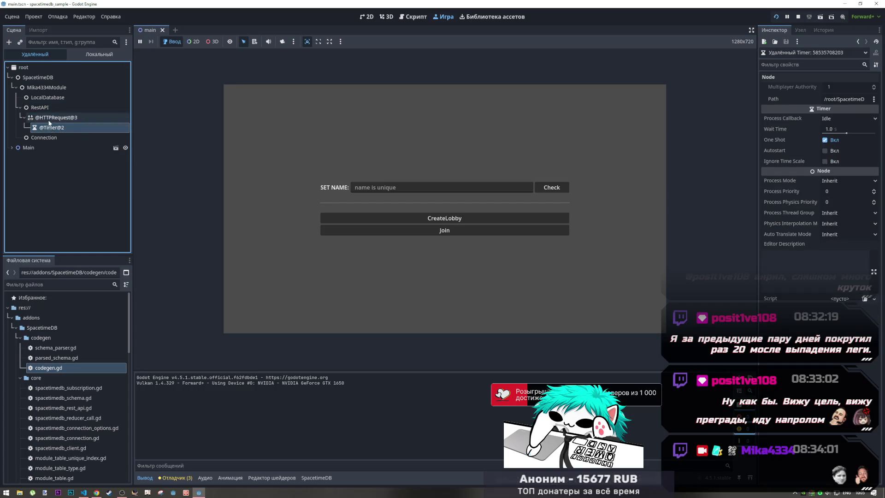
click(41, 104)
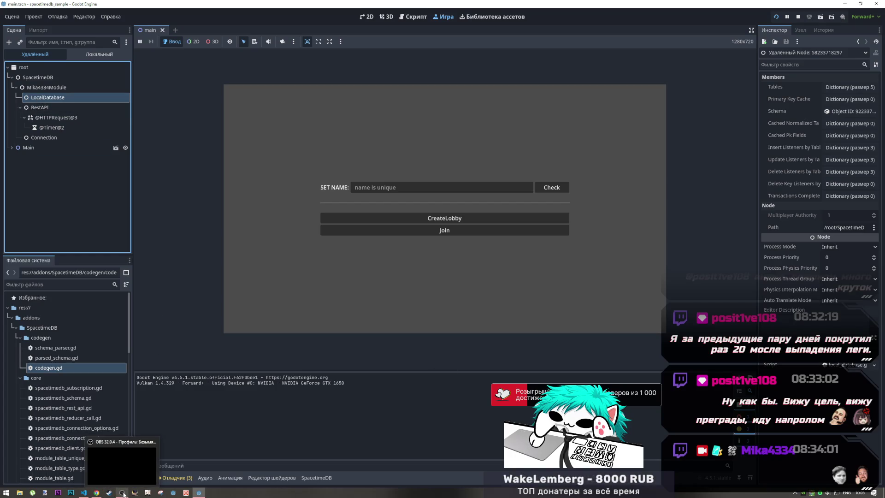
click(96, 493)
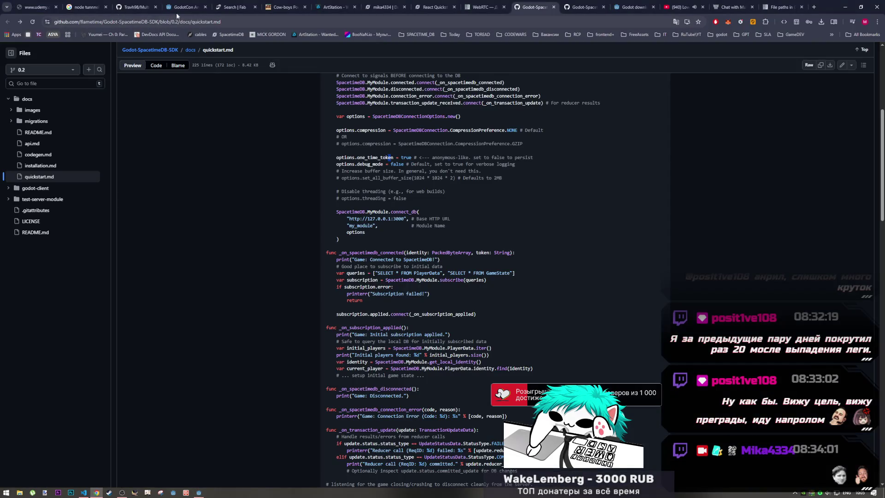
Reload the mika4334 database dashboard and refresh its Overview page stats before returning to Godot
click(382, 7)
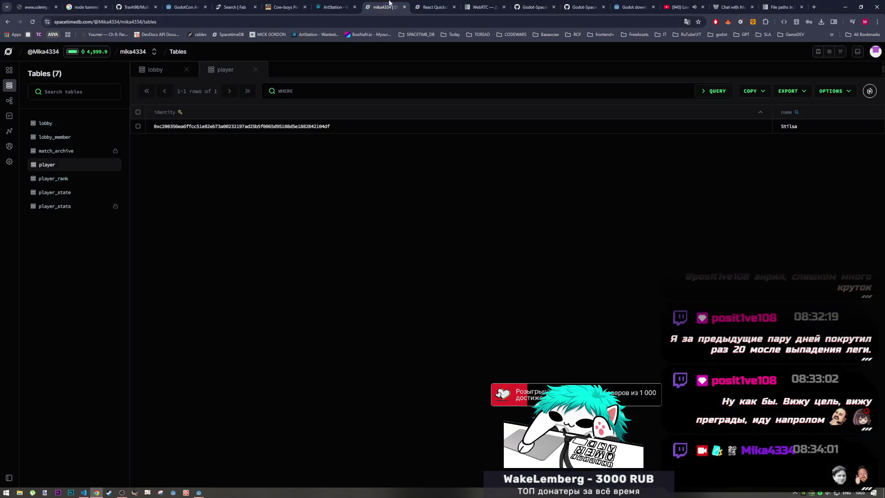
click(32, 21)
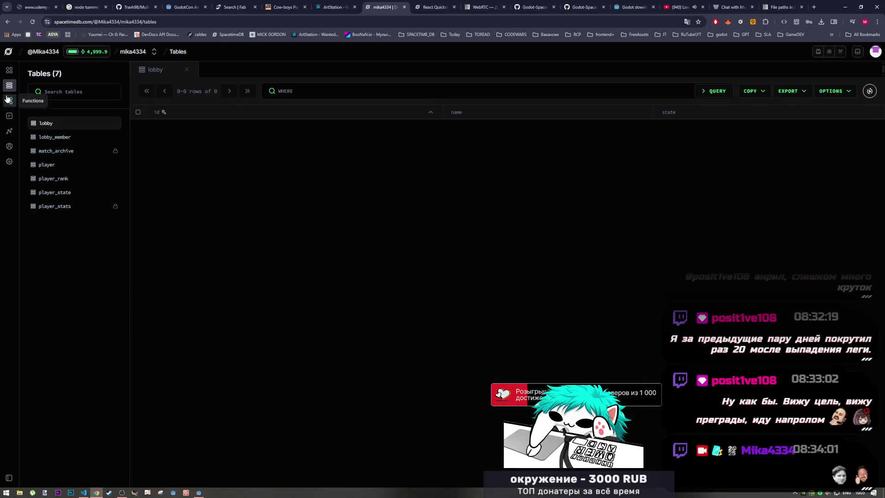
click(13, 75)
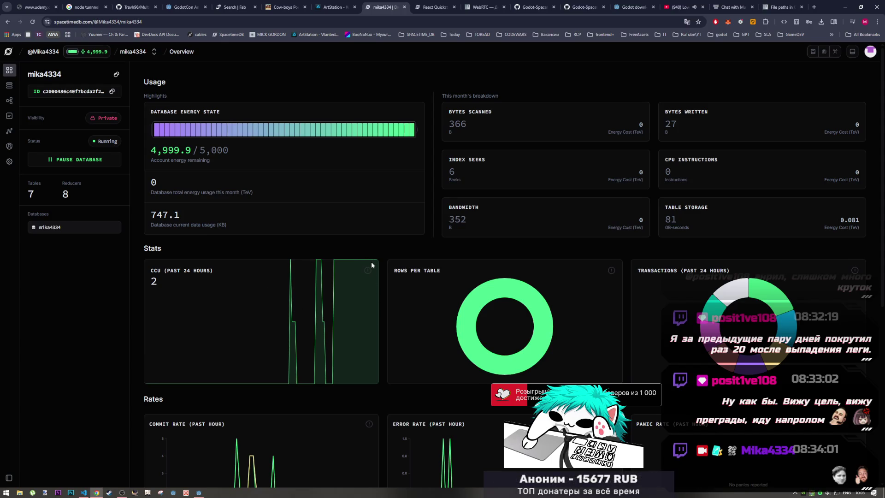
click(31, 22)
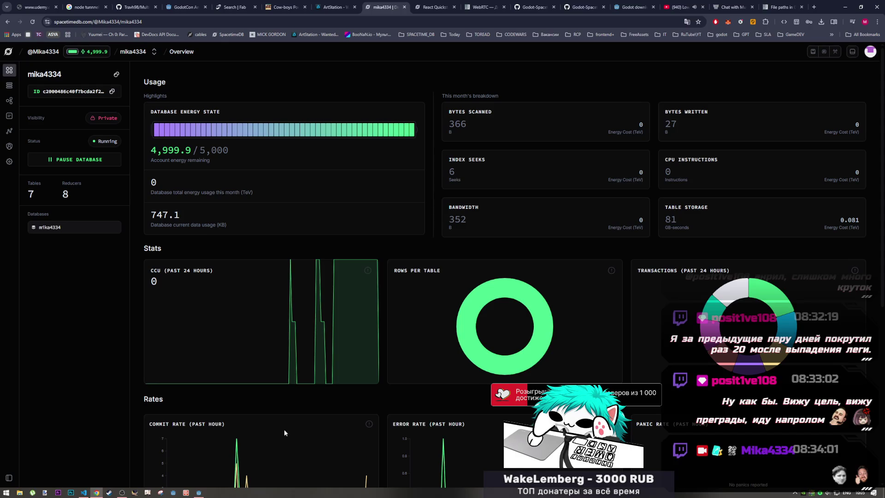
click(199, 493)
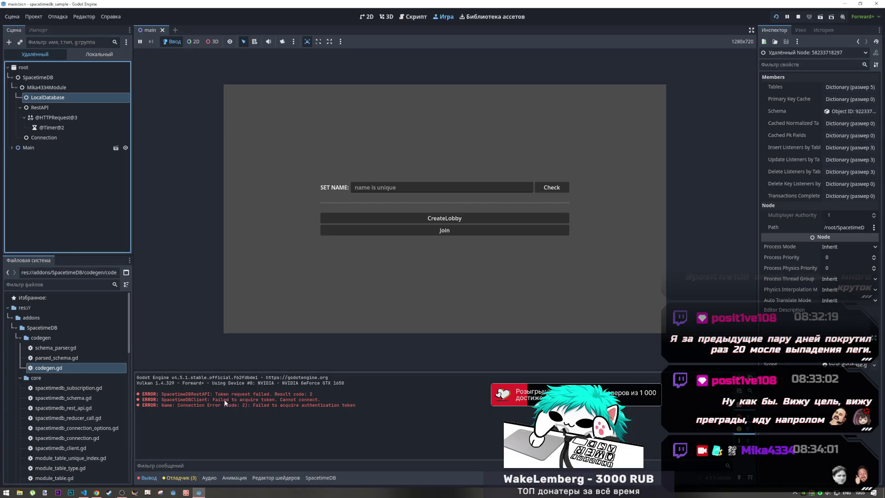
Highlight the token request failures (Result code: 2) in Output and review the debugger's three warnings
drag(237, 395, 319, 396)
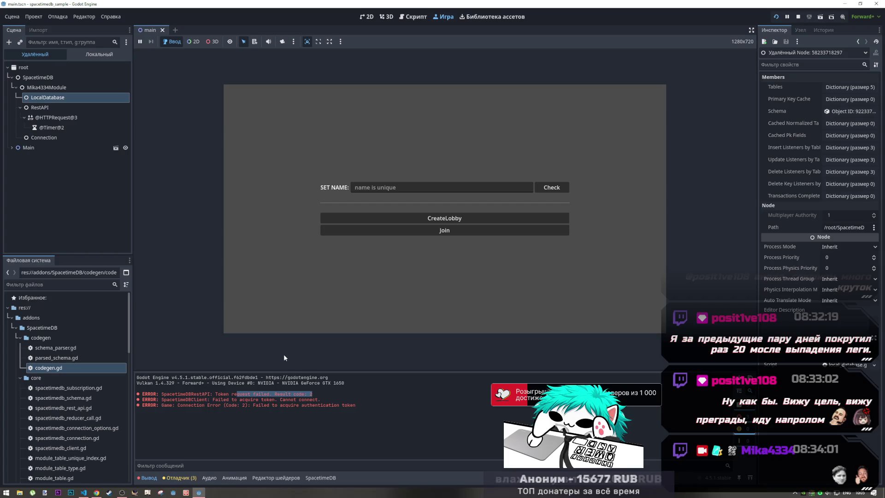
drag(297, 405, 365, 406)
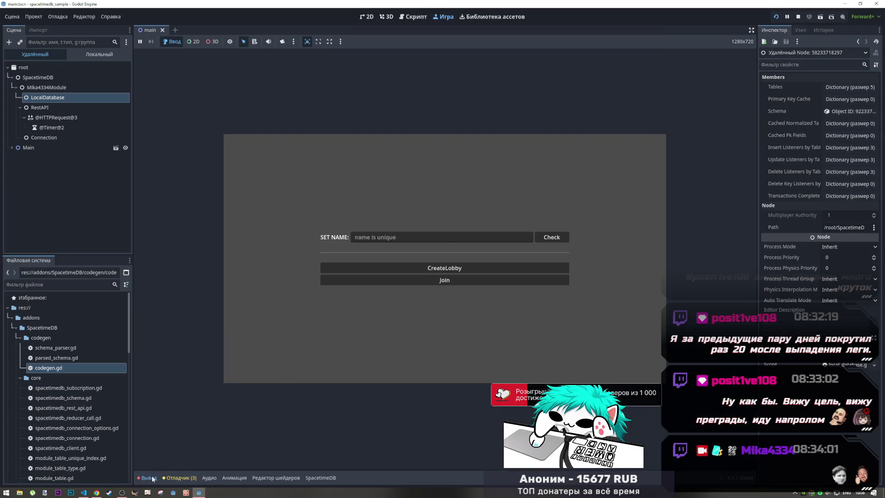
click(180, 478)
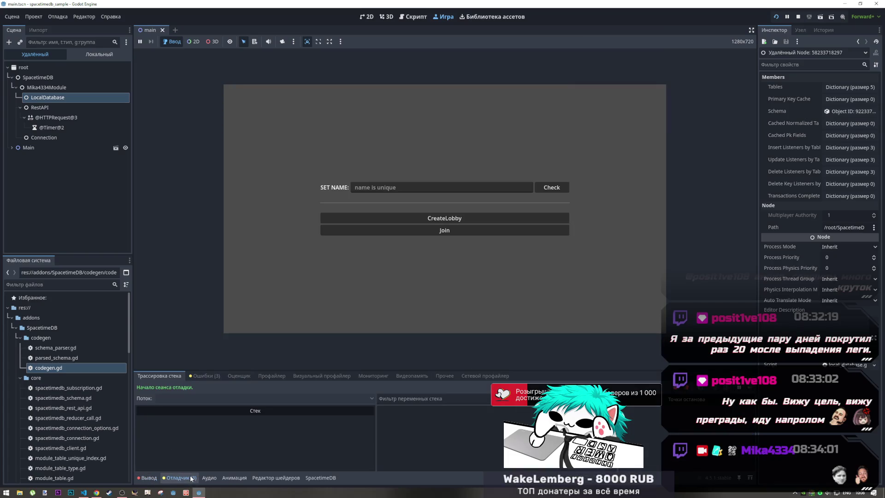
click(203, 377)
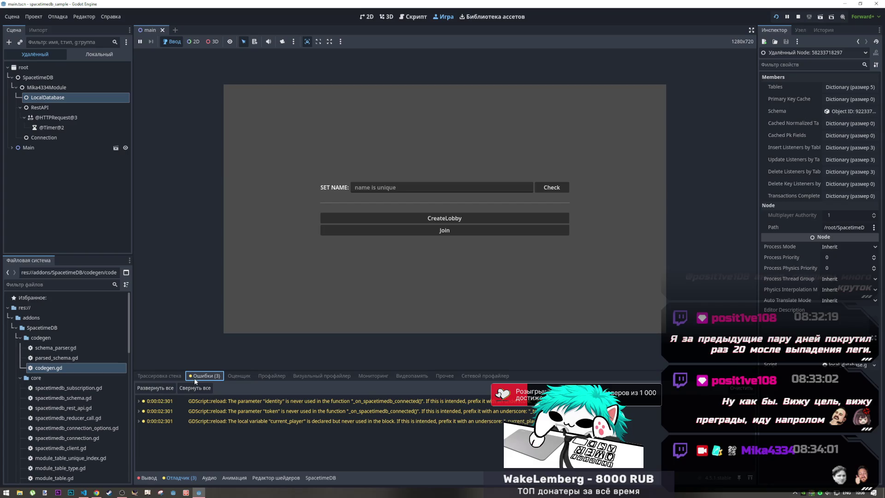
click(161, 376)
click(155, 478)
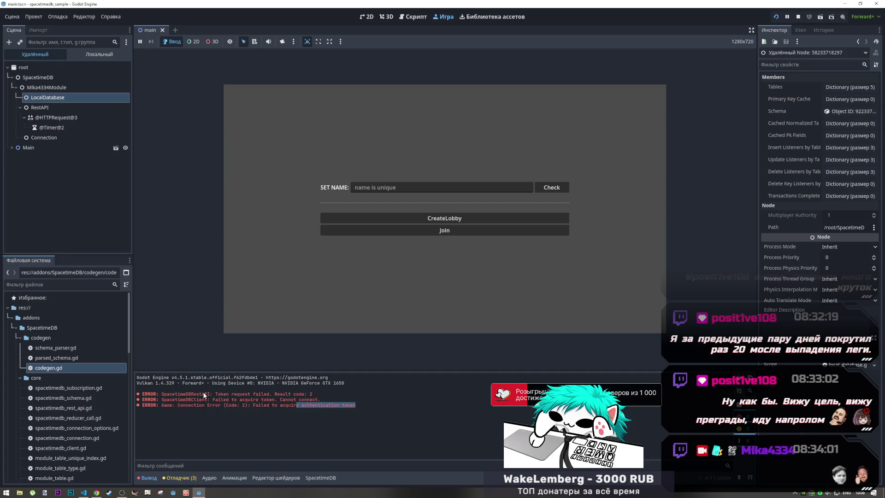
mouse_move(207, 393)
mouse_down()
mouse_move(186, 394)
mouse_move(313, 395)
mouse_up()
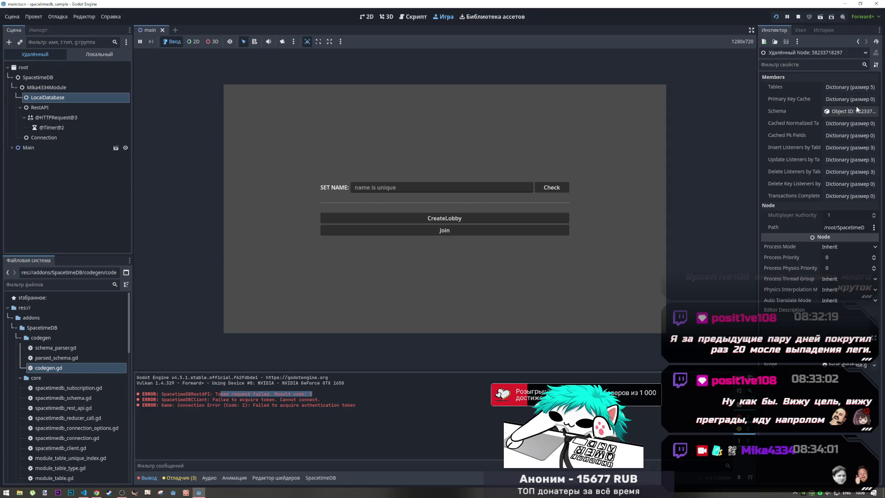
Inspect LocalDatabase's Tables, Primary Key Cache, and its Schema's Types and Tables dictionaries
click(854, 88)
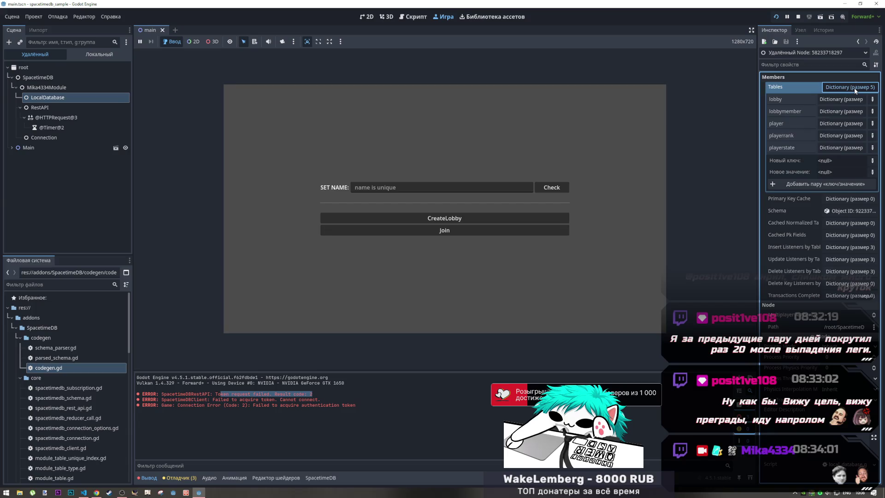
click(854, 88)
click(854, 99)
click(854, 100)
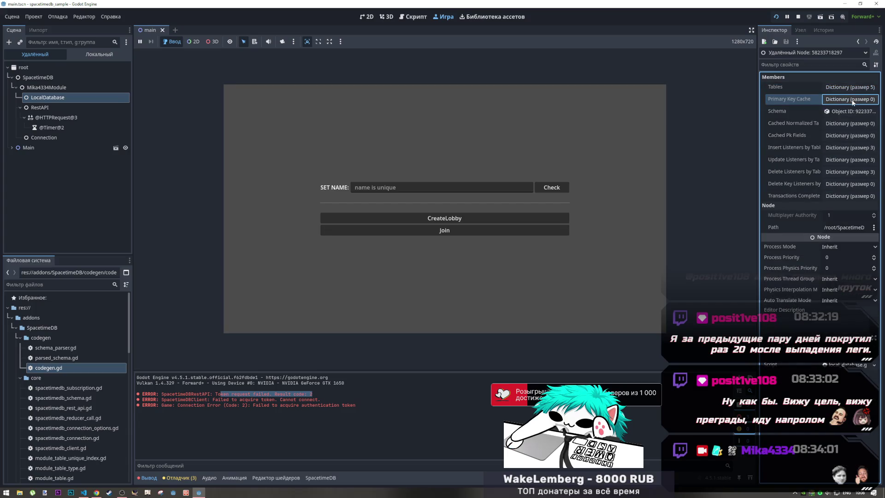
click(850, 111)
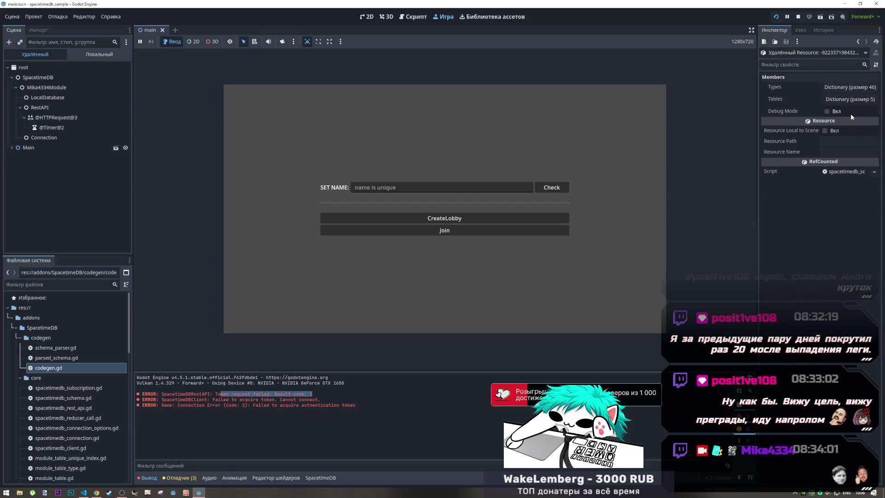
click(843, 88)
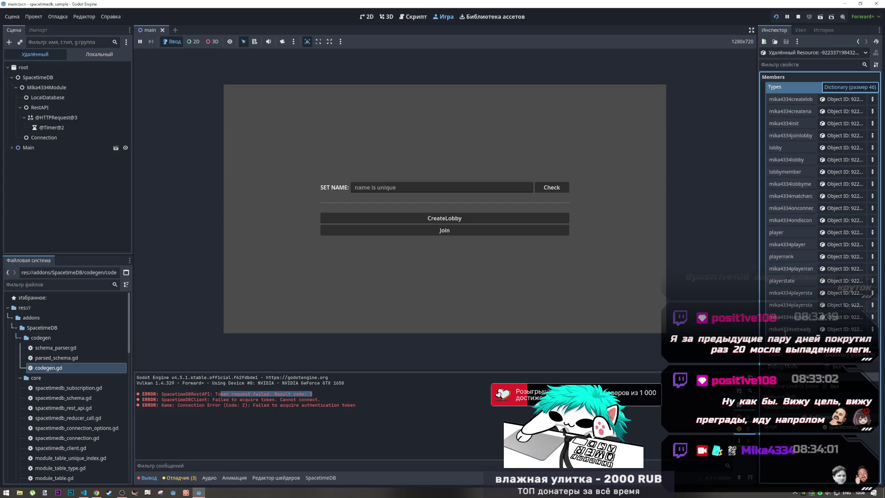
click(835, 89)
click(834, 100)
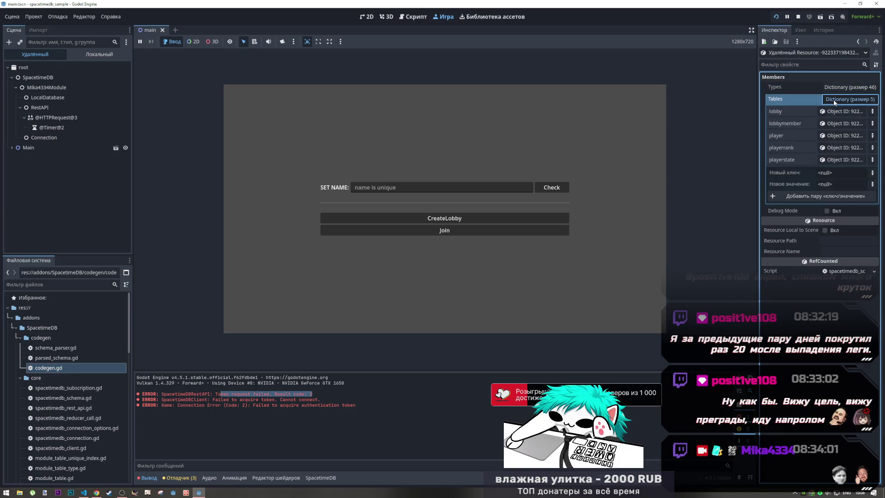
click(836, 101)
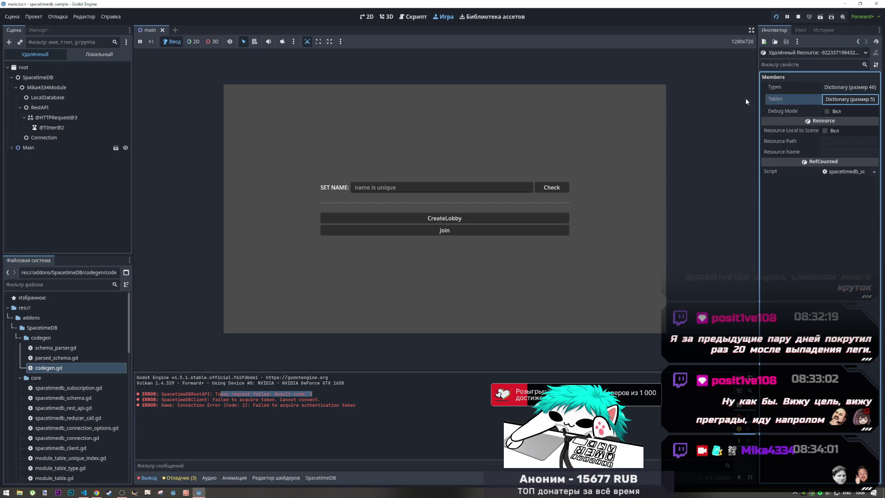
Confirm the Mika4334Module client's Database Name is my_module, then stop the game
click(43, 83)
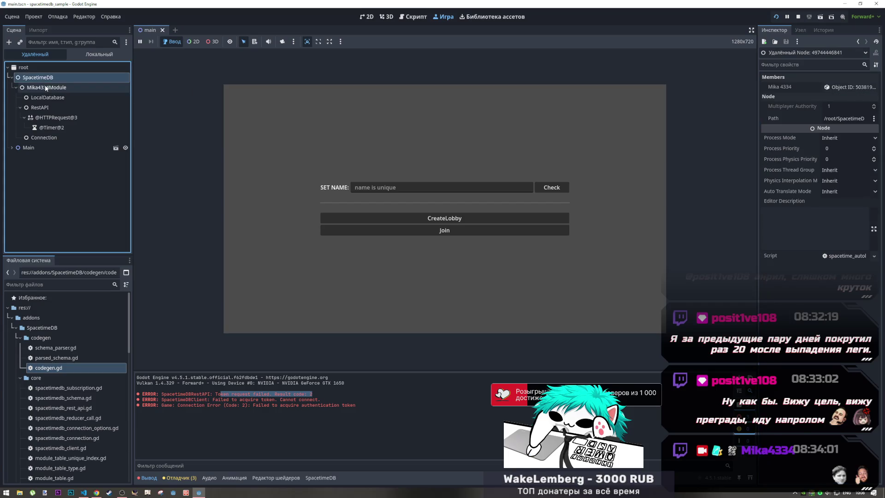
click(46, 87)
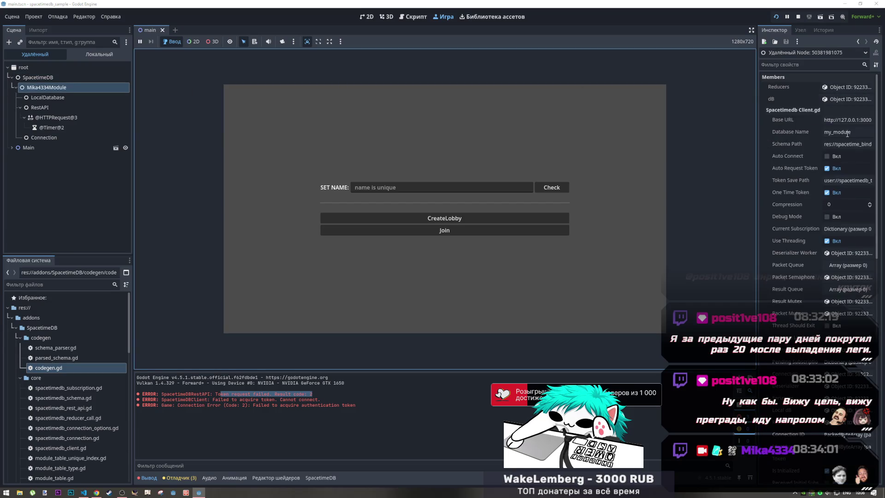
drag(855, 133, 824, 128)
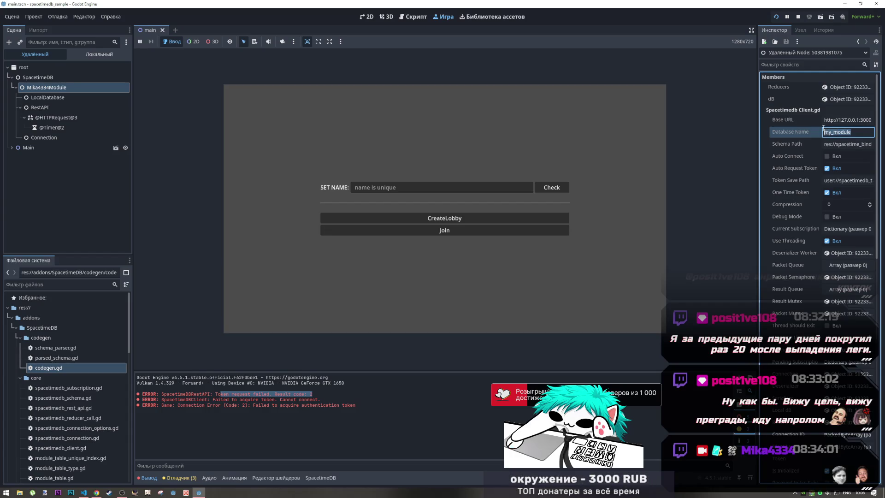
click(799, 17)
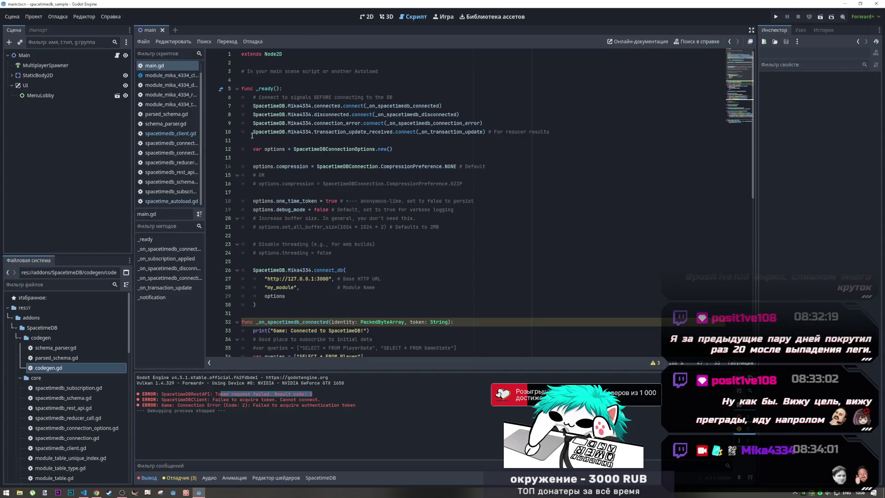
click(170, 133)
scroll(284, 117, up, 3)
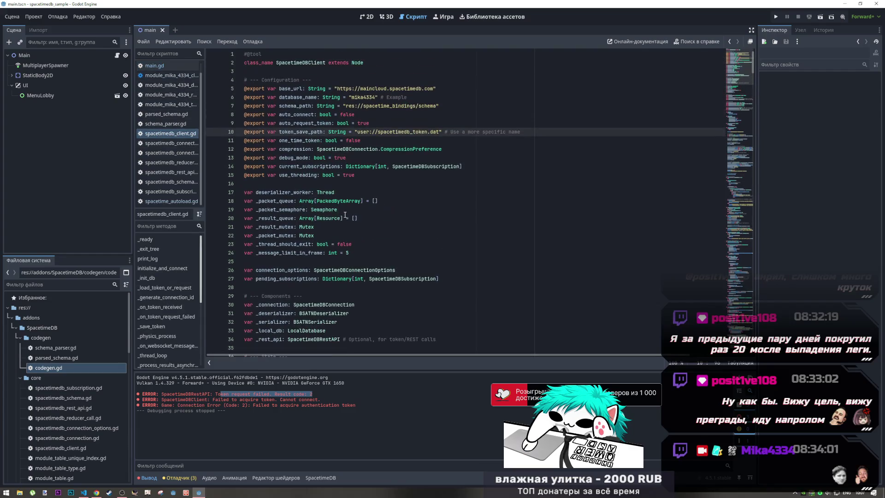
drag(351, 97, 377, 98)
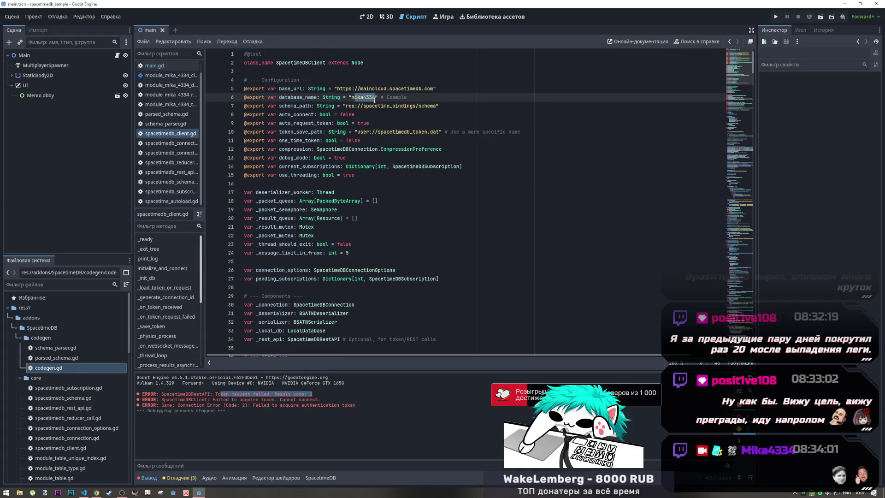
click(152, 65)
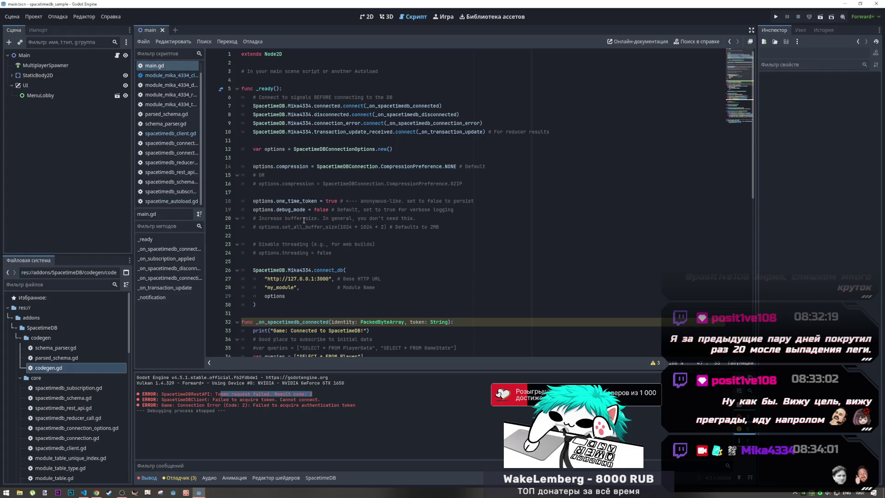
scroll(304, 221, down, 2)
scroll(305, 221, up, 2)
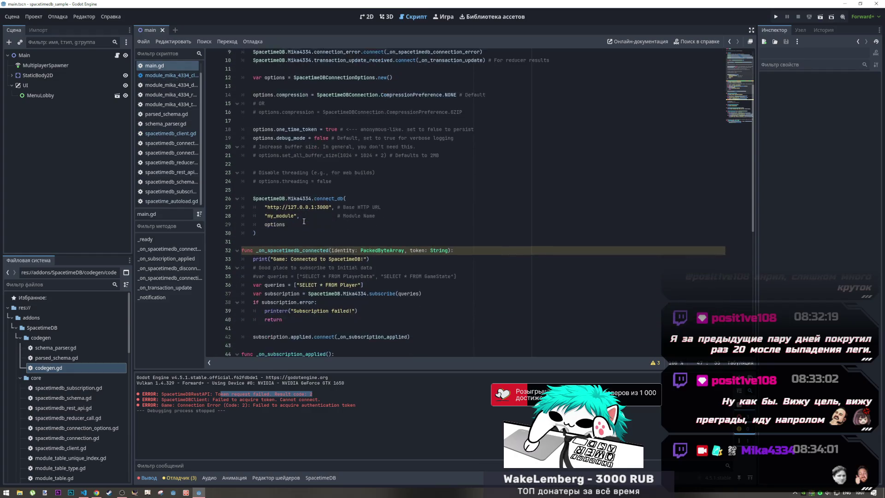
scroll(344, 216, down, 5)
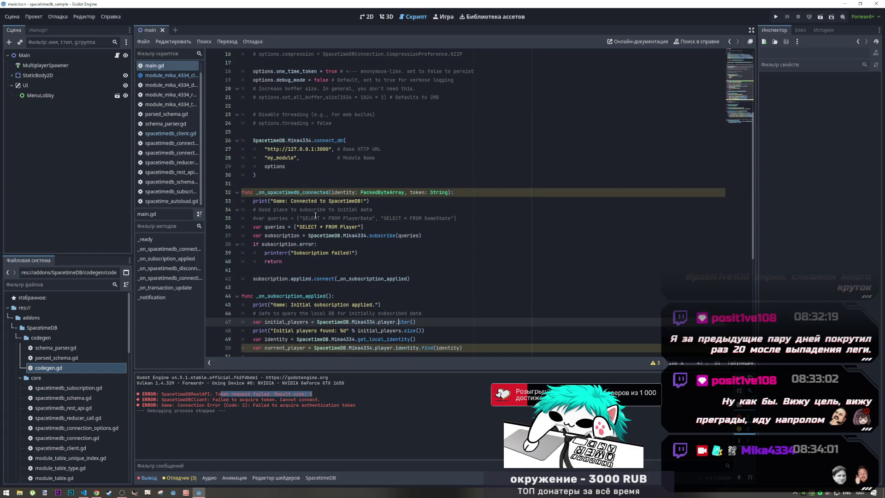
scroll(332, 217, down, 2)
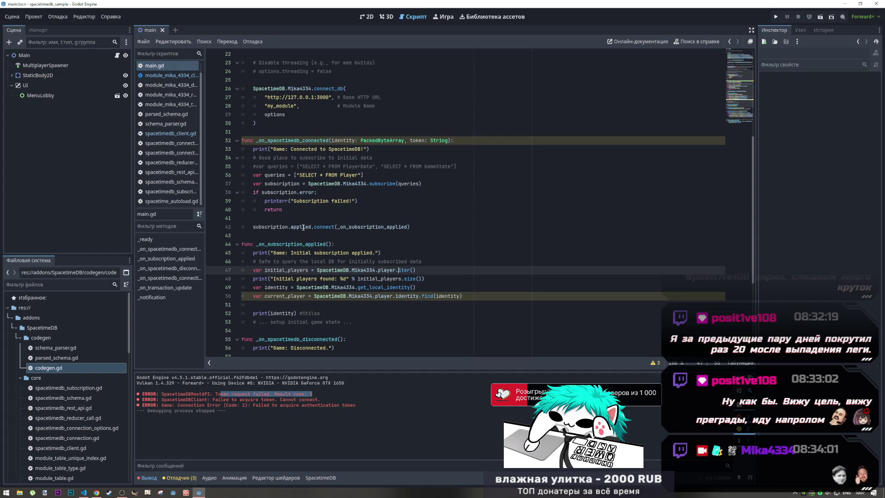
mouse_move(303, 227)
scroll(320, 286, down, 2)
scroll(320, 286, down, 4)
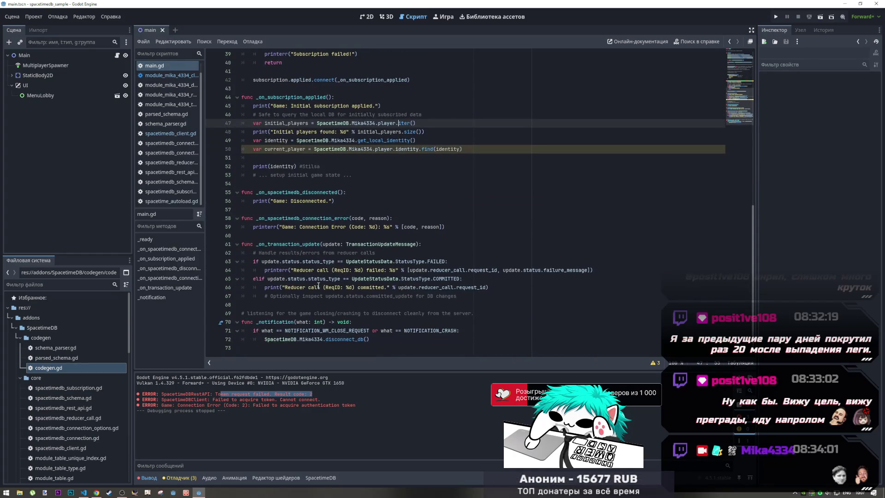
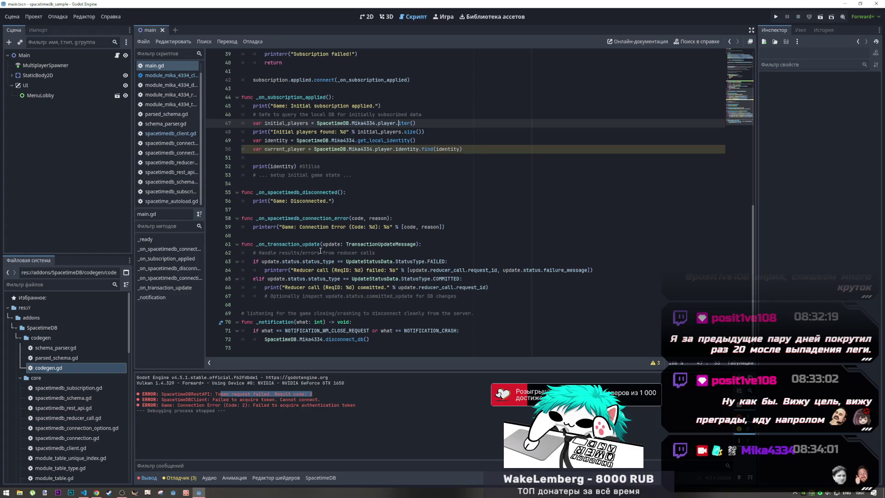
Add a print of queries on a new line below line 36 in main.gd
scroll(320, 251, up, 12)
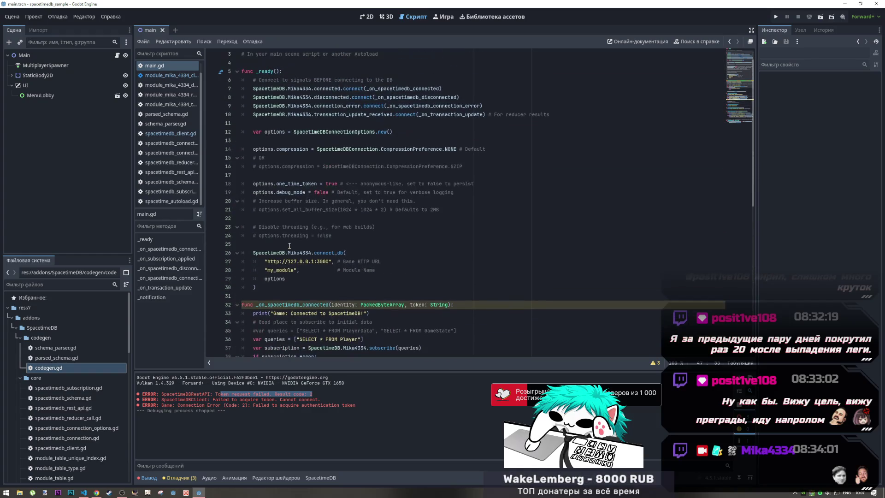
scroll(332, 253, down, 3)
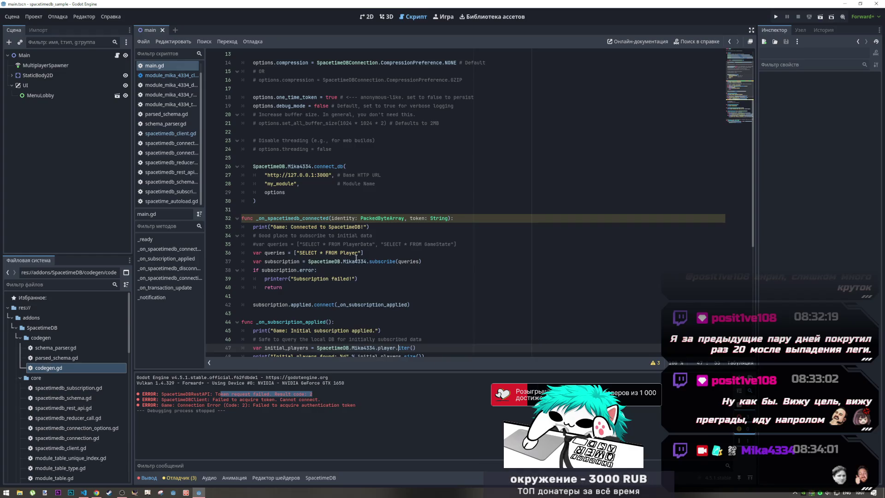
scroll(357, 262, down, 1)
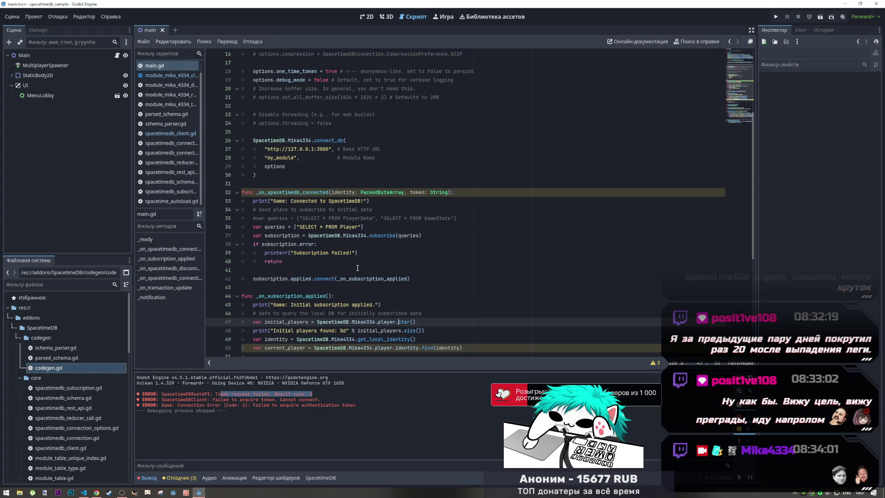
scroll(358, 268, down, 3)
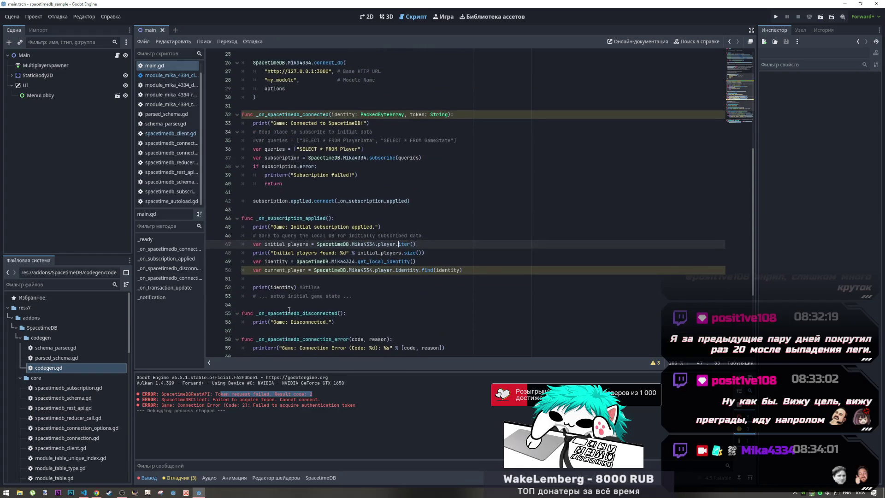
scroll(290, 310, up, 3)
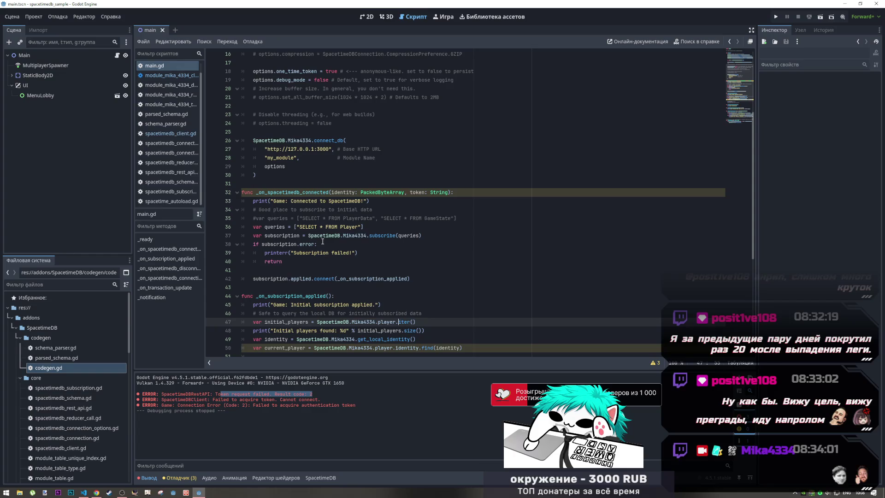
double_click(282, 226)
click(377, 228)
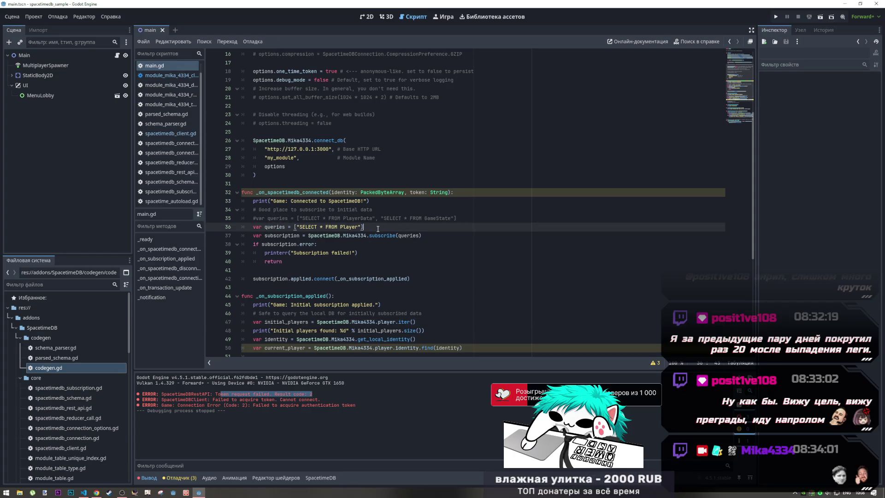
key(Return)
text(print(queries)
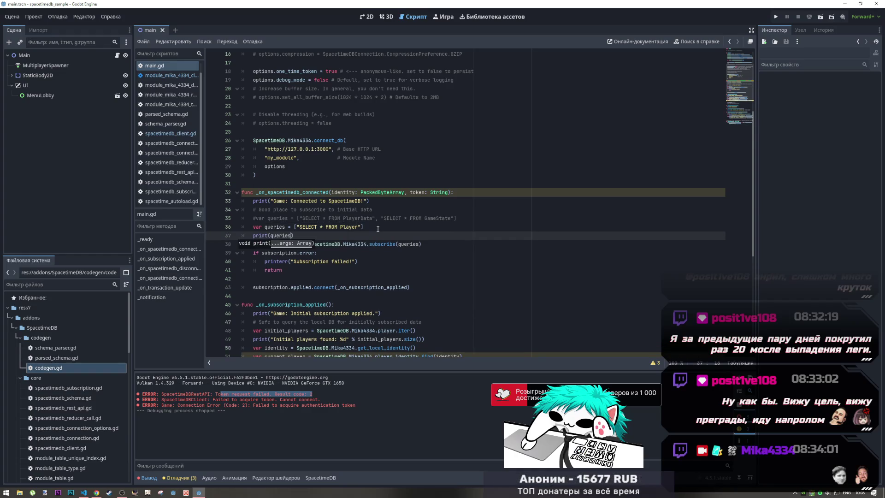
Remove the print(identity) line
scroll(378, 230, down, 2)
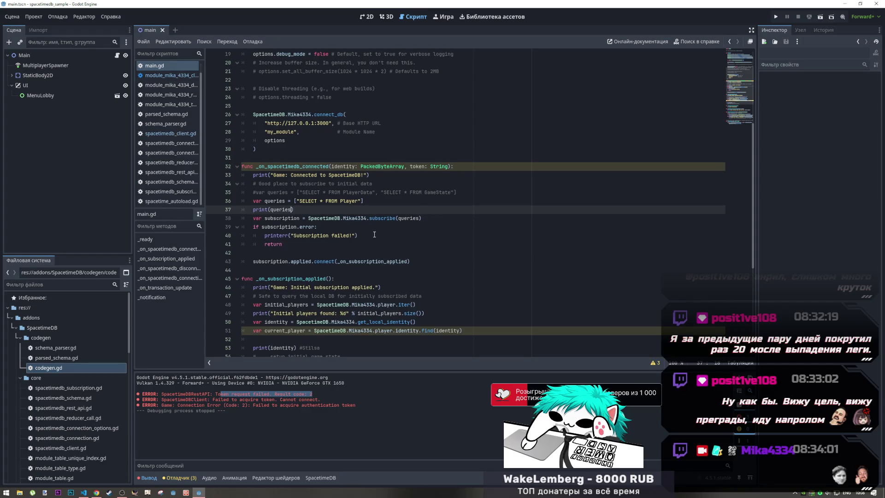
scroll(375, 234, down, 1)
drag(320, 322, 223, 312)
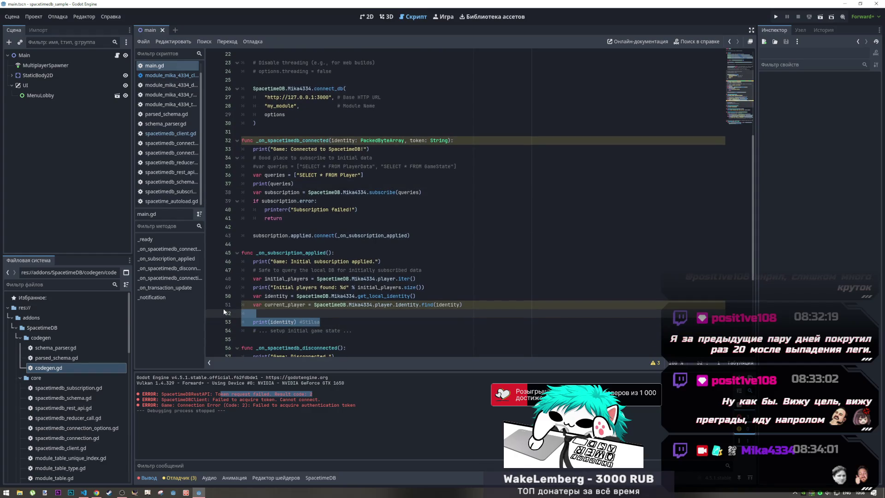
text(\)
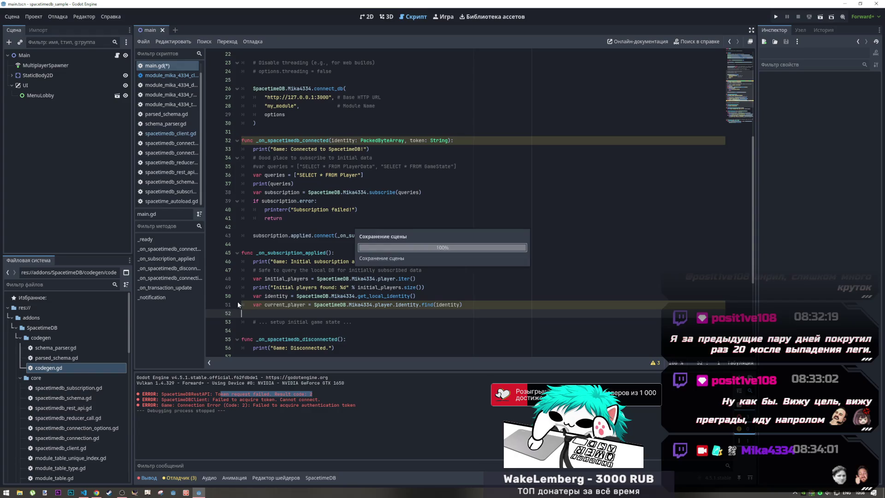
Replace my_module in connect_db with mika4334 and bring up spacetimedb_client.gd
scroll(327, 296, up, 7)
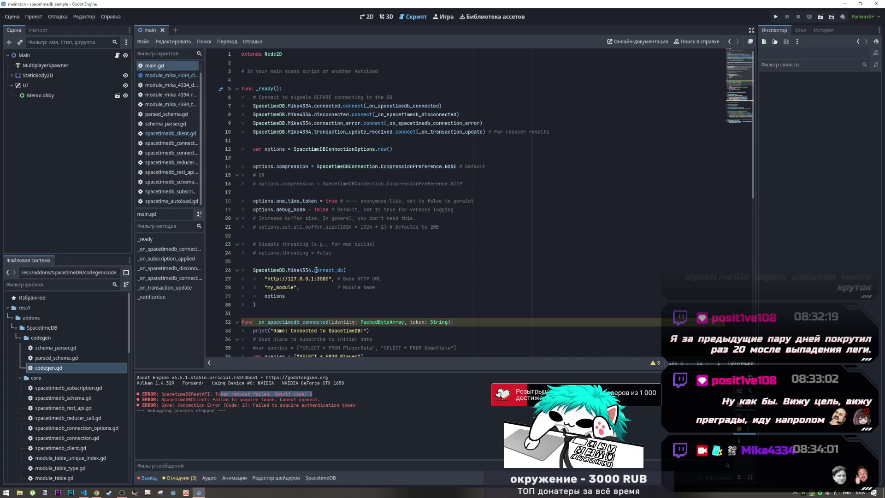
drag(295, 287, 268, 288)
text(mika433)
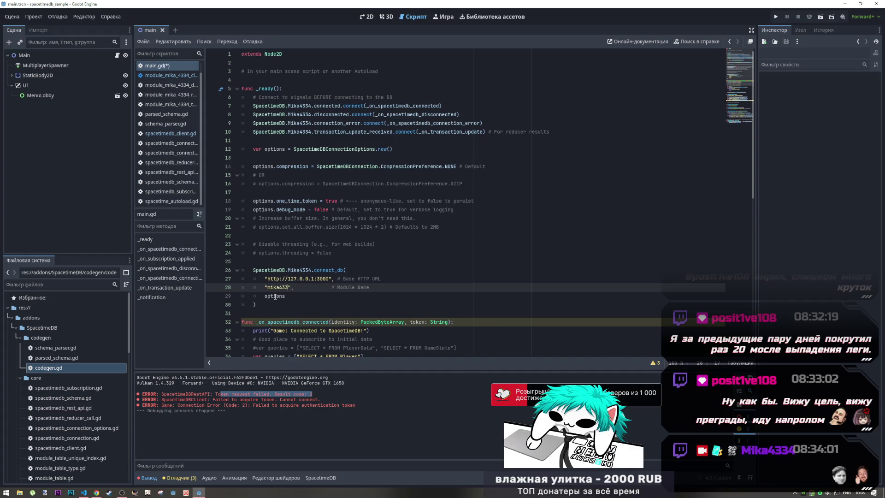
text(4)
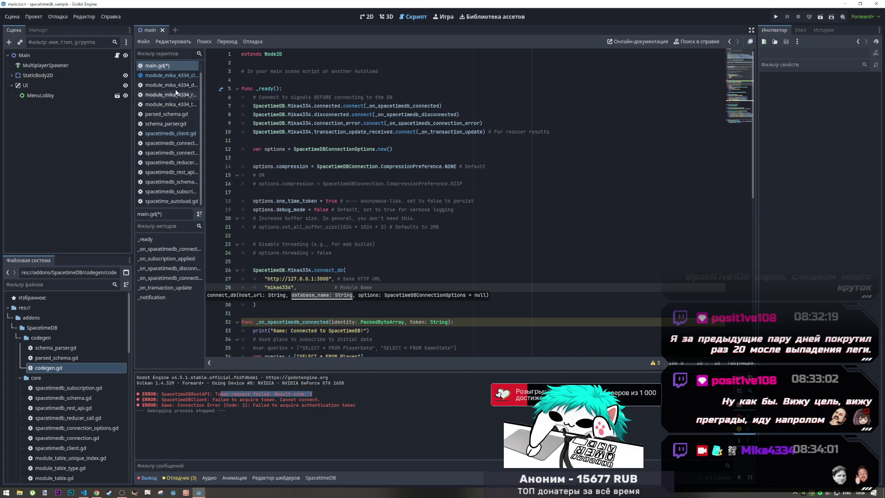
click(172, 75)
click(170, 135)
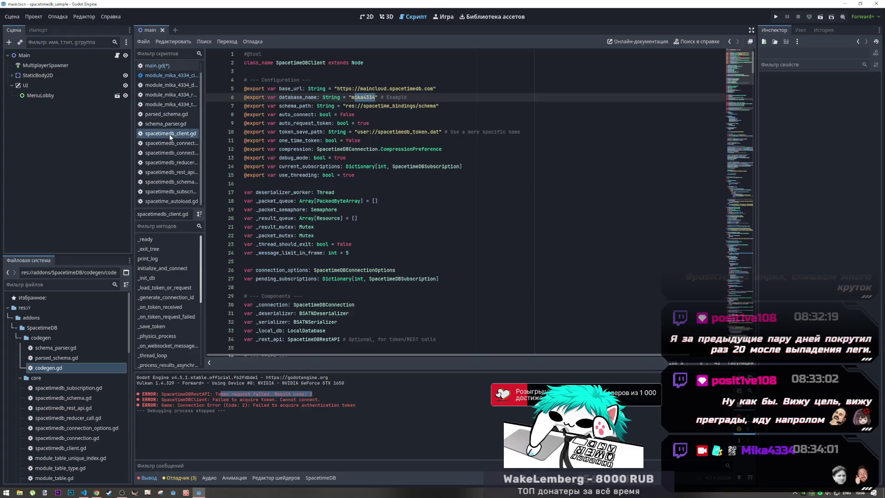
Duplicate the base_url export line in spacetimedb_client.gd and comment out the copy
click(434, 88)
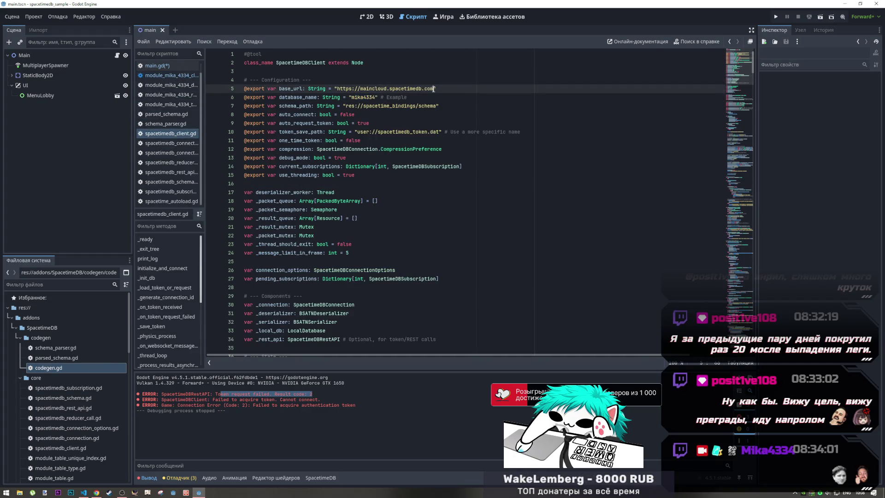
drag(434, 89, 337, 88)
key(ctrl+c)
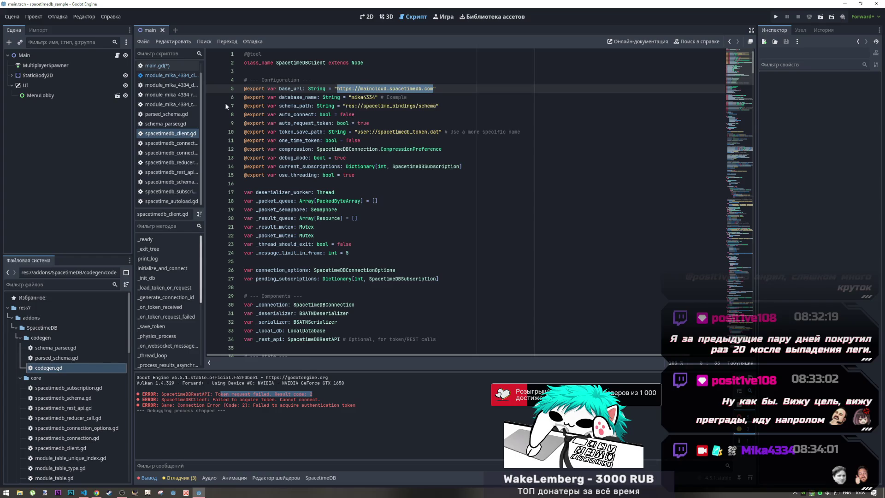
click(445, 88)
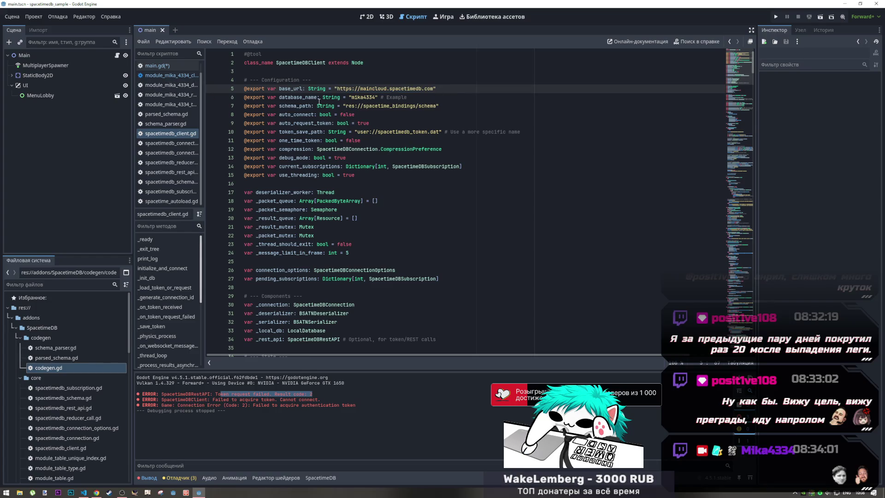
key(super+space)
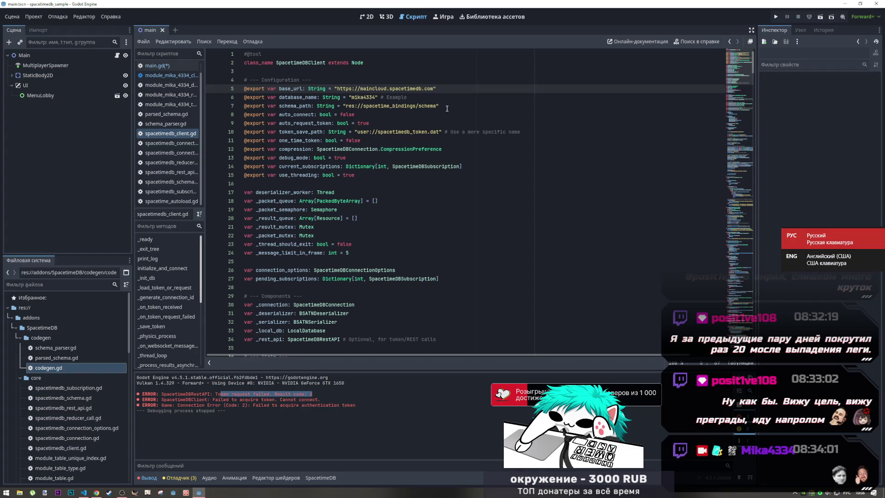
key(ctrl+shift+d)
click(460, 90)
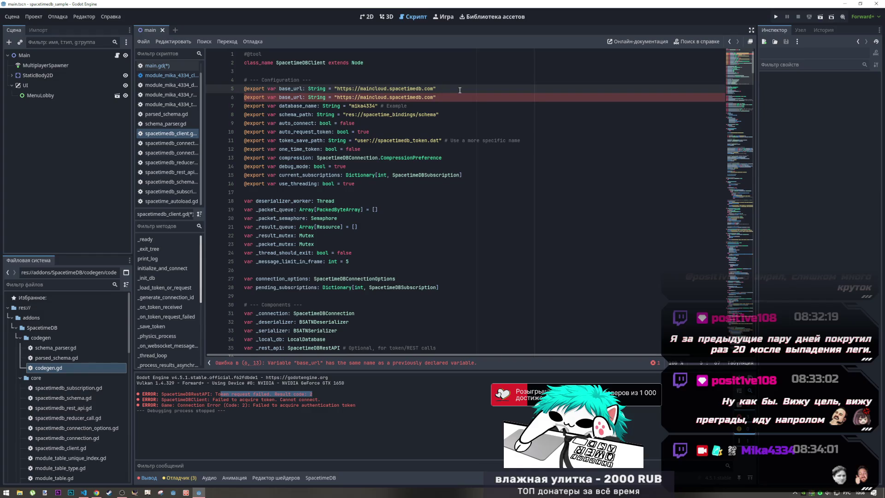
key(Down)
key(ctrl+k)
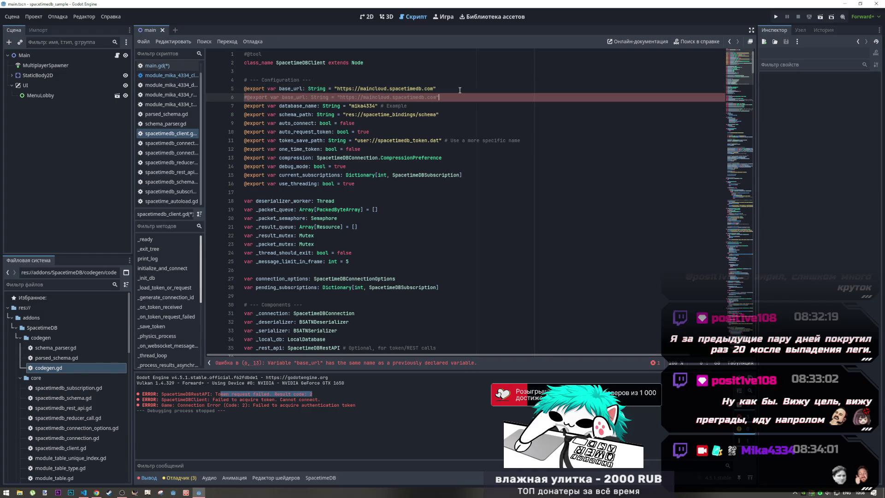
key(Up)
In main.gd, paste the maincloud address over line 27's server address, adjust the module name, and save
click(152, 66)
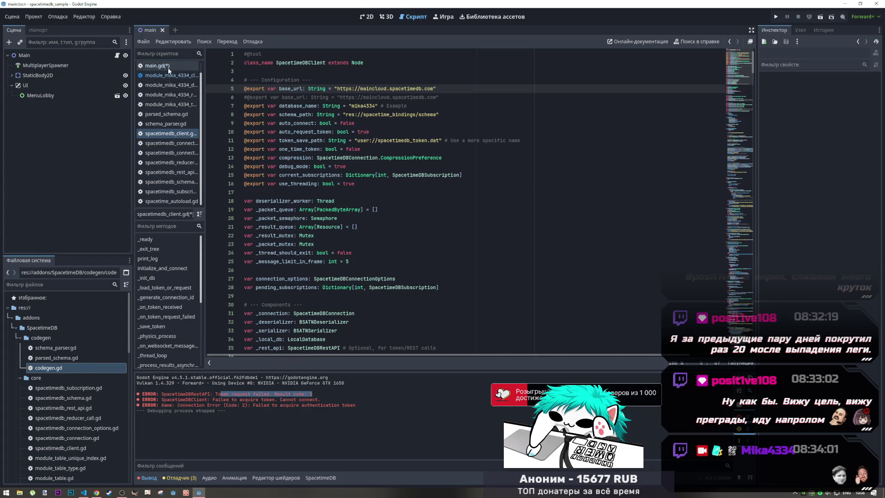
drag(327, 279, 267, 278)
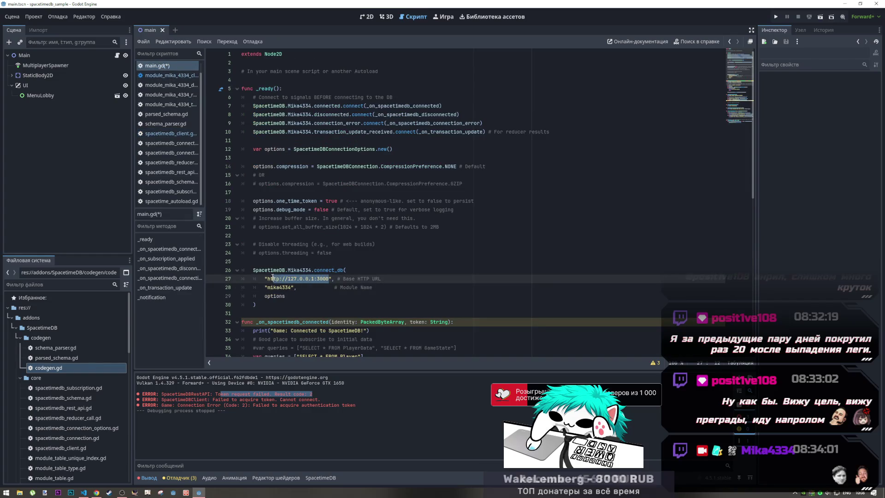
key(ctrl+v)
click(271, 287)
key(BackSpace)
text(M)
key(ctrl+s)
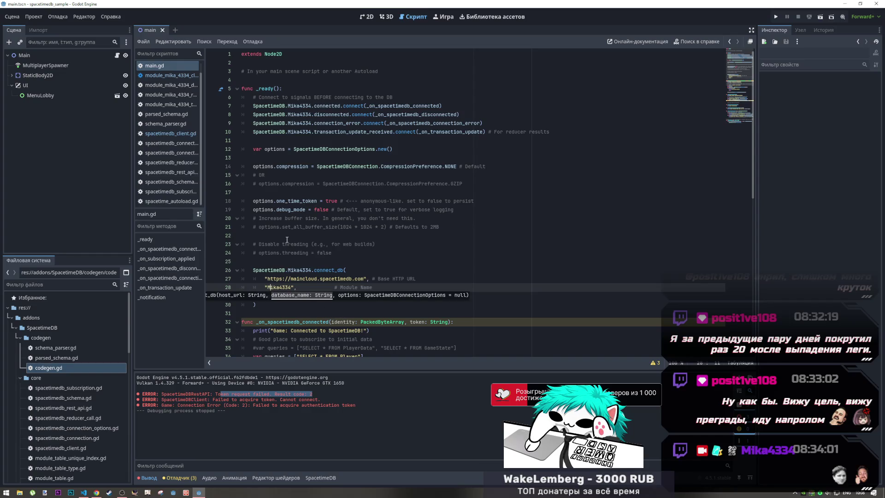
click(323, 235)
click(269, 288)
key(BackSpace)
text(m)
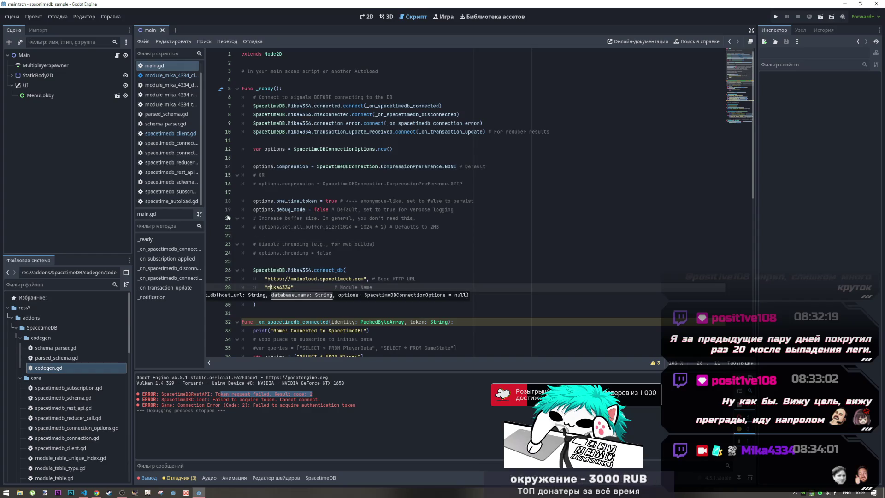
Revisit spacetimedb_client.gd, then undo the connect_db edits in main.gd
click(179, 75)
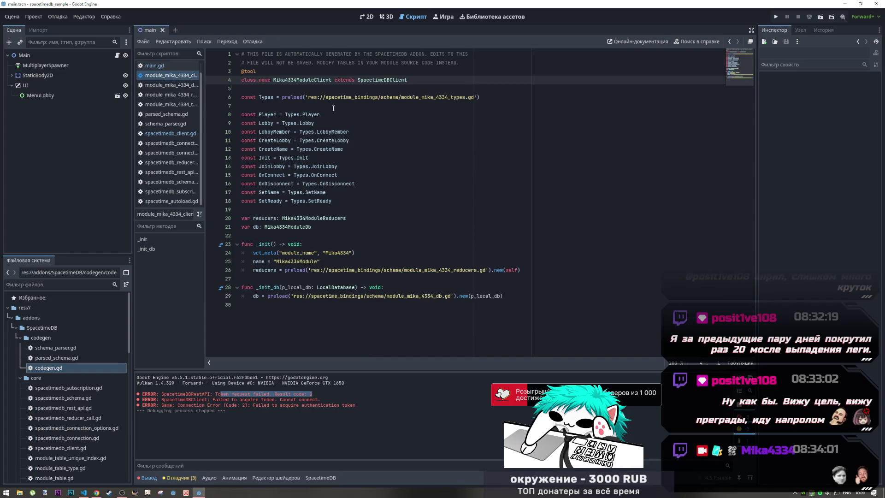
click(164, 134)
click(437, 113)
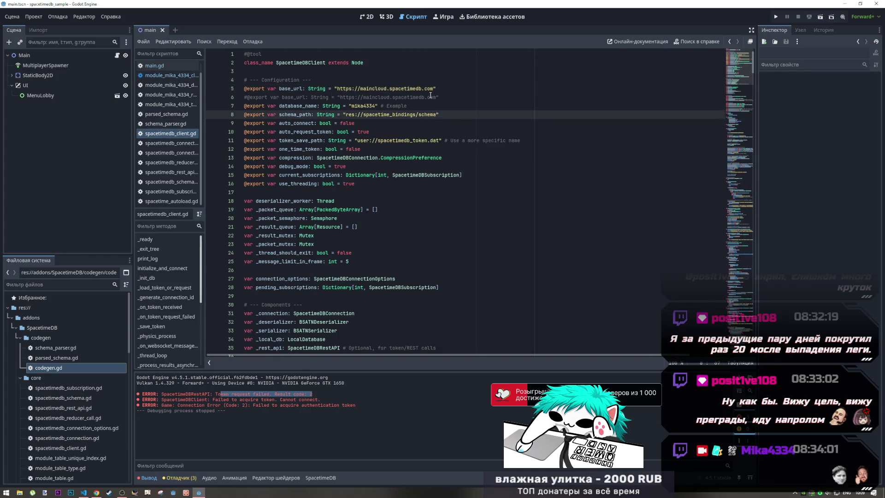
click(431, 95)
click(175, 76)
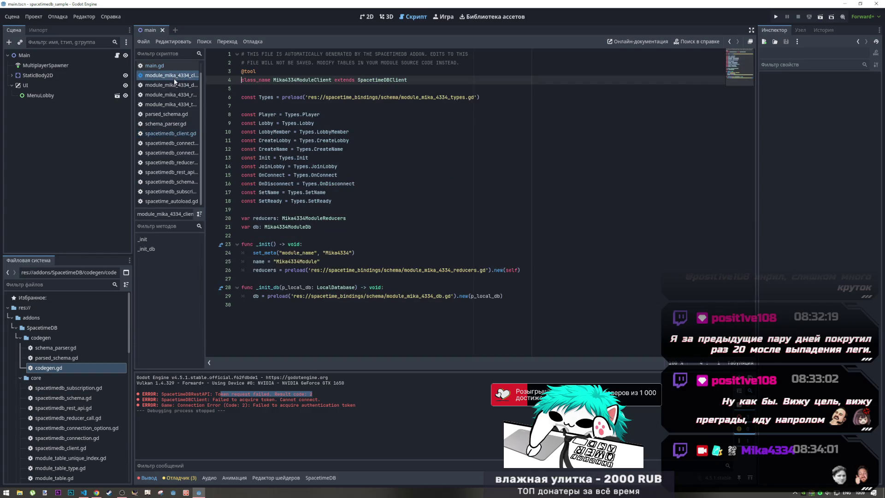
click(179, 134)
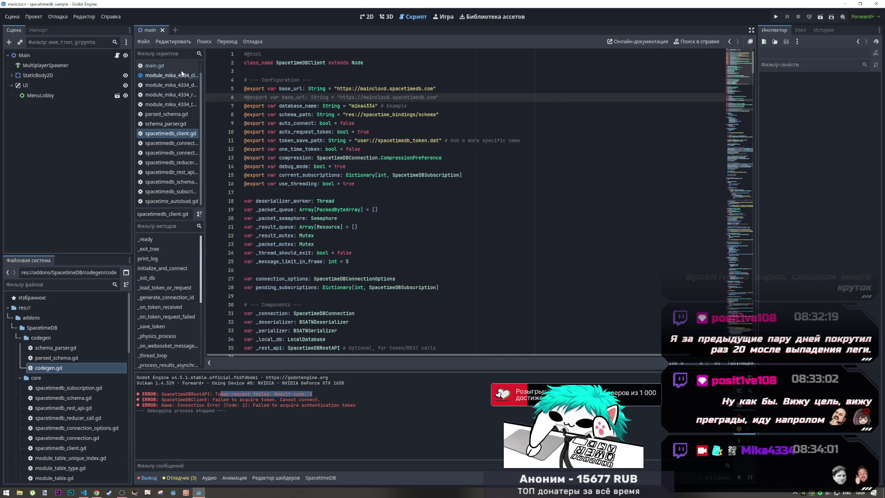
click(182, 66)
click(324, 296)
key(Up)
key(Up)
key(Down)
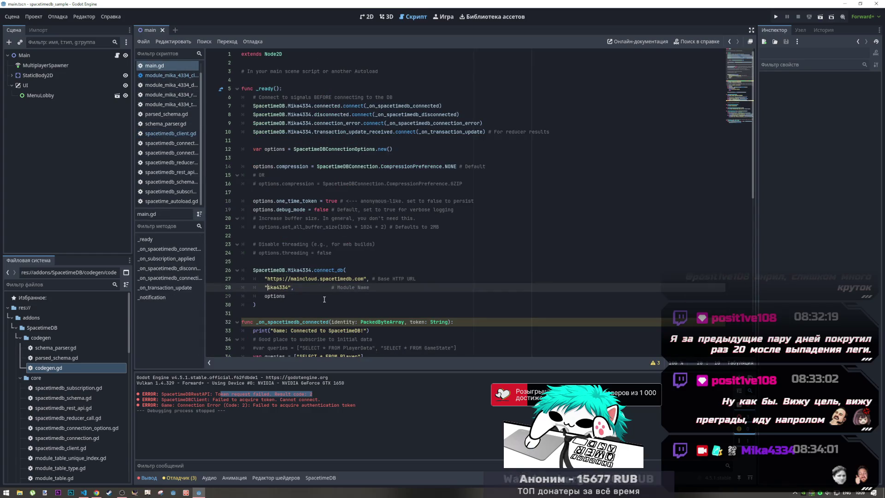
key(ctrl+z)
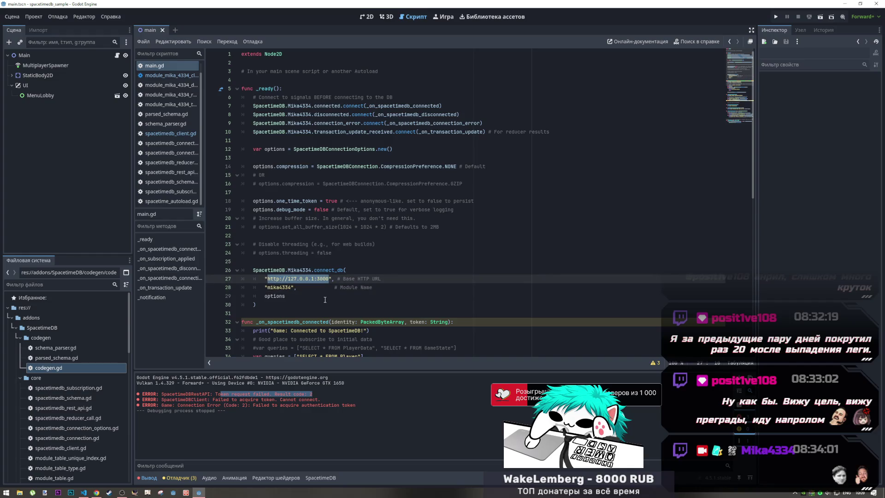
key(ctrl+z)
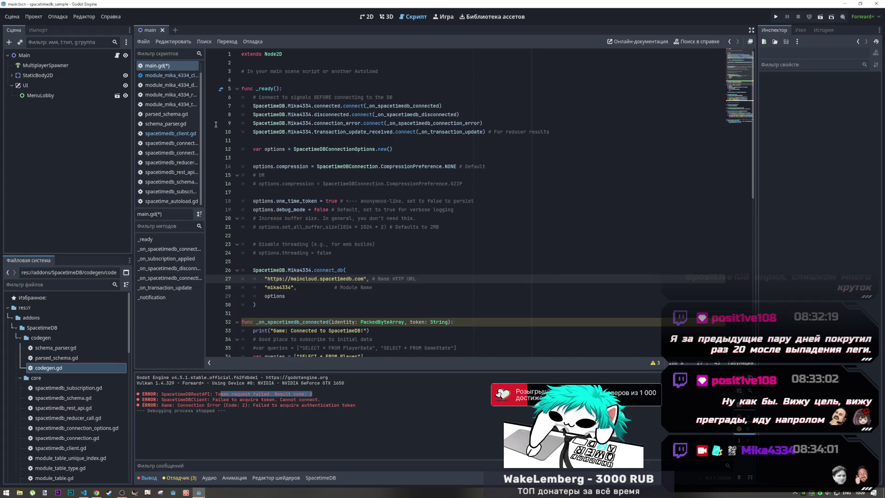
click(170, 77)
ctrl+click(385, 80)
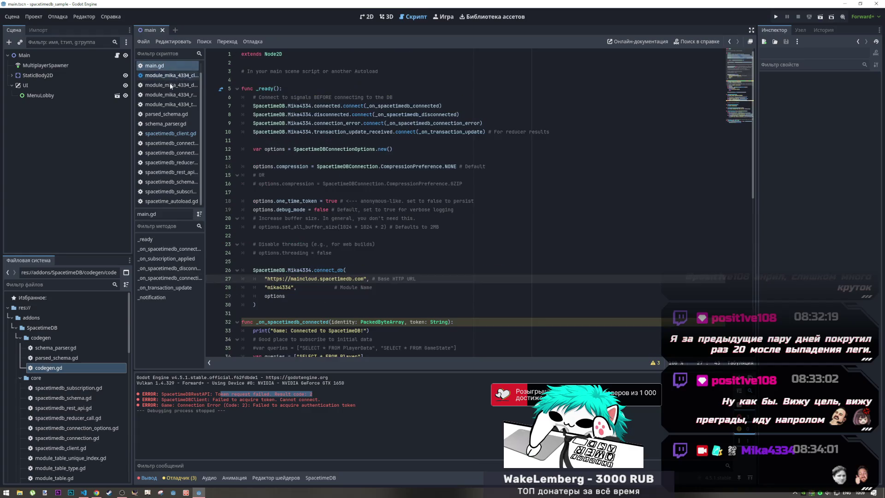
double_click(406, 88)
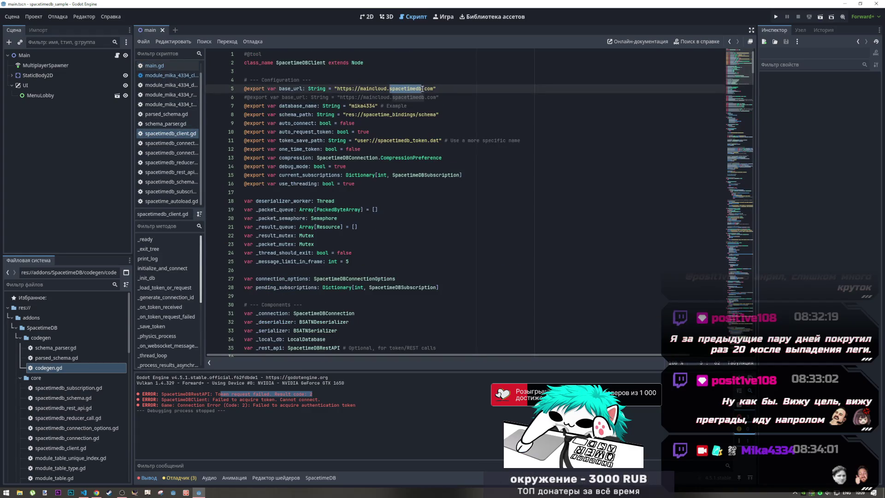
drag(434, 89, 338, 89)
text(http://127.0.0.1:3000)
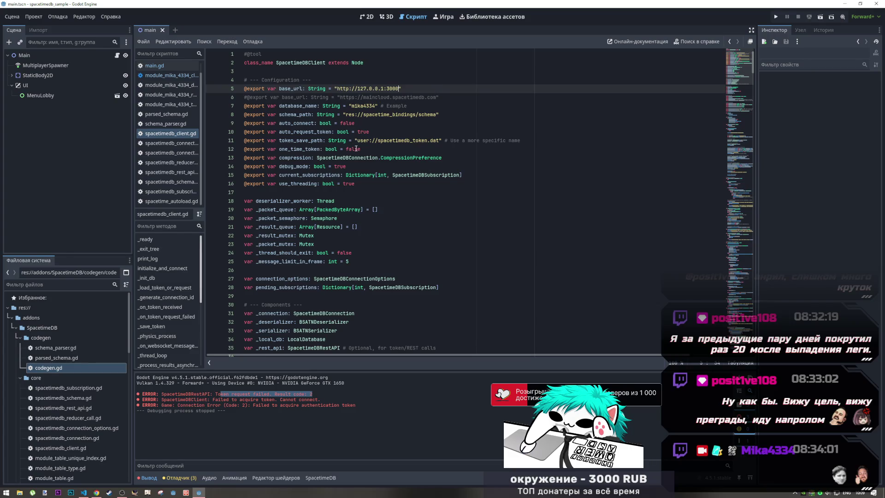
click(450, 98)
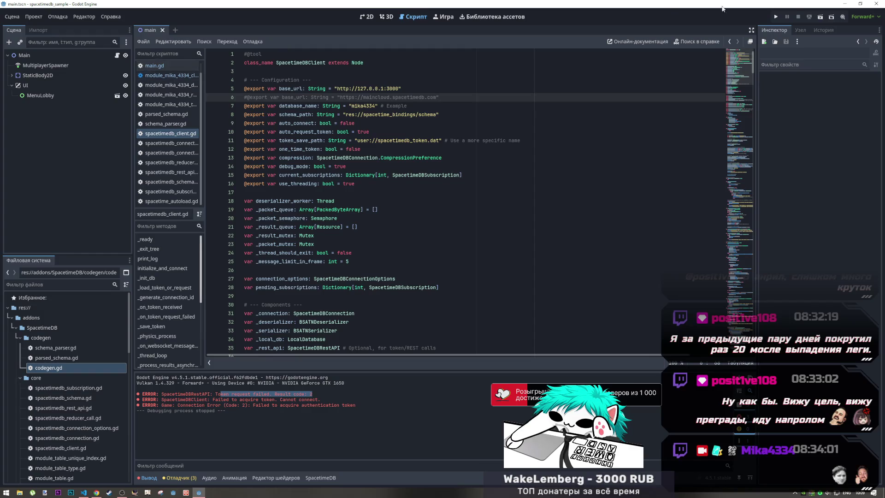
Run the game and try renaming player to Player on line 48
click(777, 17)
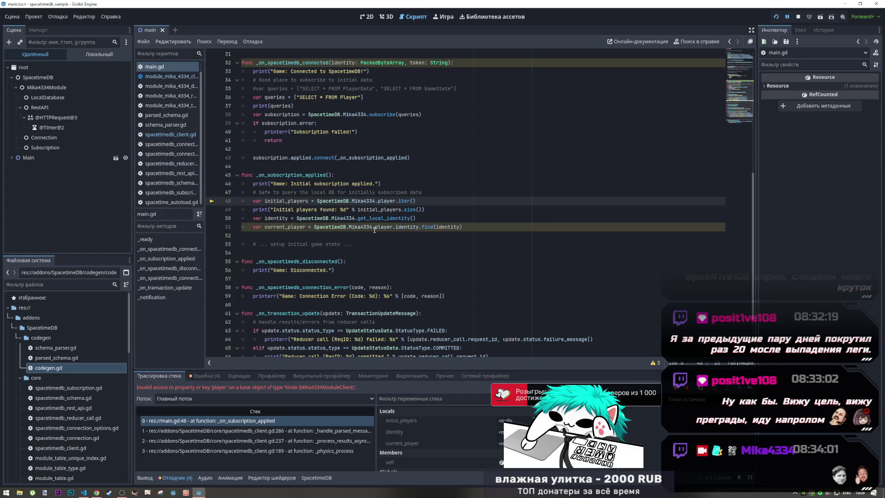
click(381, 201)
key(BackSpace)
text(P)
click(377, 227)
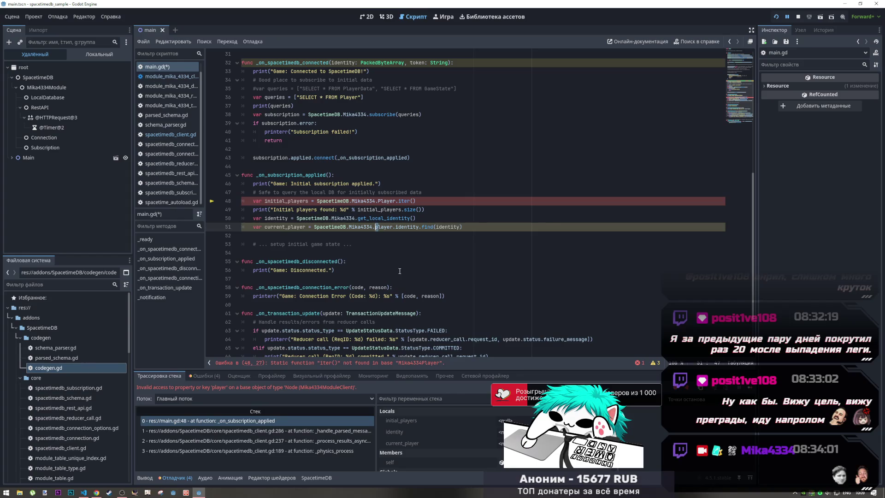
Restore player on line 48, save main.gd, and show the Output log
key(Up)
key(Up)
key(Up)
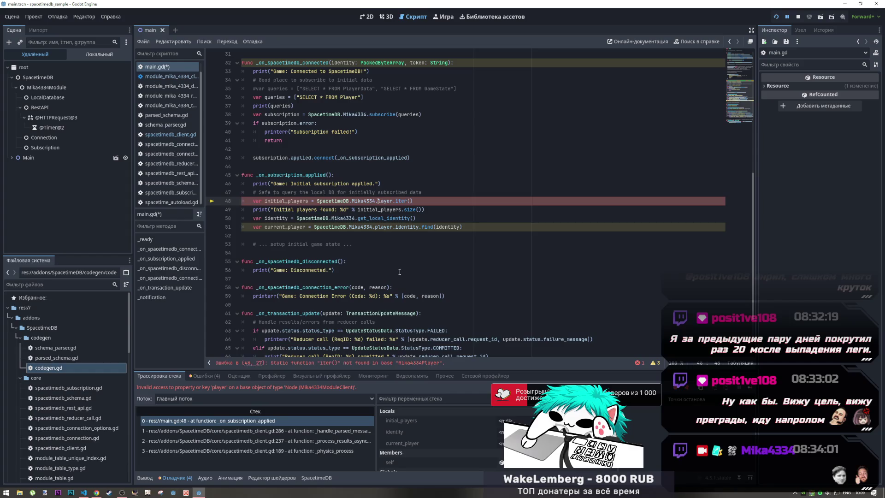
key(Delete)
text(p)
key(ctrl+s)
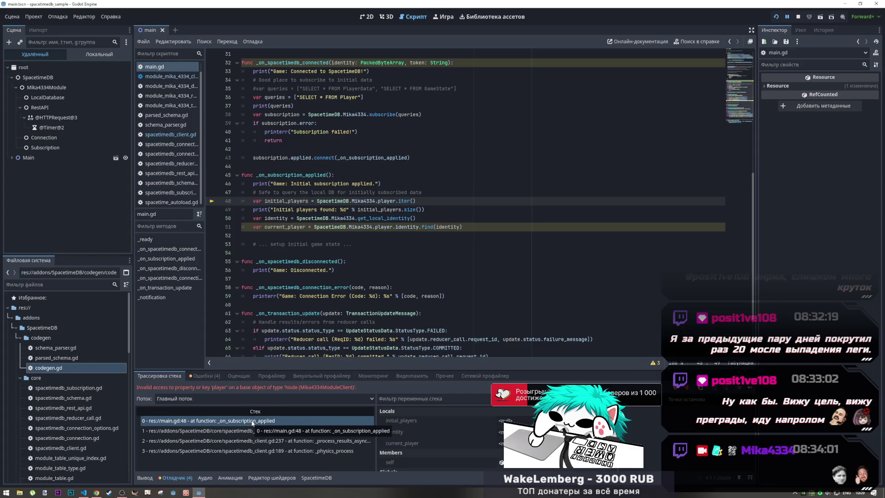
click(144, 476)
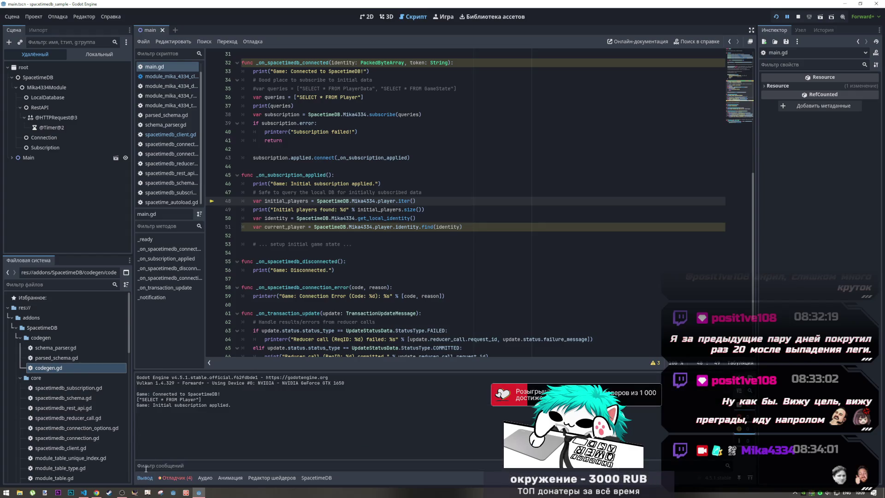
Select the SELECT * FROM Player log line, then follow the debugger stack frames to _process_results_asynchronously
mouse_move(175, 399)
mouse_down()
mouse_move(198, 400)
mouse_move(142, 399)
mouse_move(229, 405)
mouse_move(206, 402)
mouse_up()
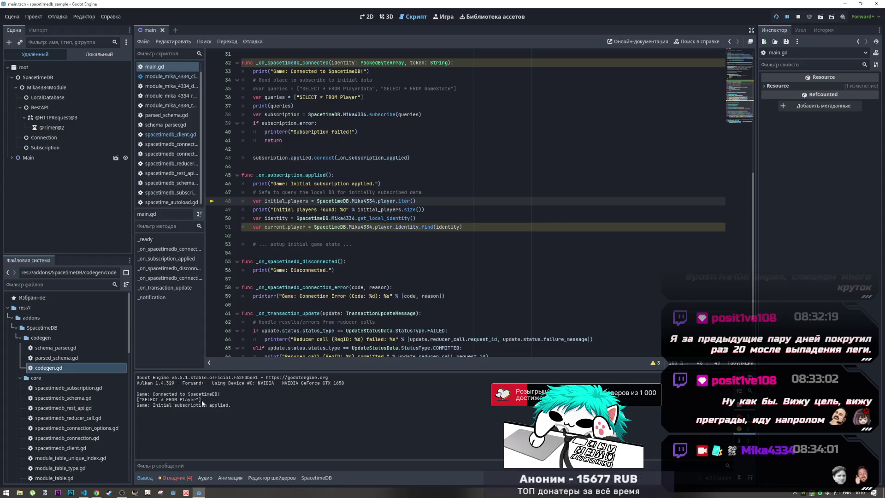
drag(144, 398, 138, 399)
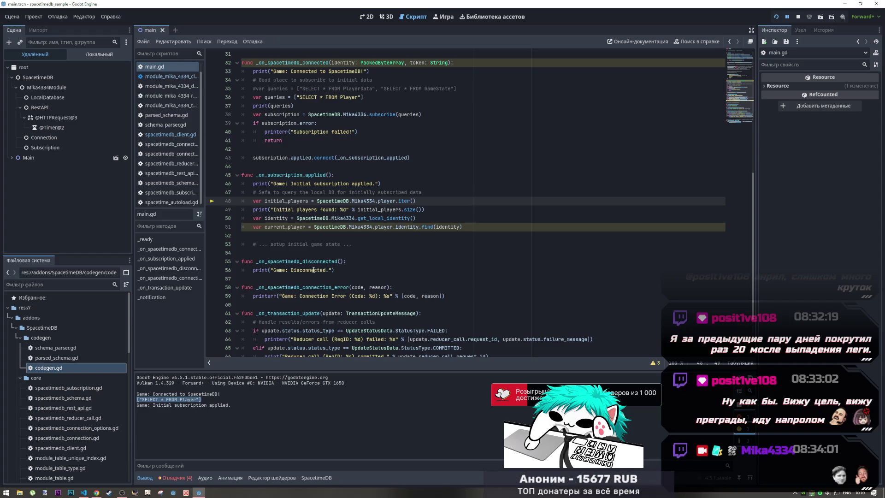
click(175, 478)
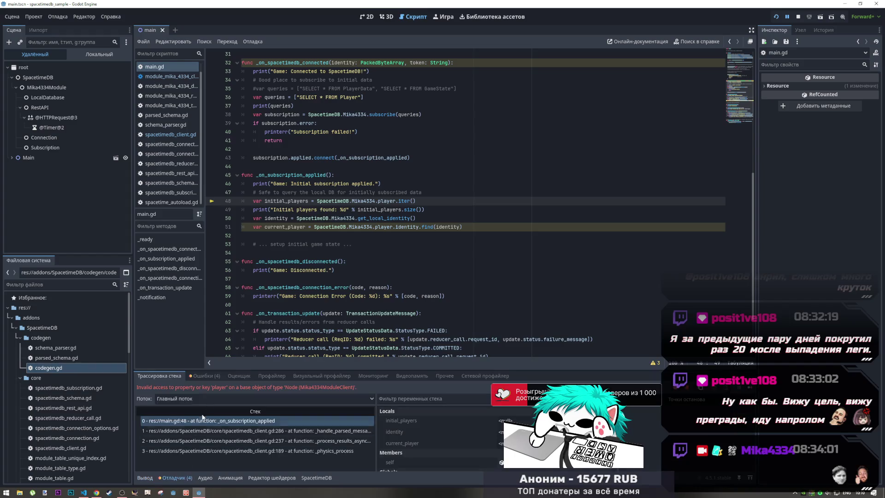
click(231, 431)
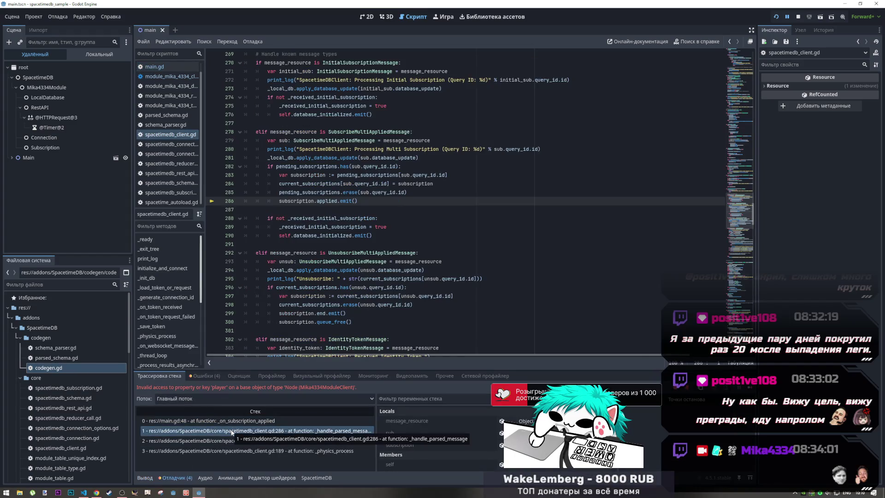
click(232, 441)
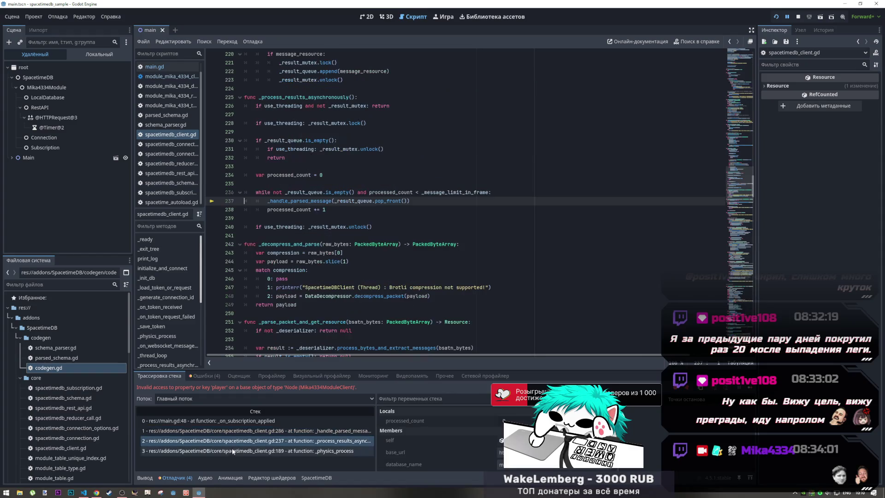
Return to line 48 of main.gd, select iter, and switch to the SpacetimeDB dashboard
click(235, 452)
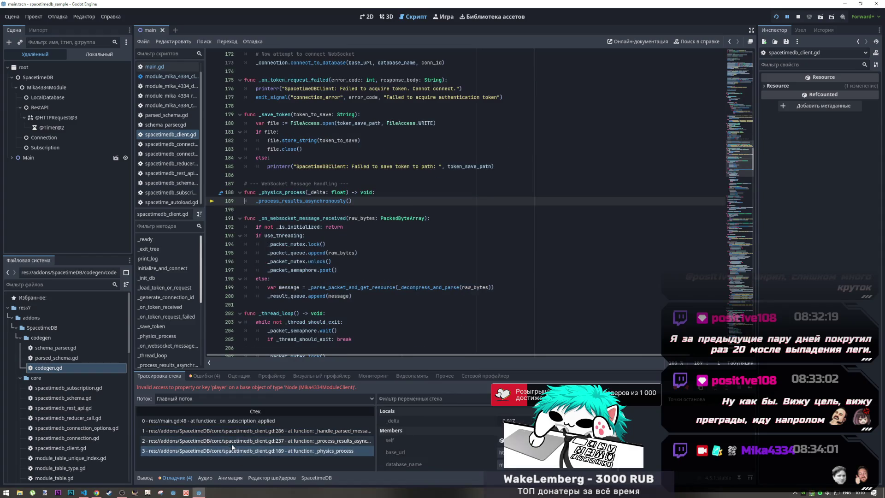
click(219, 421)
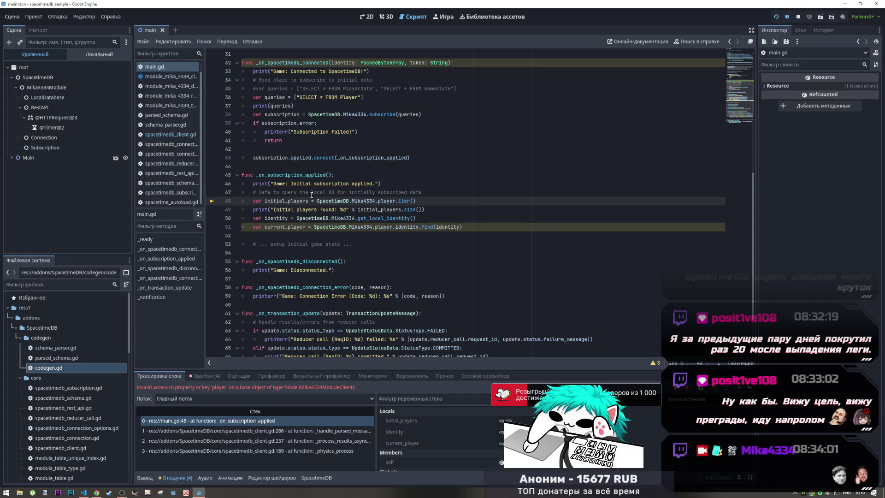
drag(331, 193, 427, 195)
drag(320, 209, 423, 210)
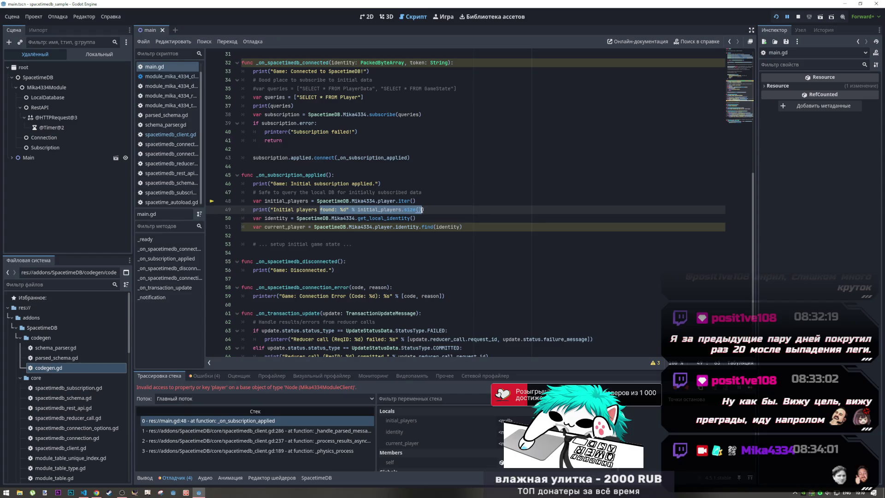
click(404, 202)
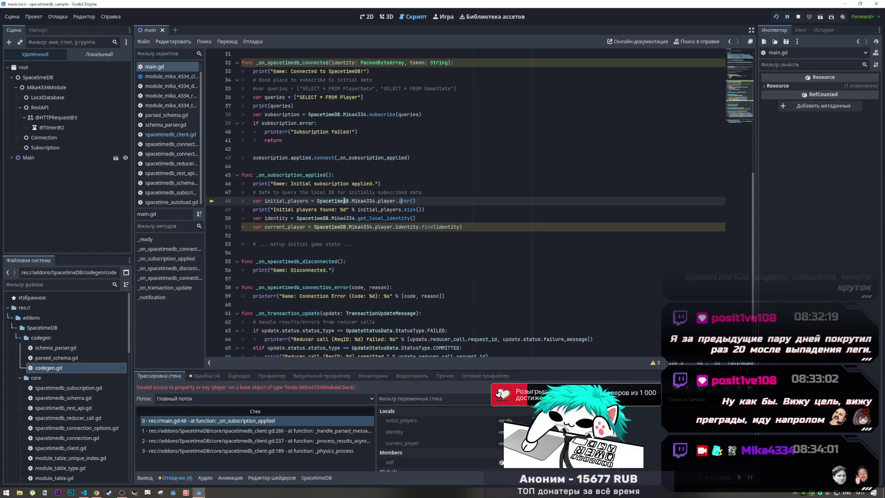
drag(399, 202, 408, 201)
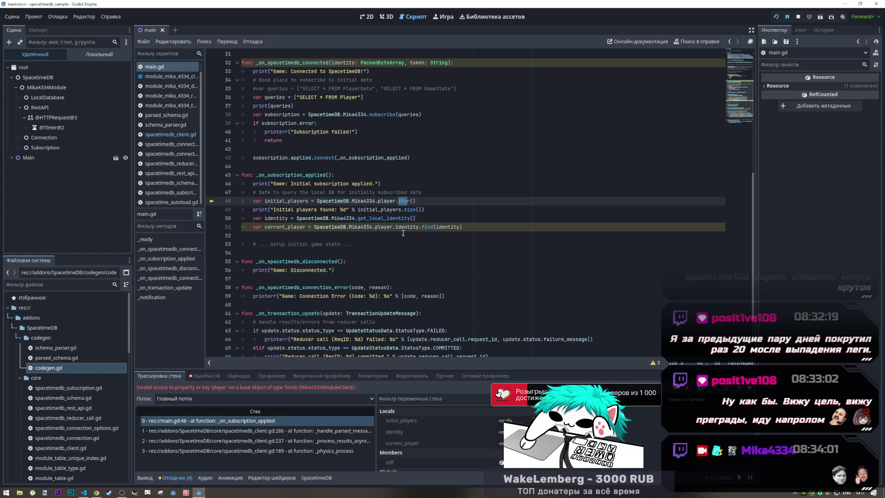
key(alt+Tab)
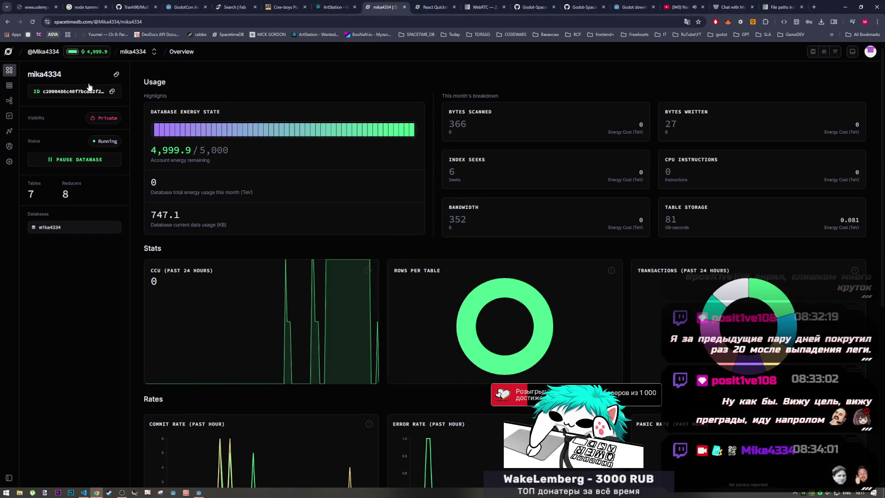
Reload the dashboard and browse the metrics and the create_name, on_connect and init functions
click(32, 21)
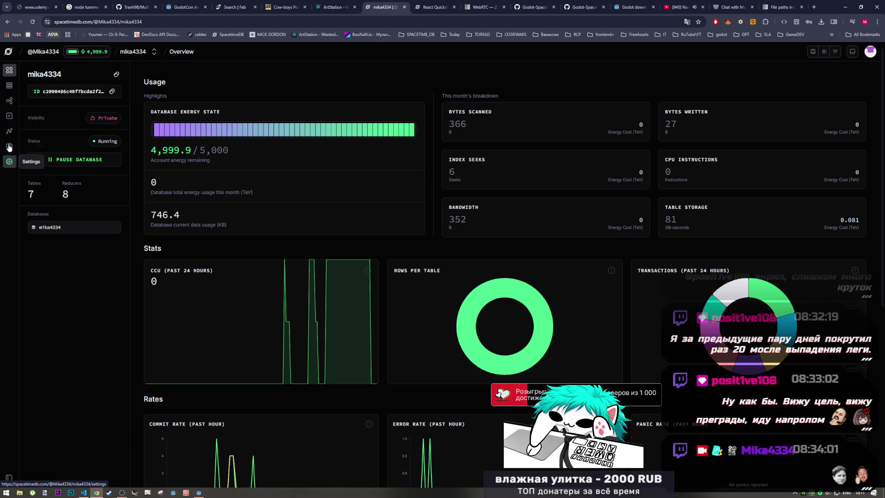
click(8, 132)
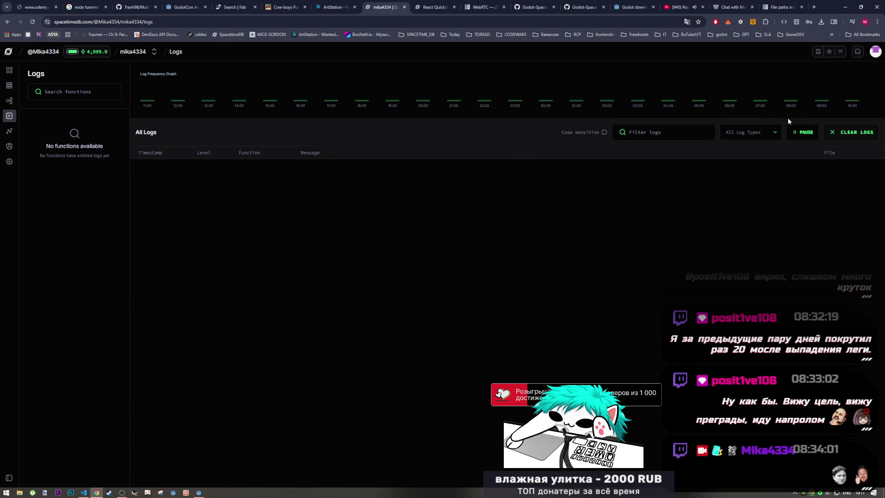
click(8, 100)
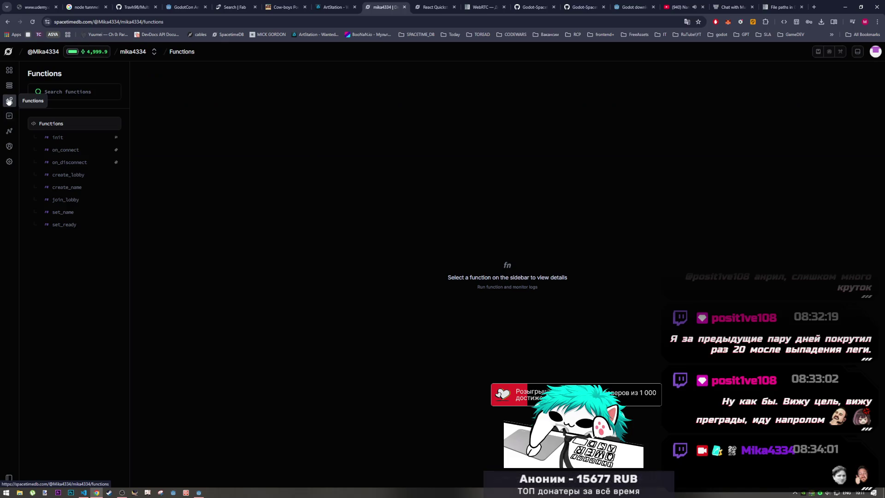
click(60, 187)
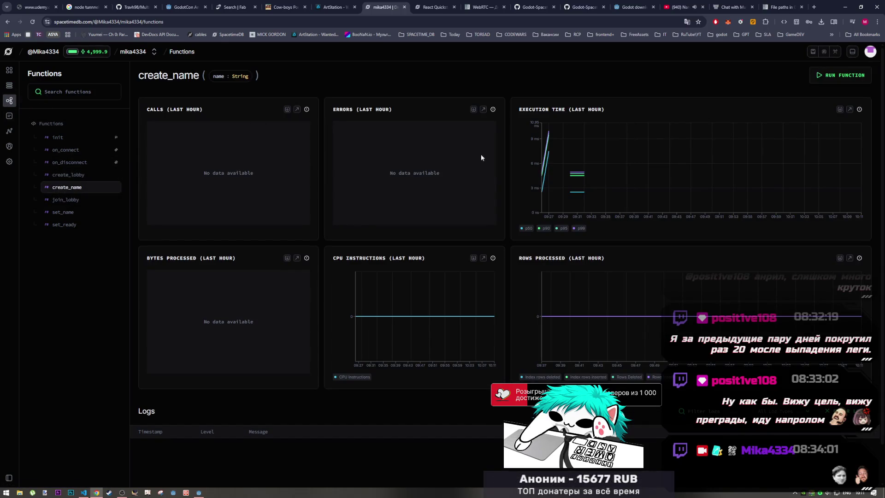
click(66, 150)
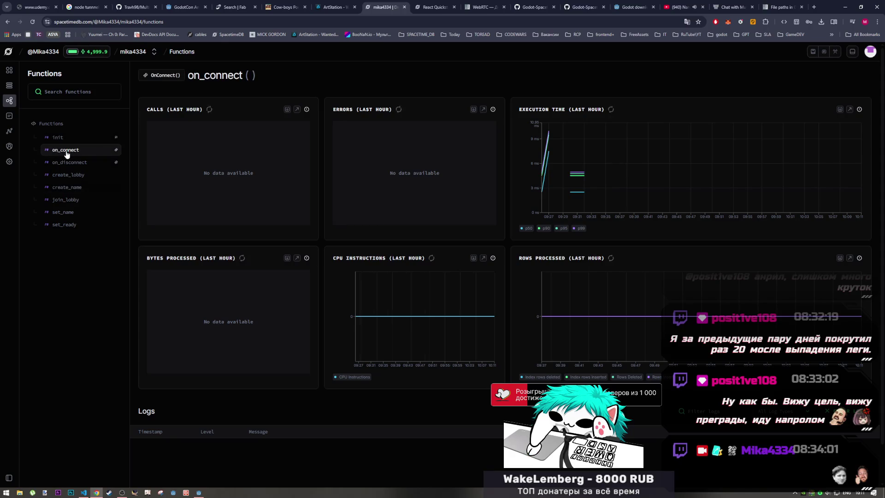
mouse_move(655, 175)
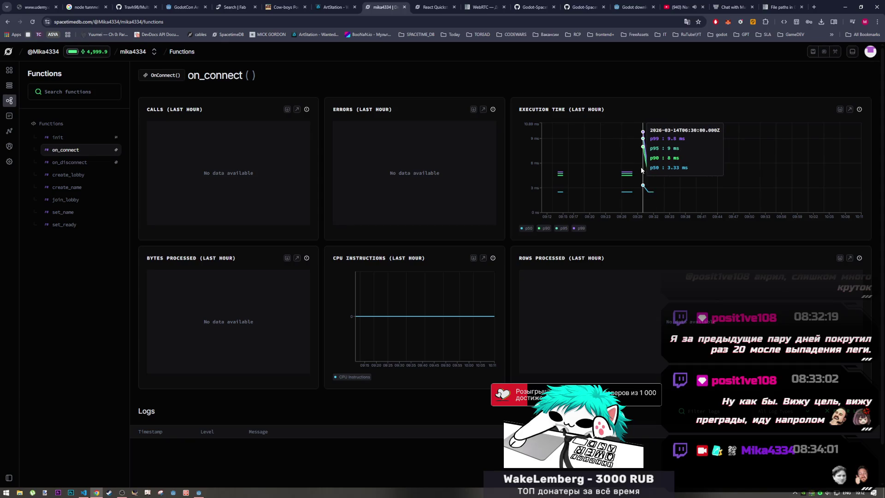
click(46, 142)
click(60, 150)
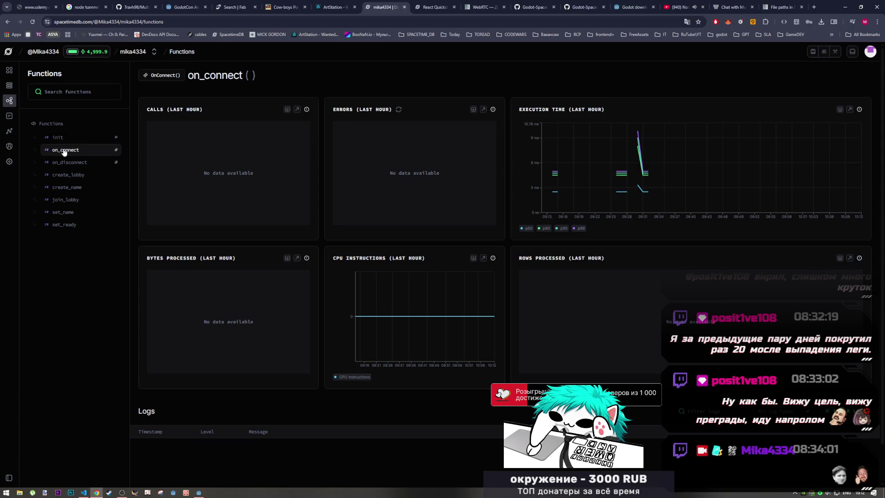
View the player table's rows (0 rows), then return to Godot at line 48
click(10, 86)
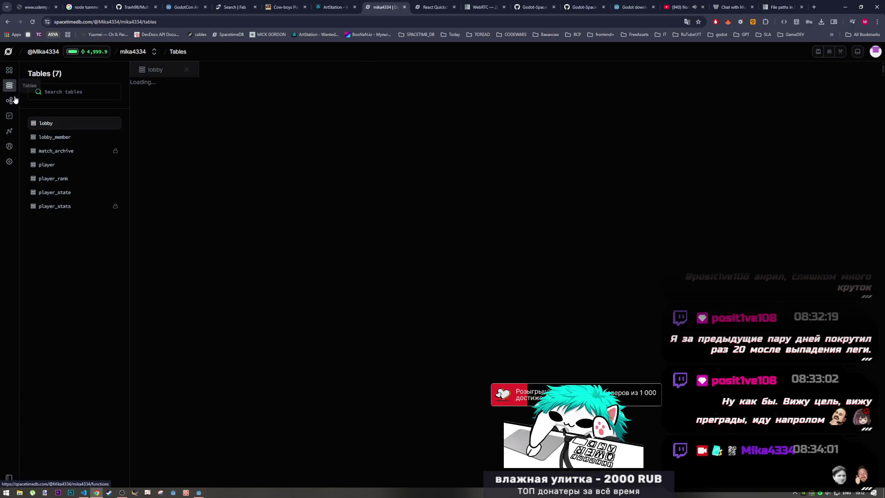
click(44, 165)
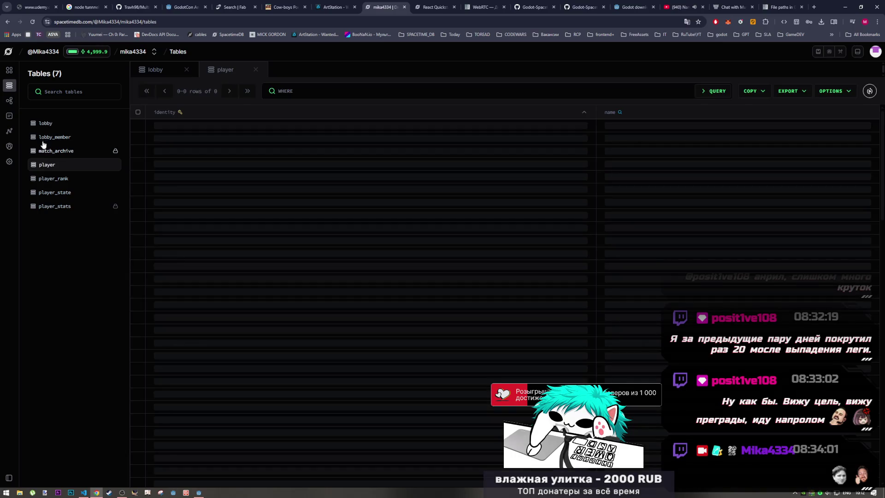
key(alt+Tab)
click(410, 219)
click(299, 201)
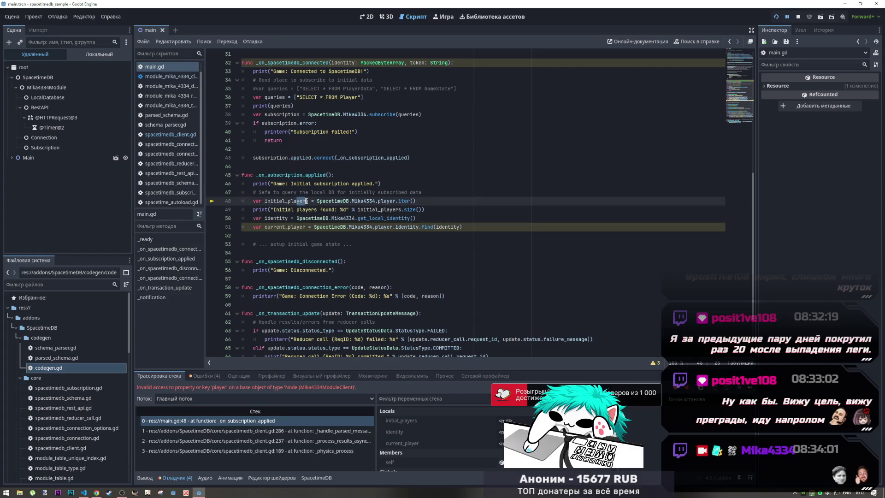
Review the line 47 comment and the query definitions on lines 35–36
drag(275, 192, 367, 194)
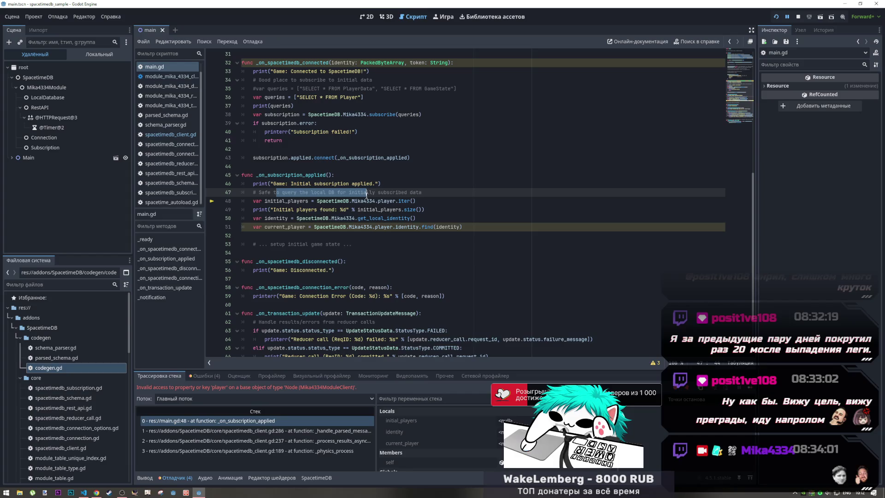
click(337, 193)
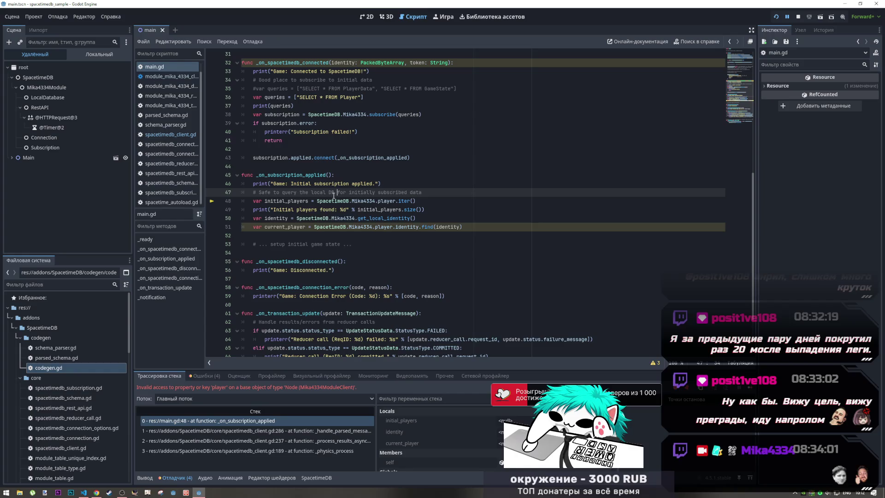
mouse_move(334, 197)
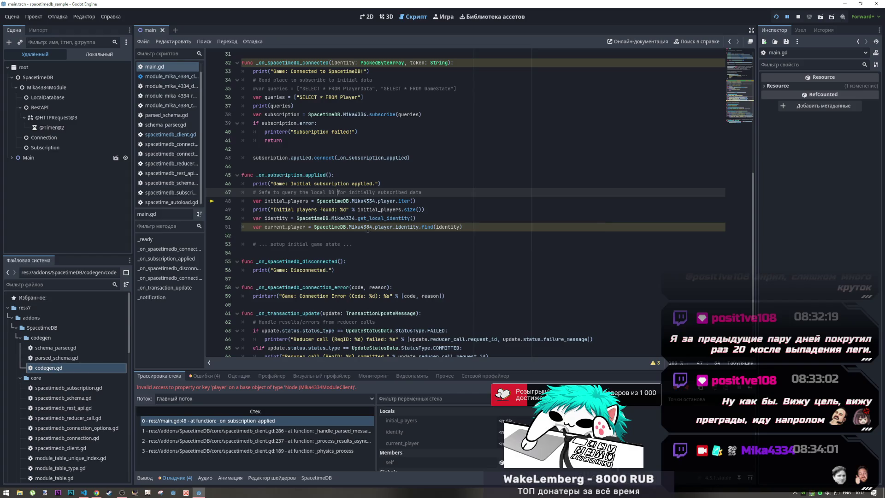
scroll(385, 239, up, 6)
drag(265, 244, 345, 255)
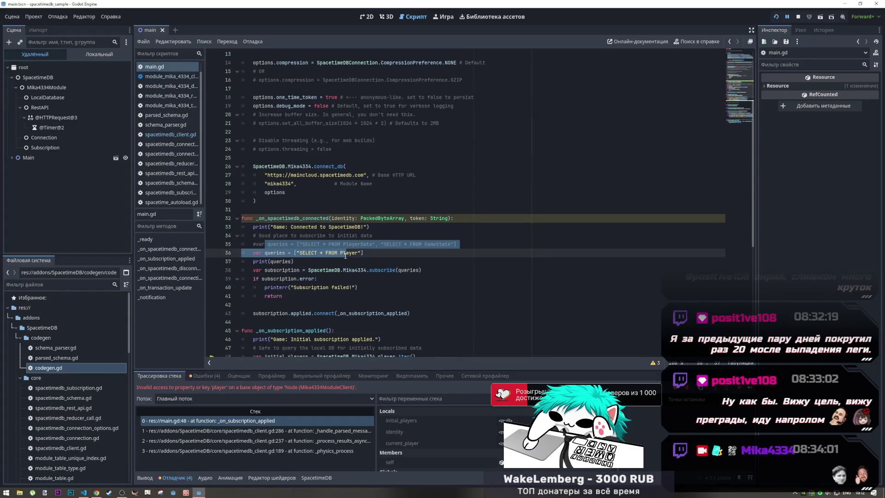
scroll(344, 255, down, 4)
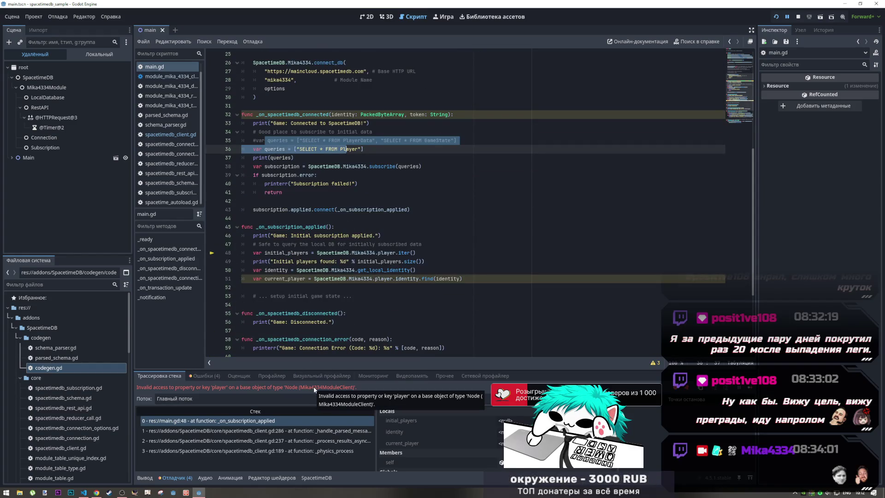
Change the connect_db module name to Mika4334, rerun the game, and jump to Mika4334's declaration
click(269, 79)
key(Delete)
text(M)
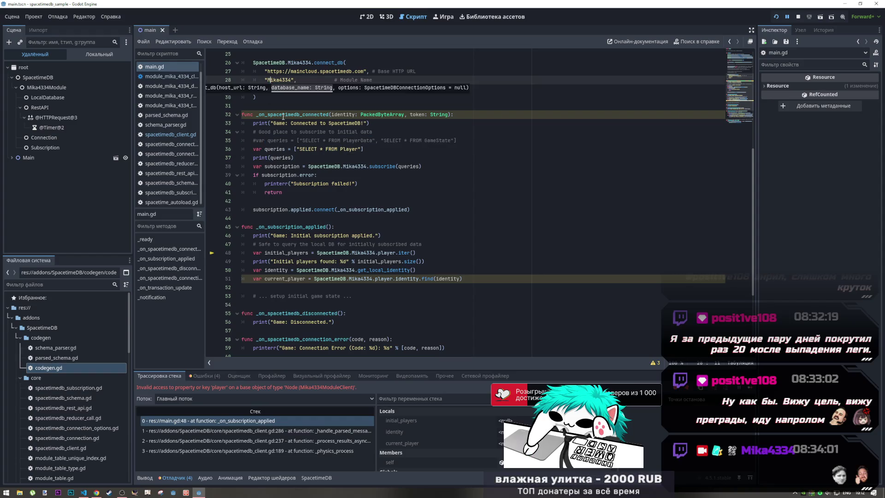
click(777, 17)
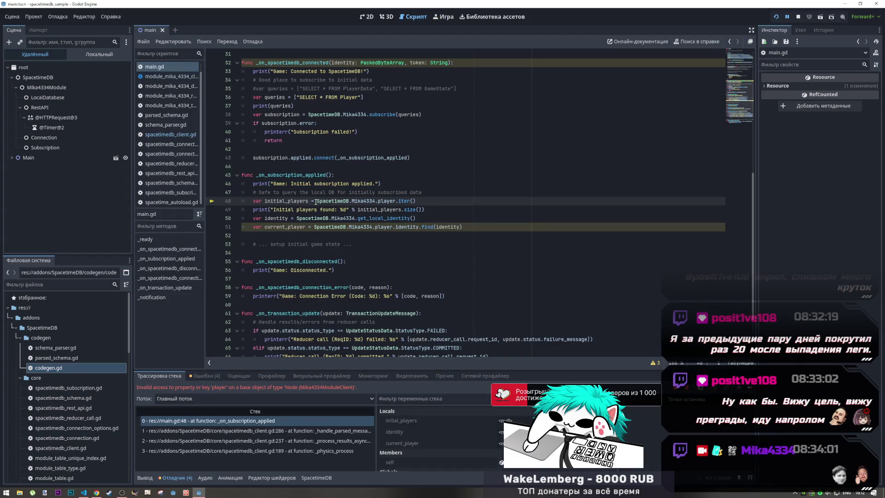
drag(290, 202, 382, 202)
click(384, 202)
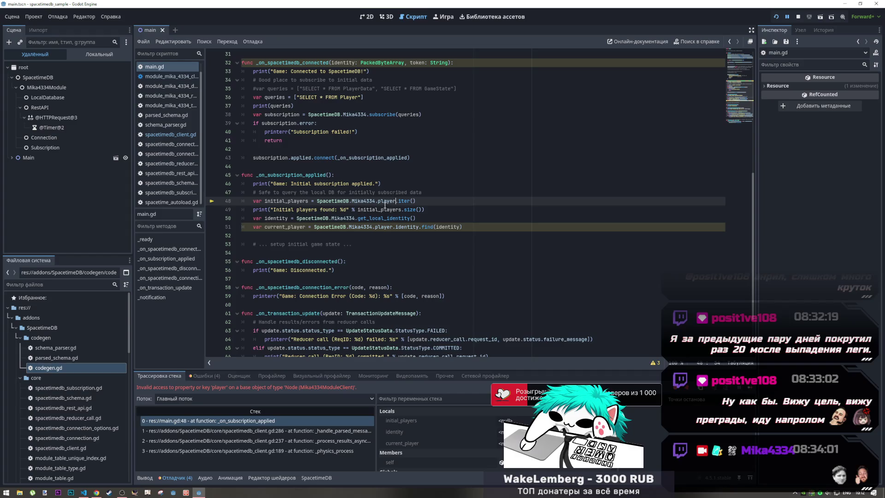
ctrl+click(372, 202)
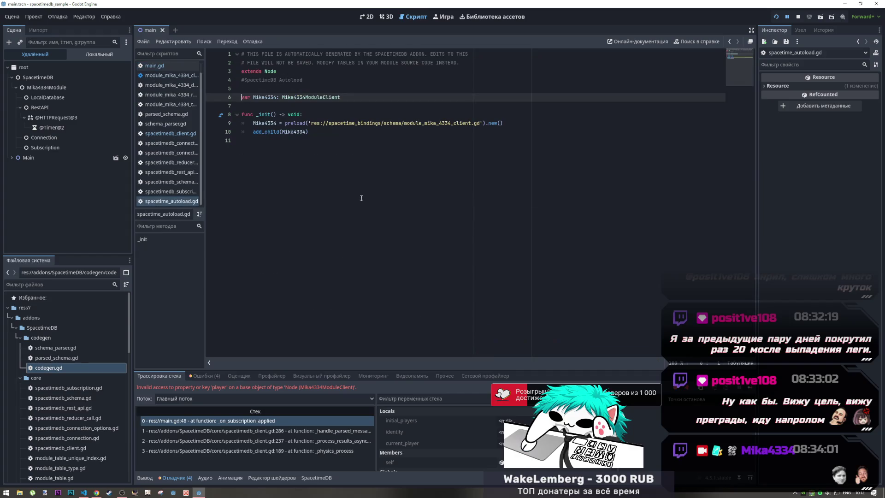
Open the preloaded module_mika_4334_client.gd, inspect initial_players, and return to main.gd
click(340, 123)
ctrl+click(421, 123)
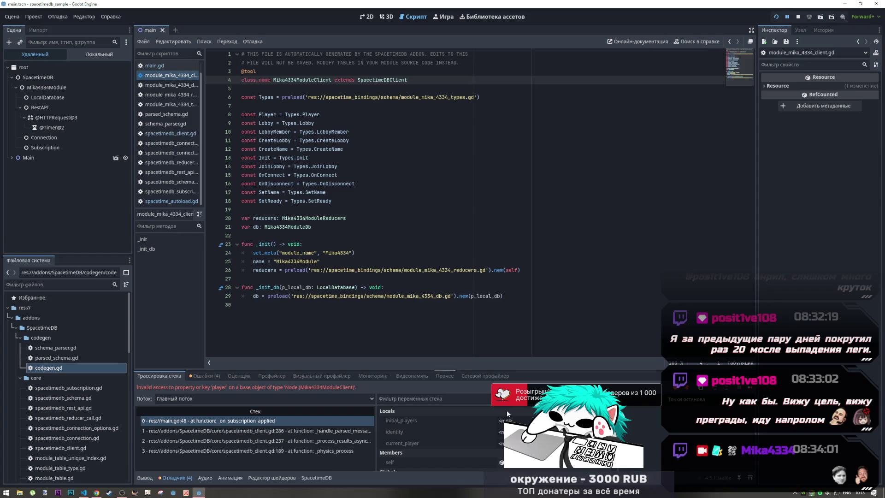
scroll(457, 436, down, 1)
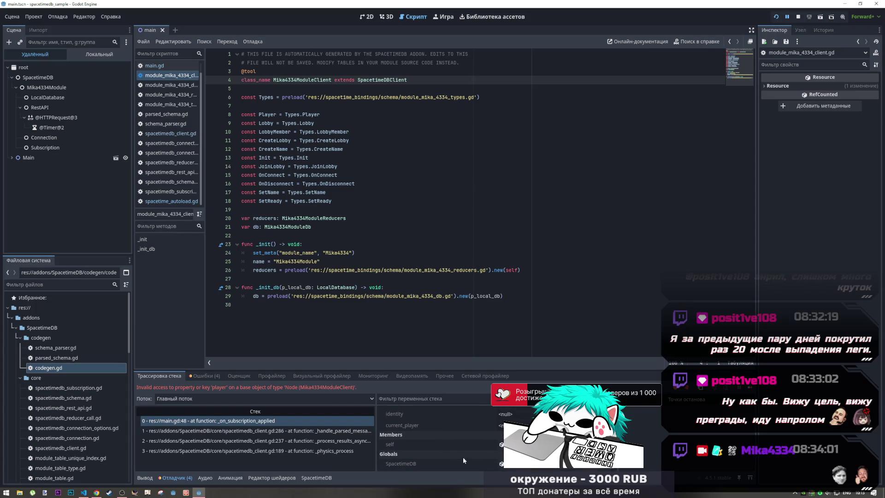
scroll(463, 452, up, 1)
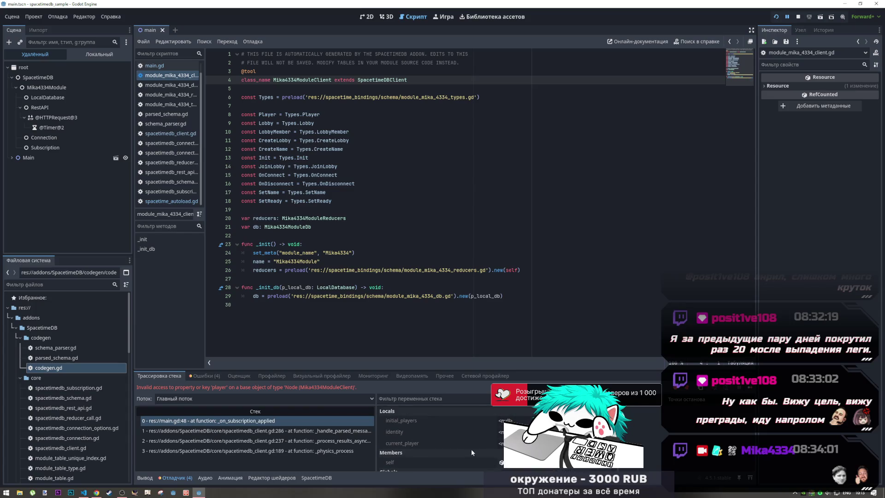
click(419, 421)
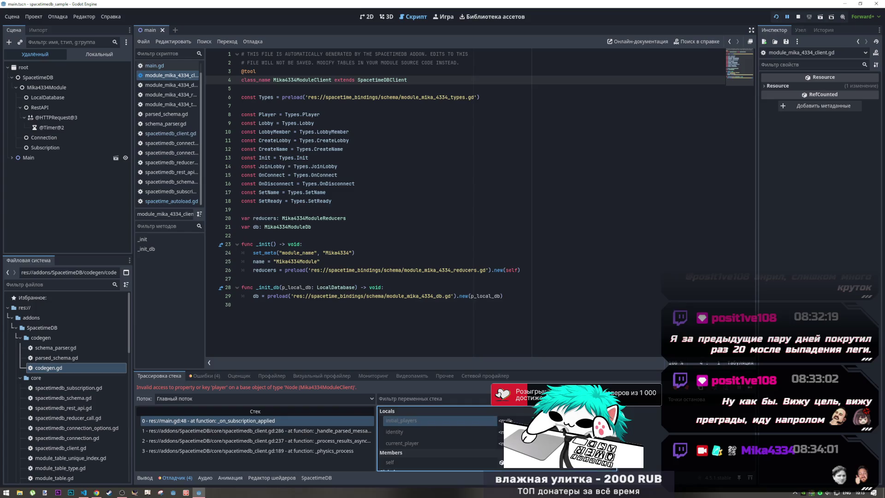
click(155, 65)
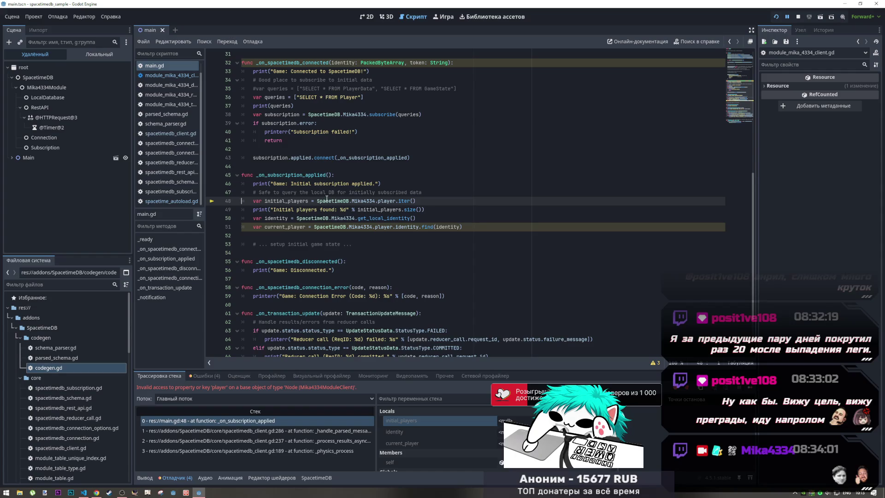
Change player to Player on line 48 and relaunch the game
drag(276, 192, 421, 195)
click(421, 195)
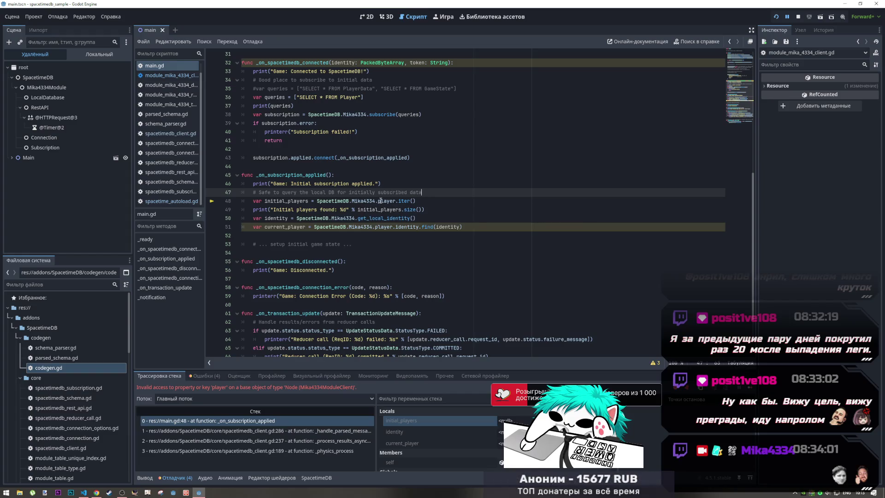
click(380, 201)
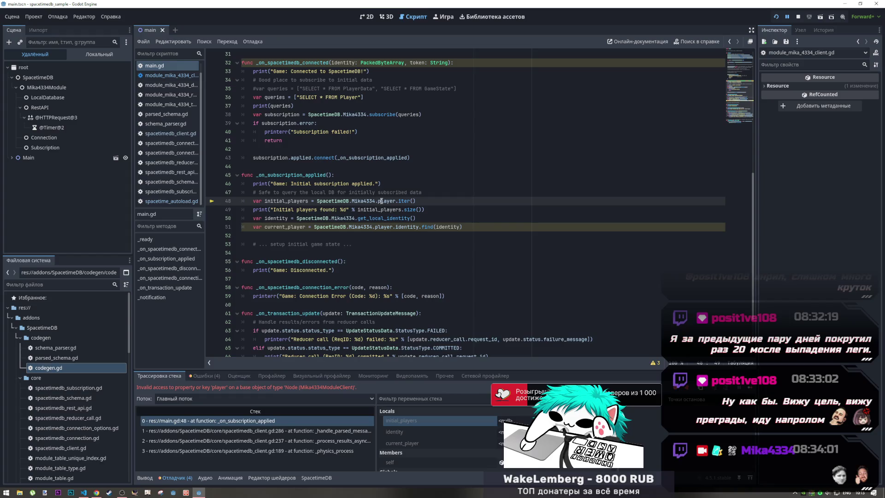
key(BackSpace)
text(P)
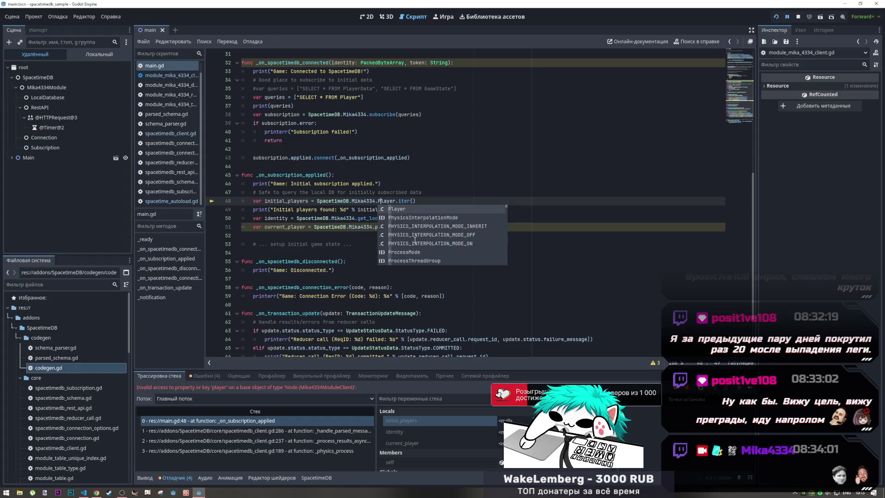
click(535, 175)
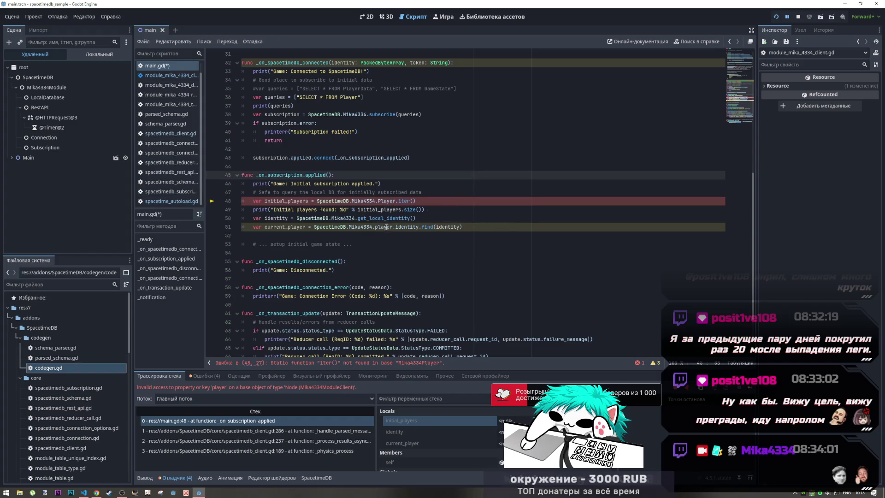
click(795, 18)
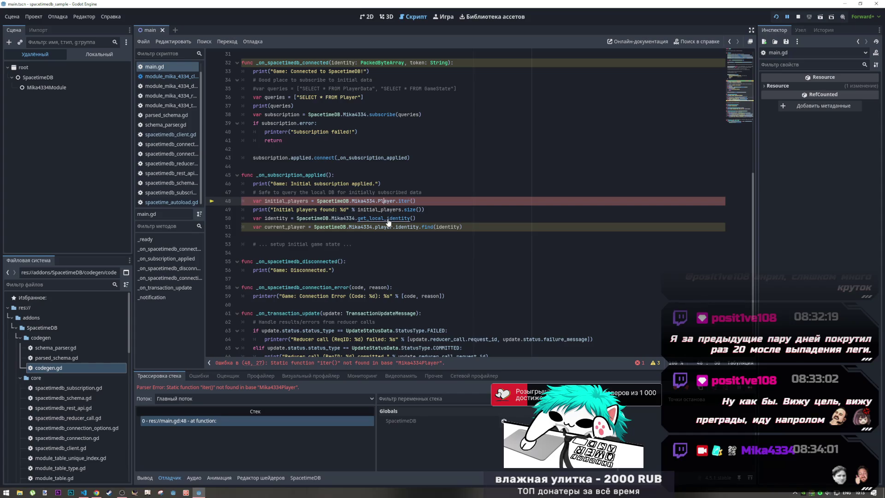
Restore player after the iter() not found parser error, then switch to the browser
text(p)
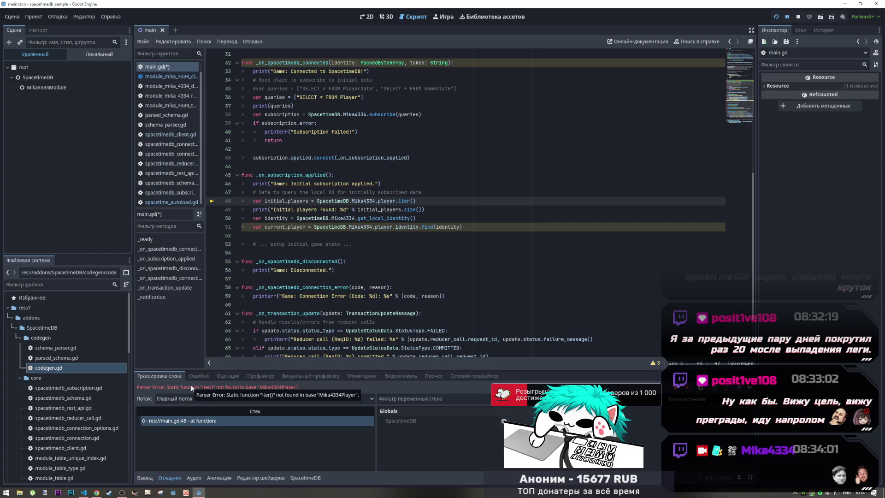
drag(181, 388, 214, 387)
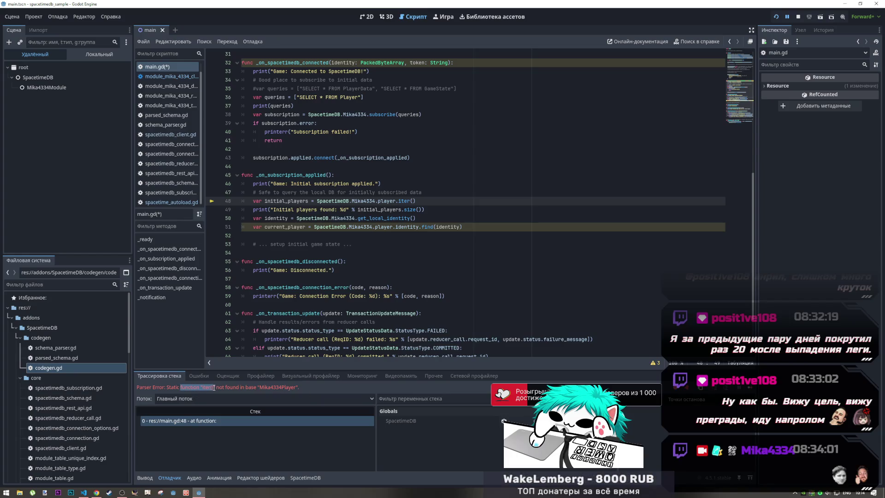
click(374, 201)
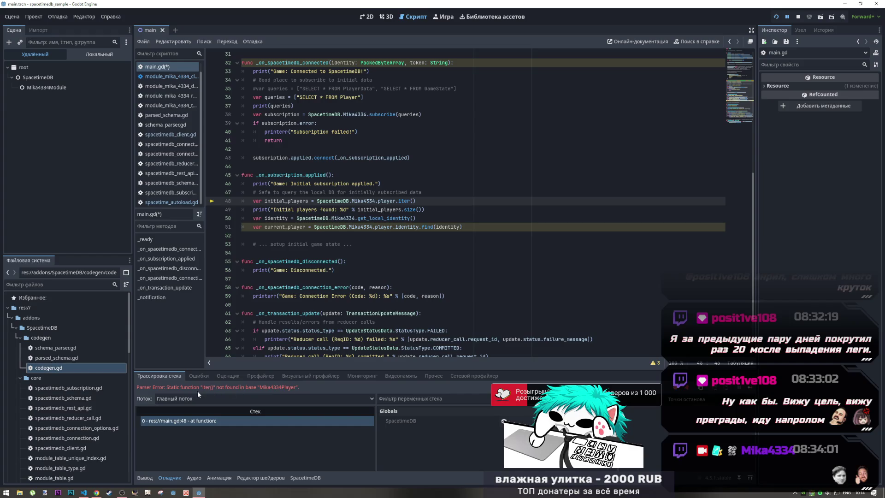
drag(239, 388, 164, 388)
key(ctrl+c)
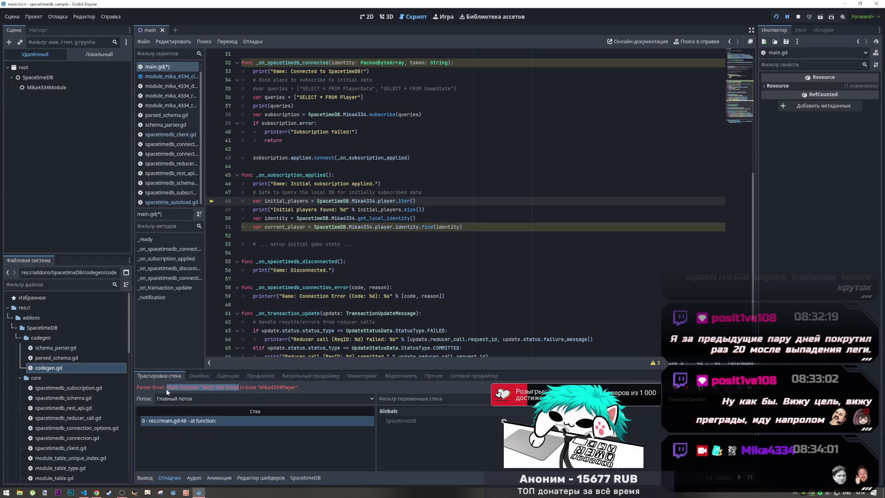
key(alt+Tab)
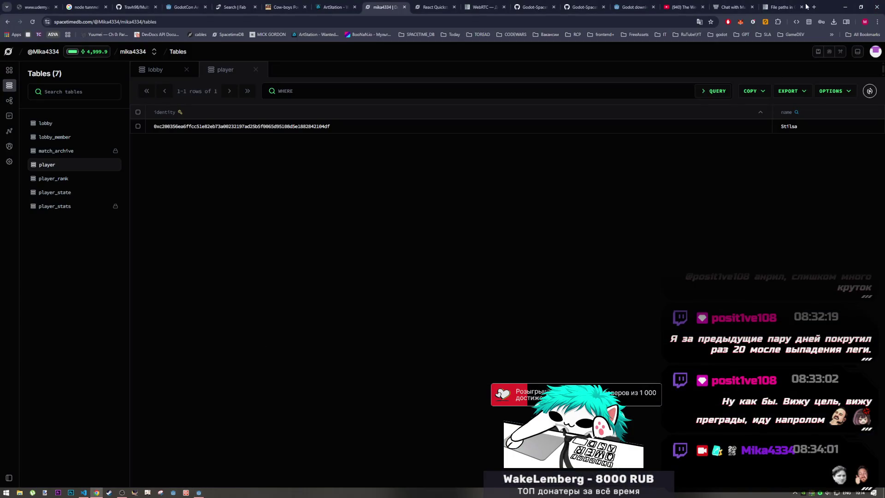
mouse_move(678, 3)
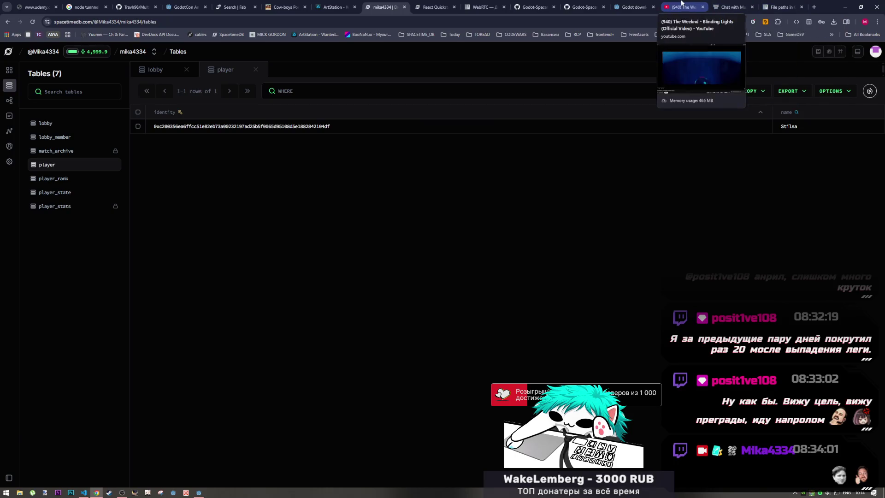
click(682, 7)
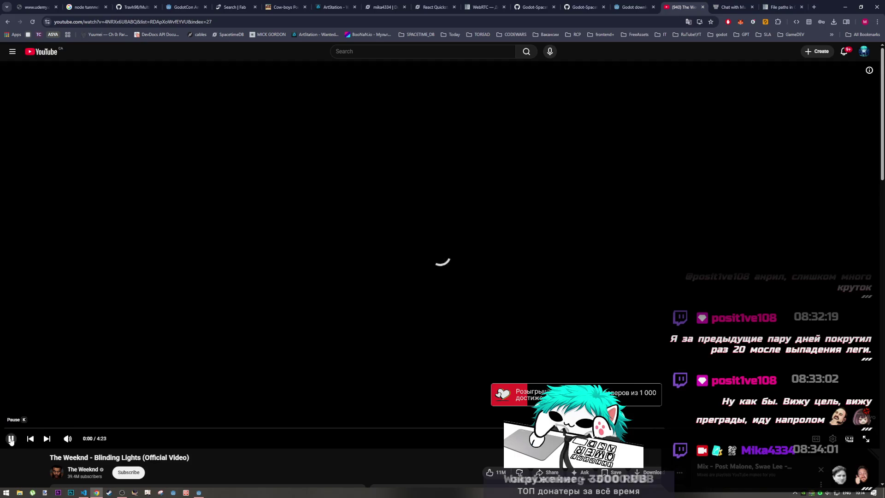
Restart the Blinding Lights video from 0:00, then go to the AI chat tab
click(88, 428)
click(12, 429)
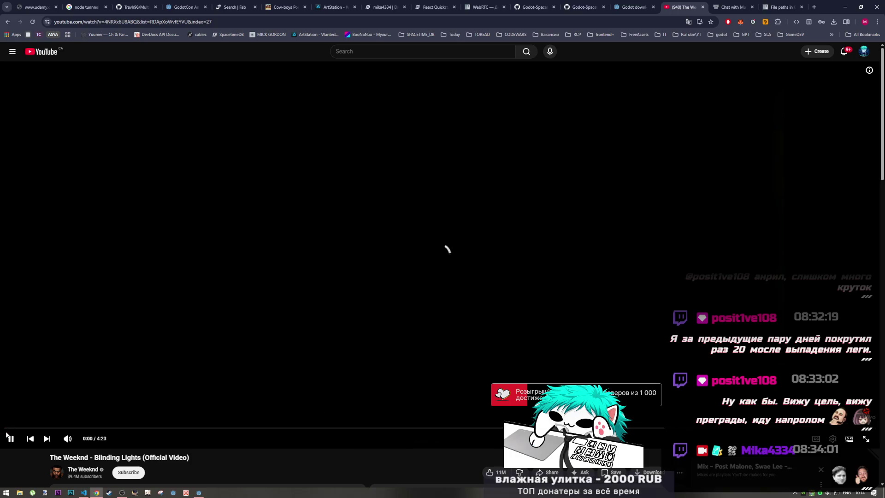
click(32, 23)
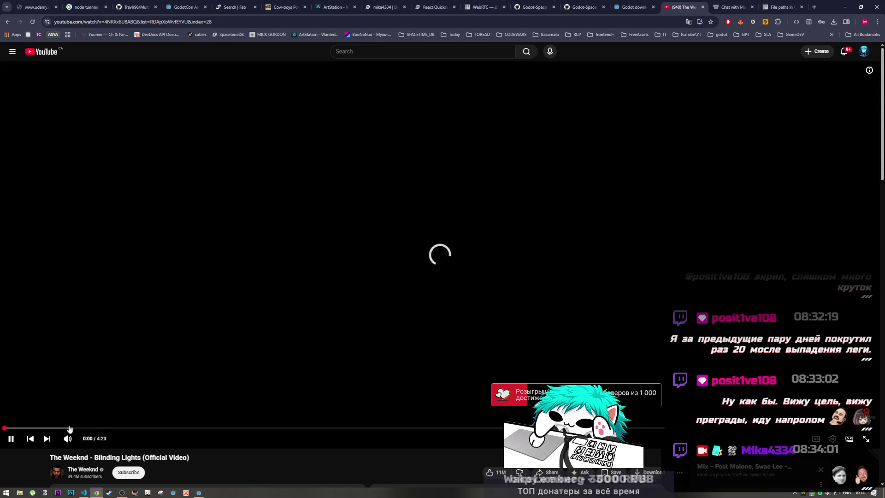
click(107, 428)
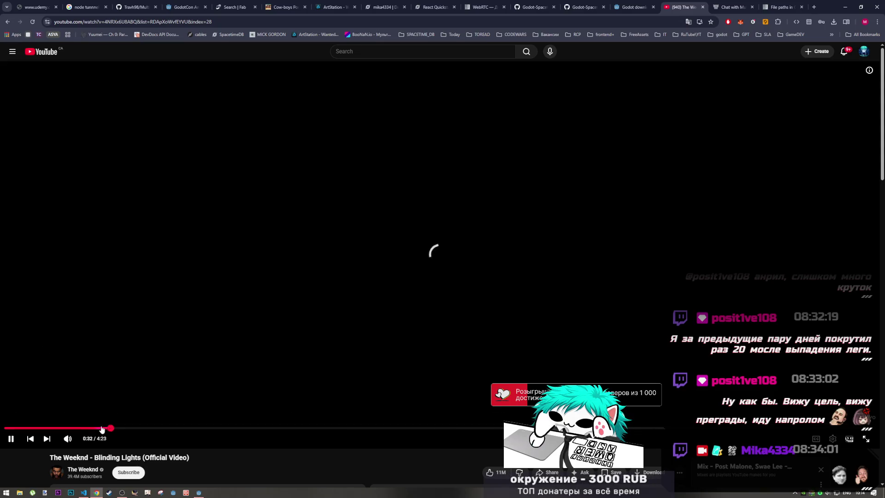
click(11, 429)
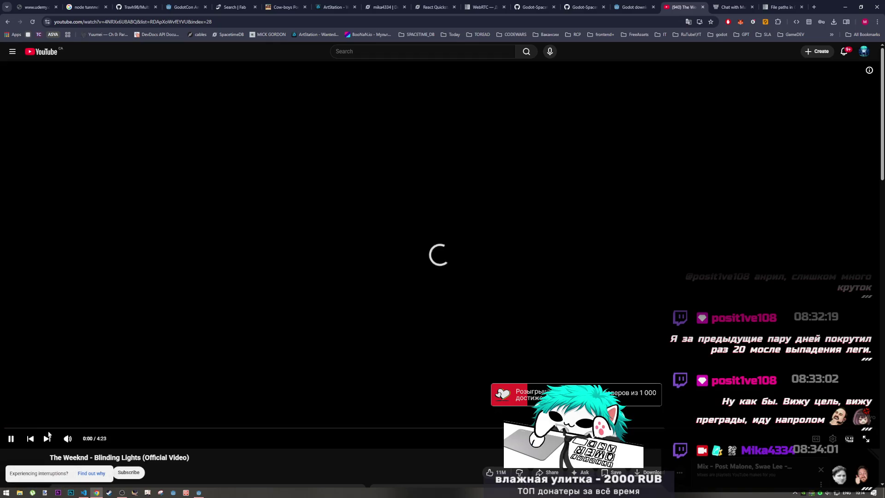
scroll(92, 423, down, 5)
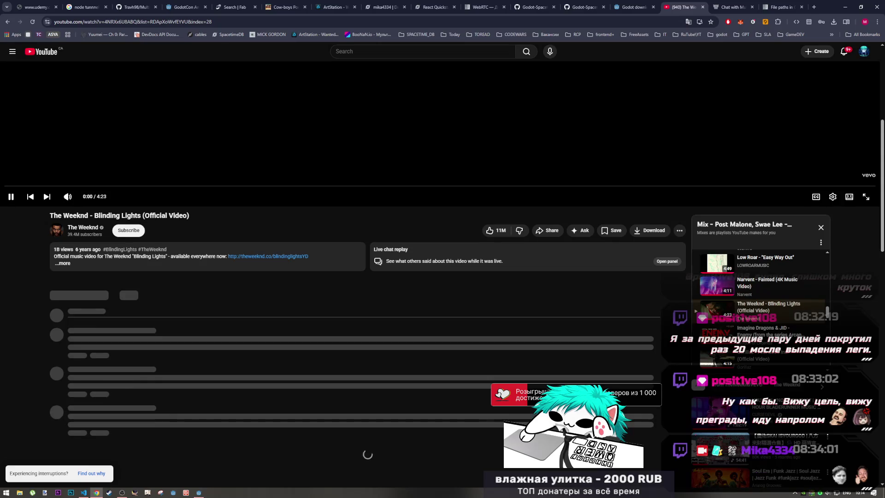
scroll(761, 300, down, 2)
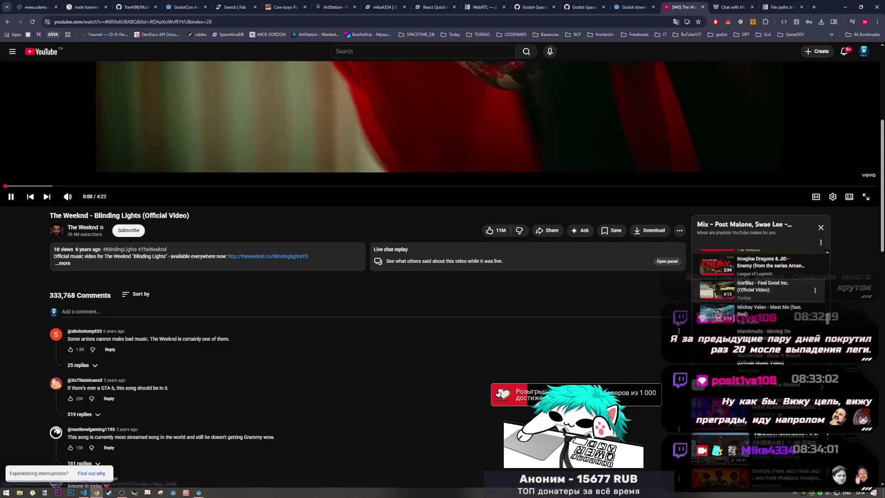
scroll(761, 300, up, 3)
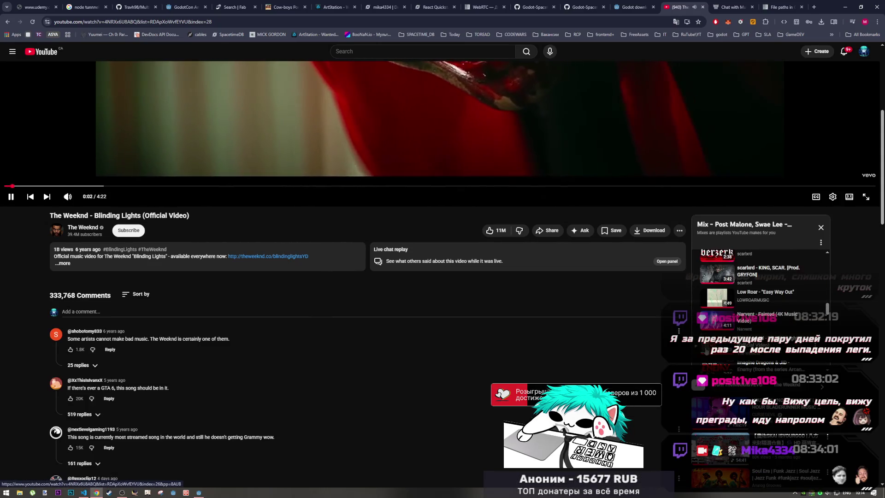
scroll(553, 332, up, 5)
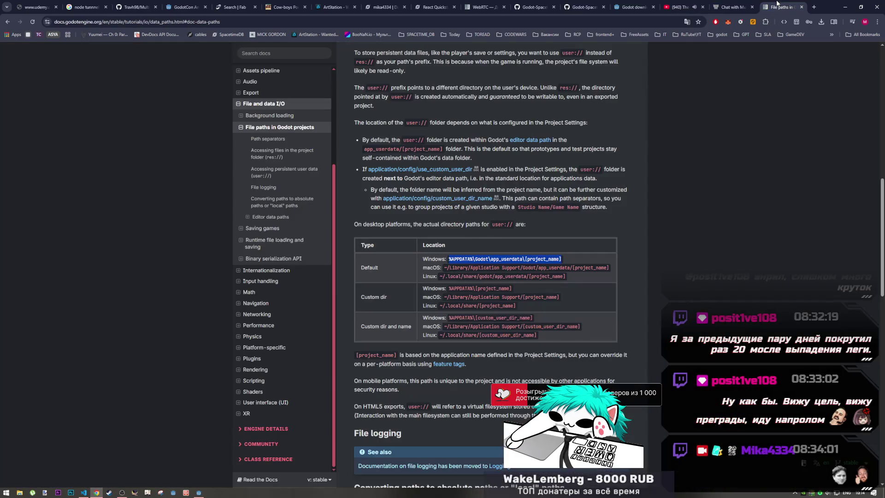
click(732, 7)
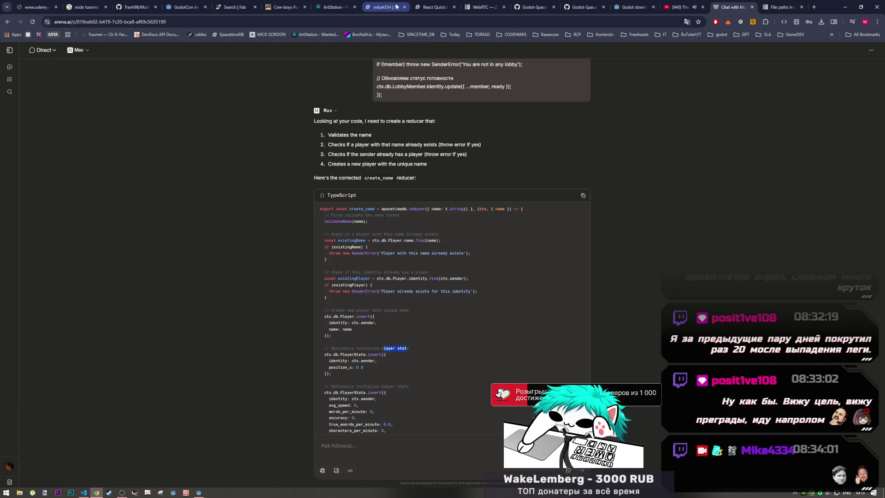
Open the Godot-SpacetimeDB-SDK Issues list and search for the pasted iter() not found error
click(422, 8)
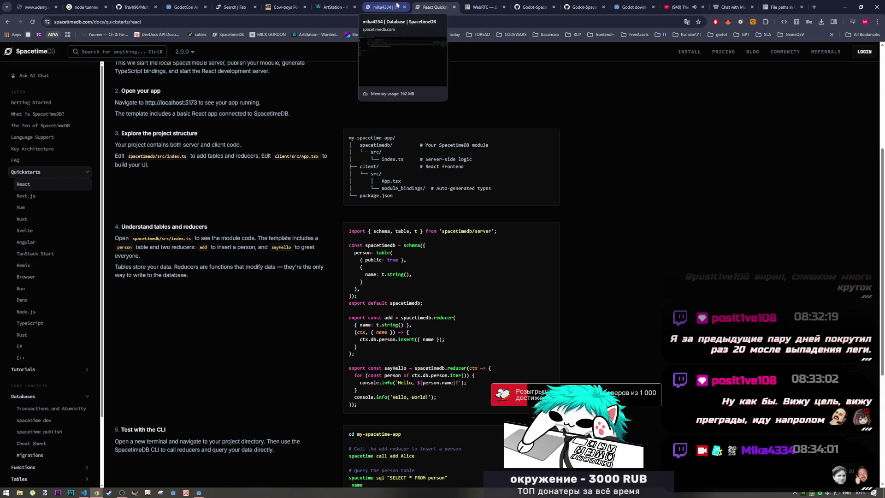
click(569, 6)
click(535, 7)
click(582, 7)
click(47, 69)
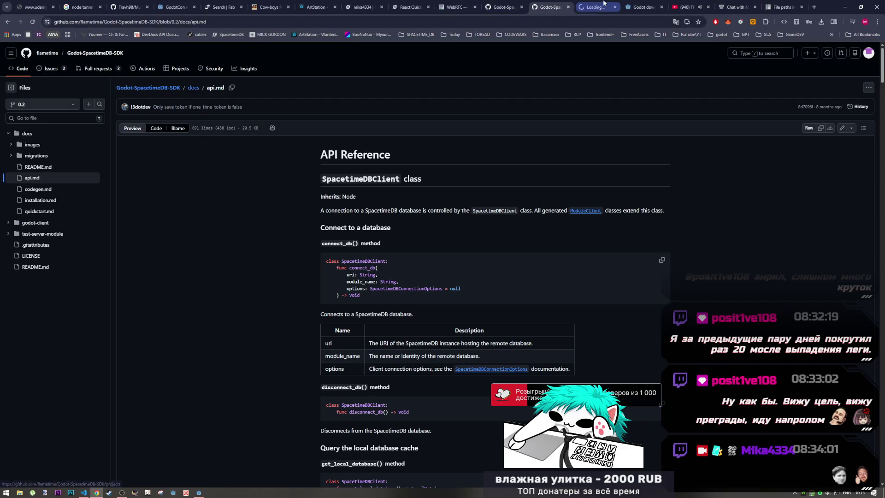
click(295, 132)
key(ctrl+a)
key(ctrl+v)
click(535, 133)
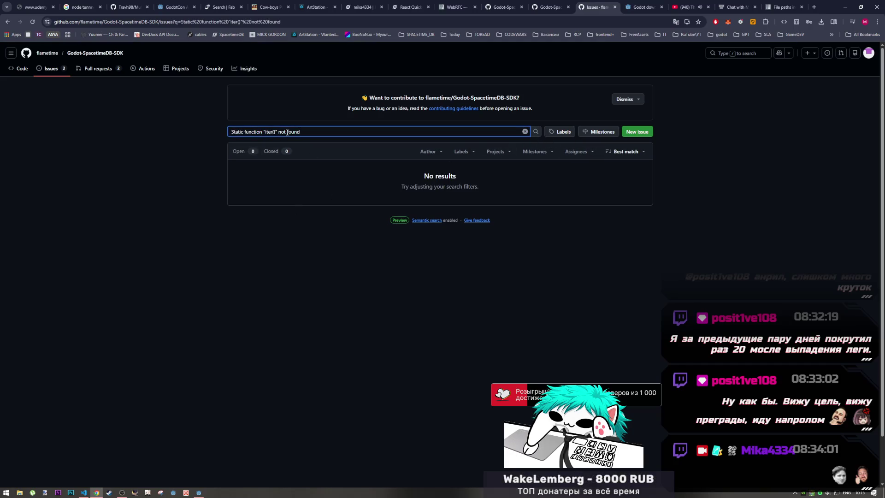
Trim the issue search query down to just 'iter' and rerun it
drag(264, 132, 185, 142)
key(BackSpace)
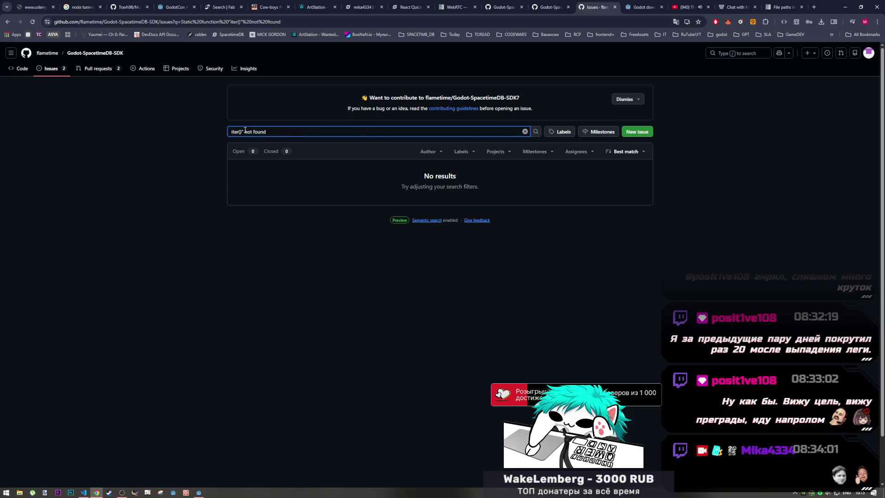
key(BackSpace)
key(Return)
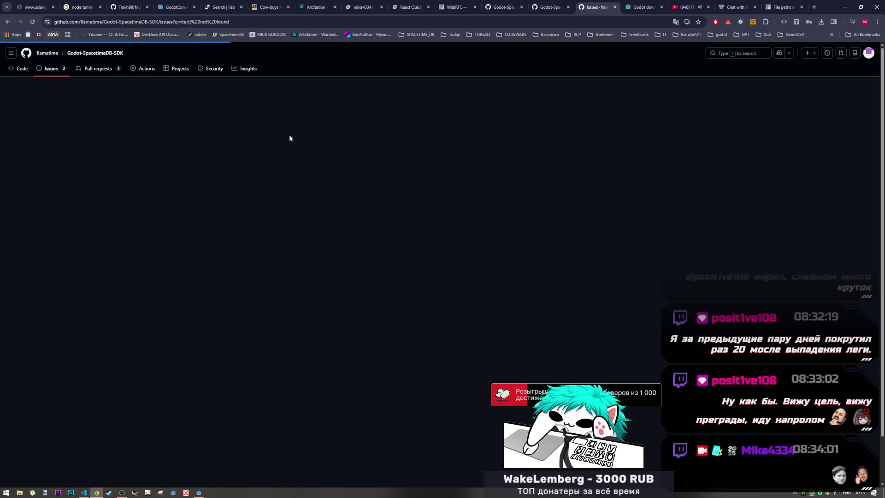
drag(243, 132, 336, 137)
key(BackSpace)
key(Return)
key(BackSpace)
key(BackSpace)
key(Return)
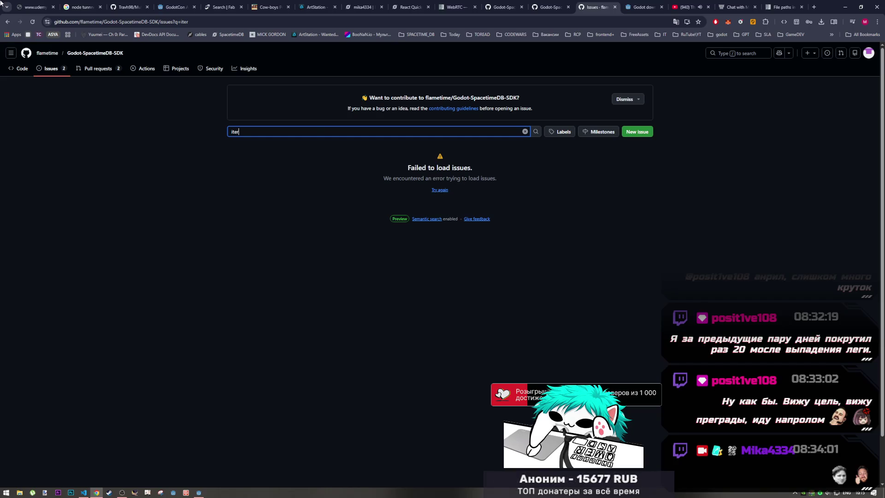
Reload the failed results and open issue #27 about the LNK2019 unresolved external symbol error
click(440, 190)
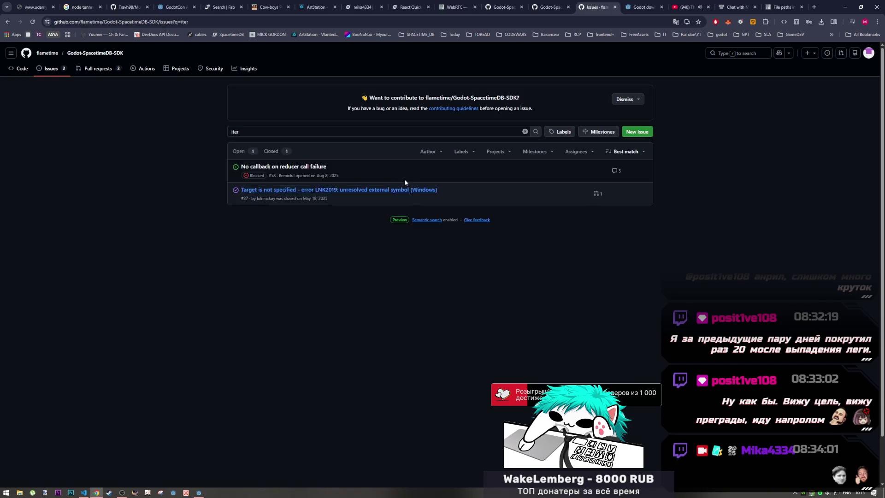
click(536, 132)
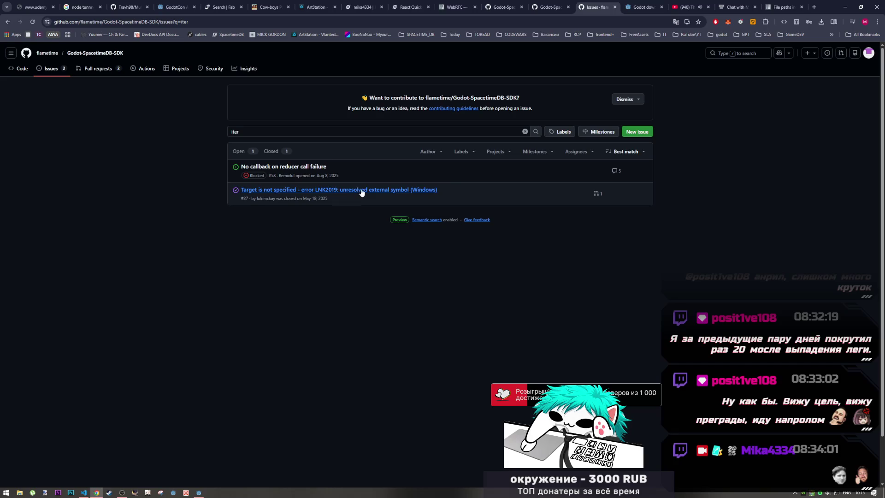
mouse_move(362, 195)
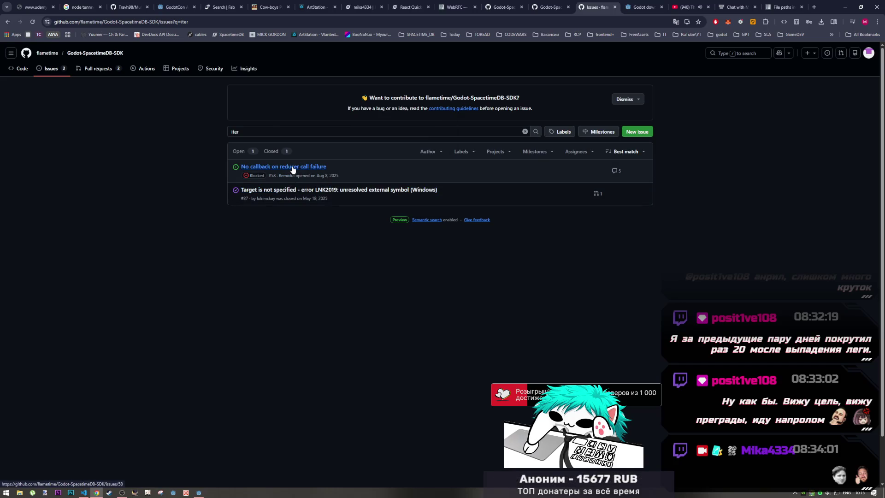
mouse_move(294, 170)
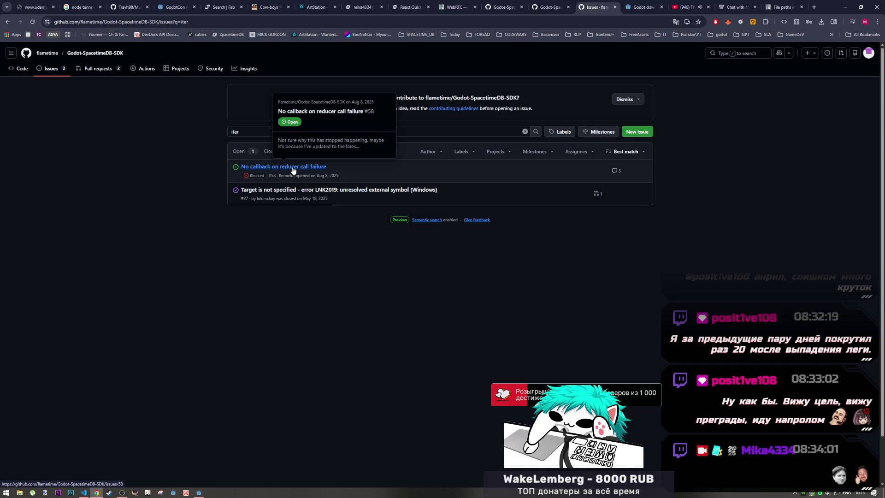
click(309, 191)
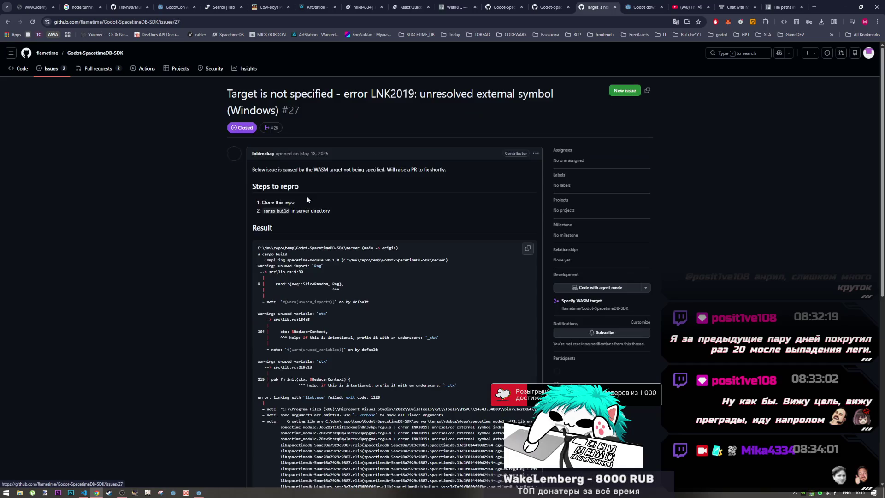
Skim issue #27, close it, and return to the SDK's quickstart.md on the 0.2 branch
scroll(305, 275, down, 1)
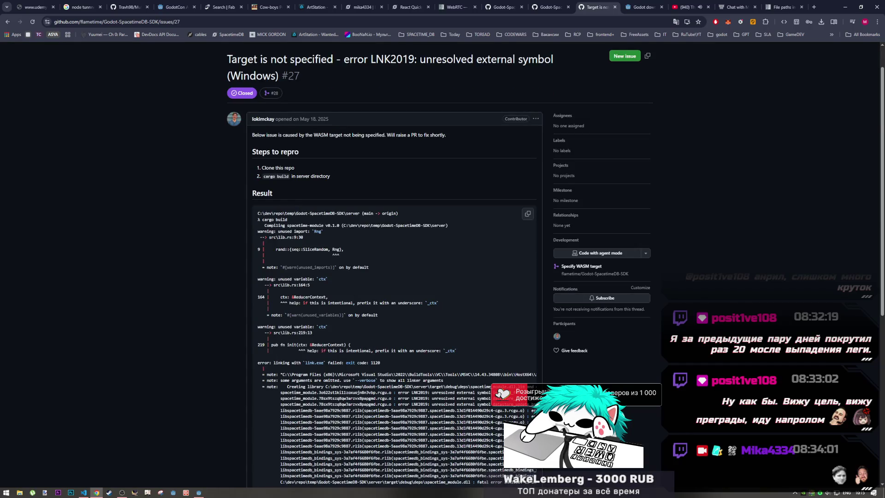
scroll(307, 276, down, 6)
scroll(245, 244, up, 7)
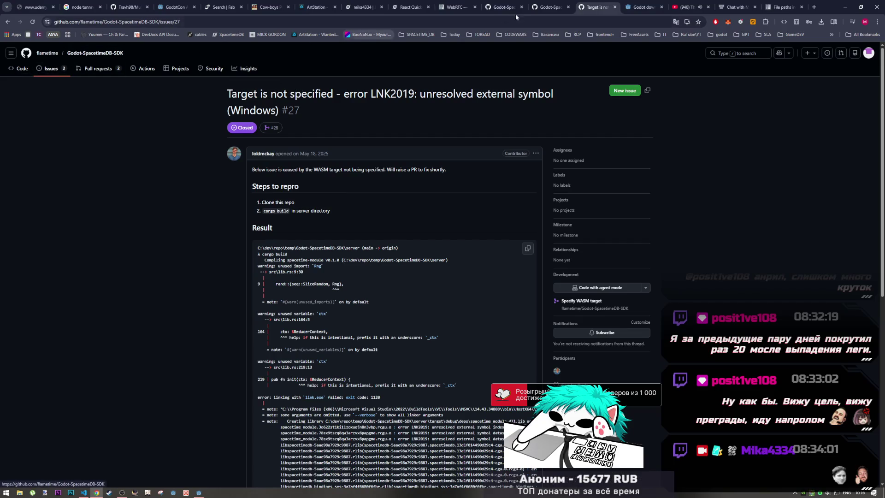
key(ctrl+w)
click(505, 7)
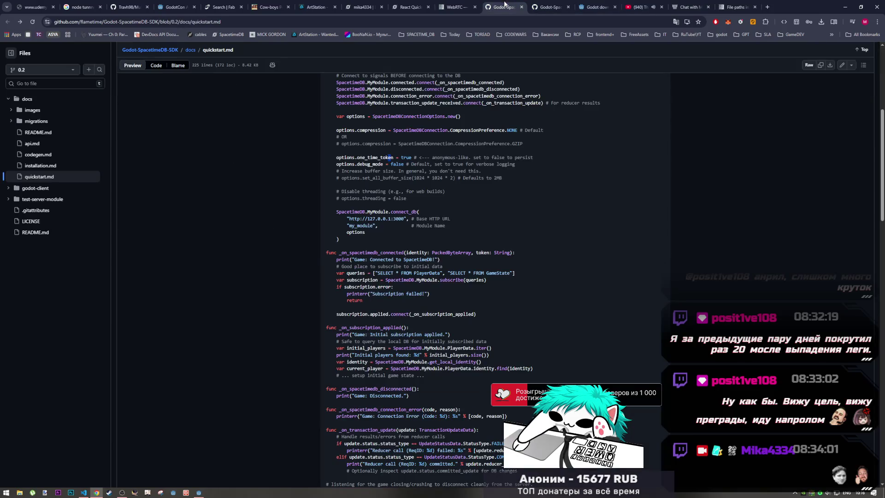
Read the quickstart's connect_db, PlayerData/GameState subscription and PlayerData.iter() code, then return to Godot
scroll(444, 319, down, 4)
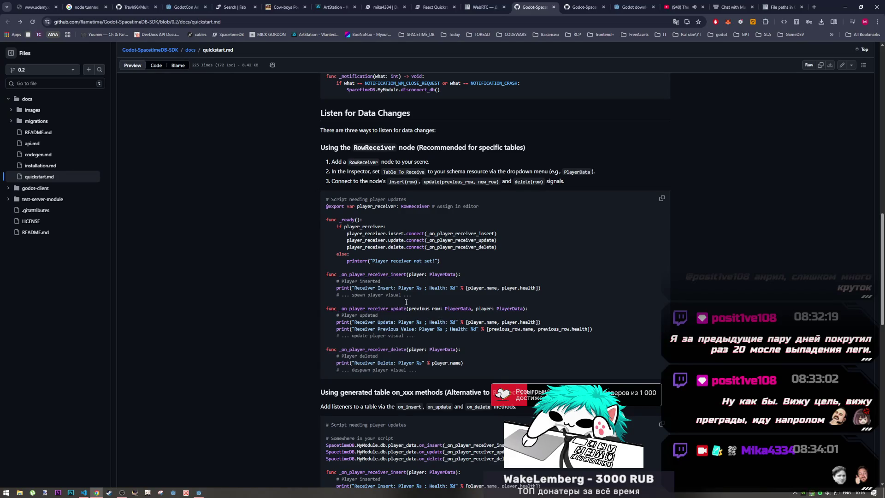
scroll(407, 303, up, 6)
scroll(406, 303, down, 3)
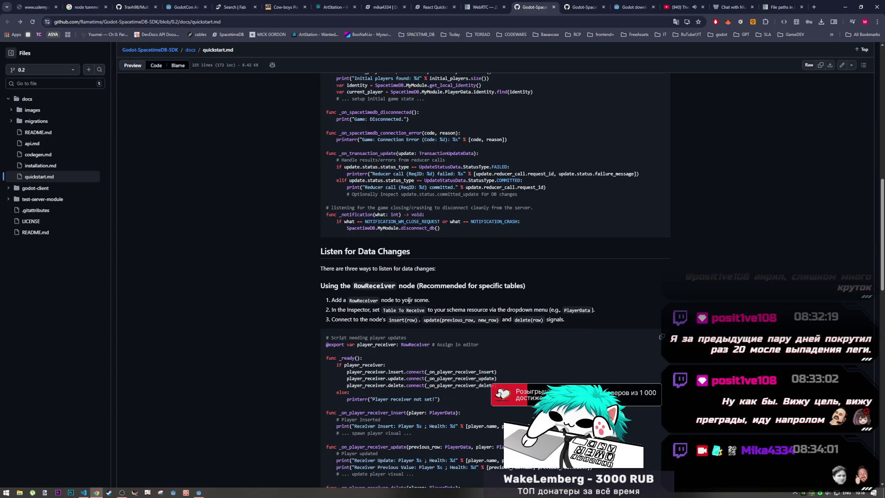
scroll(409, 300, down, 3)
scroll(380, 315, up, 2)
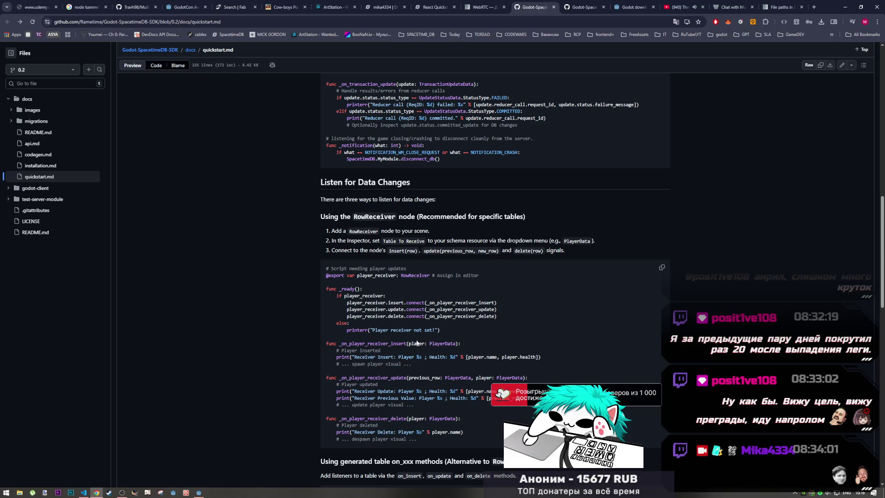
scroll(405, 342, up, 10)
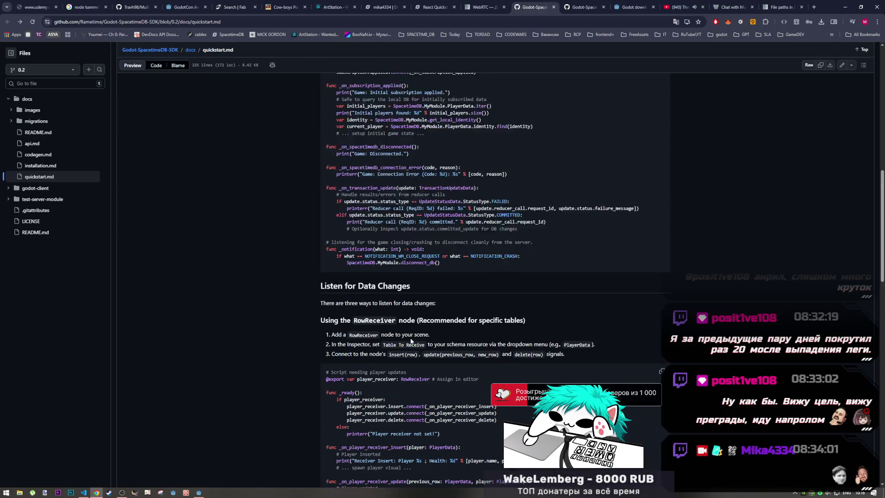
scroll(408, 347, up, 3)
scroll(409, 346, down, 5)
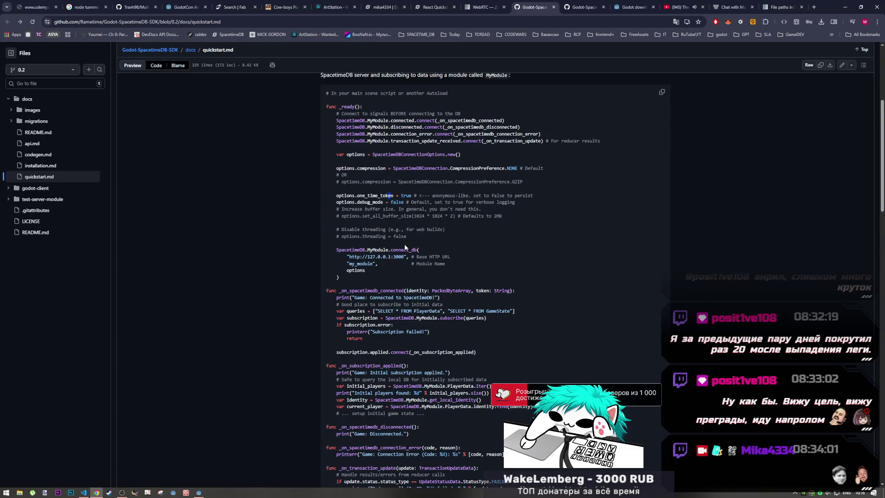
scroll(442, 225, down, 2)
drag(365, 235, 443, 236)
click(443, 236)
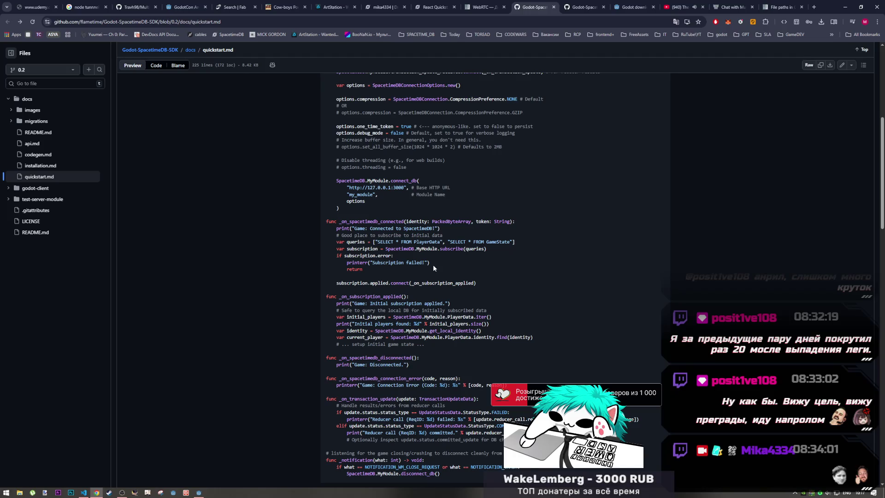
click(199, 493)
scroll(302, 273, up, 5)
click(268, 158)
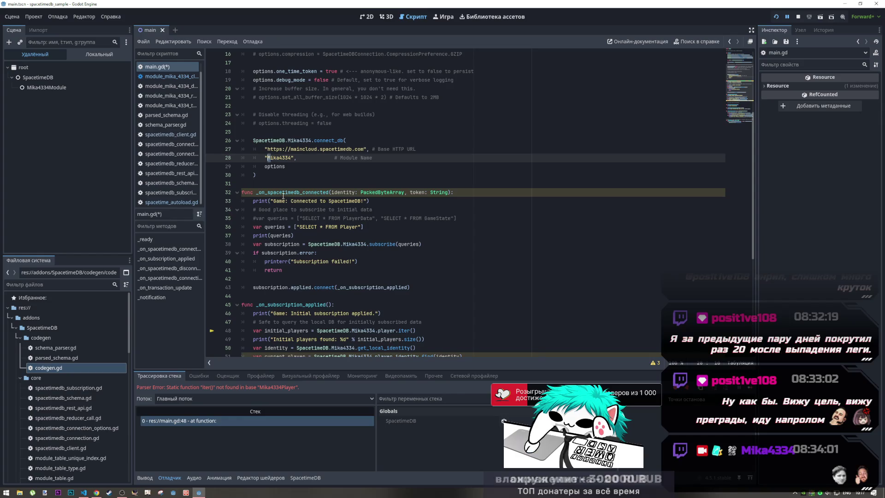
scroll(371, 236, down, 1)
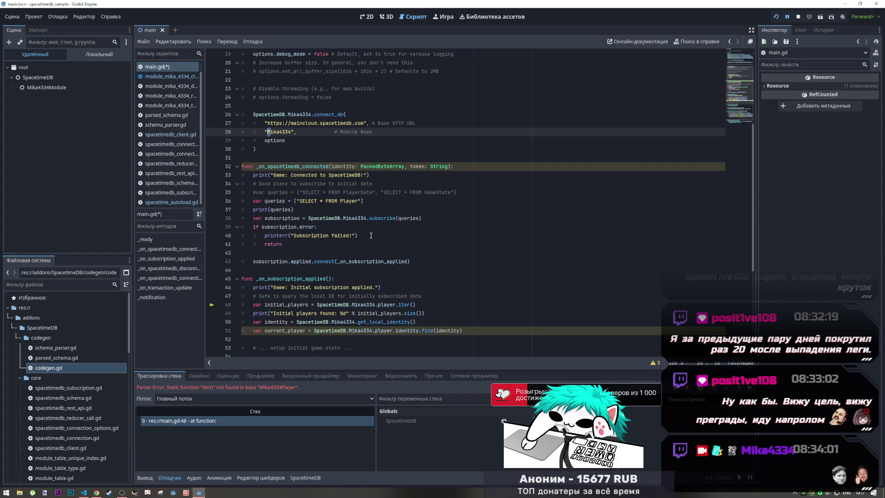
scroll(369, 218, up, 4)
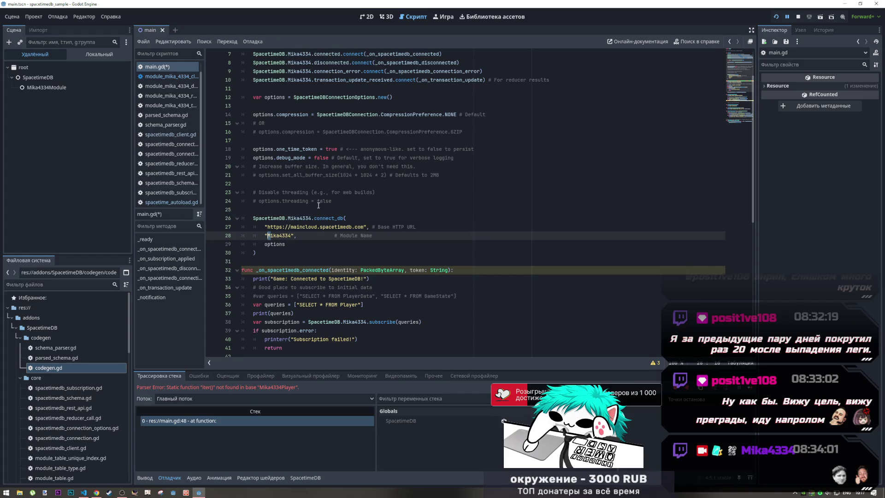
scroll(325, 201, down, 7)
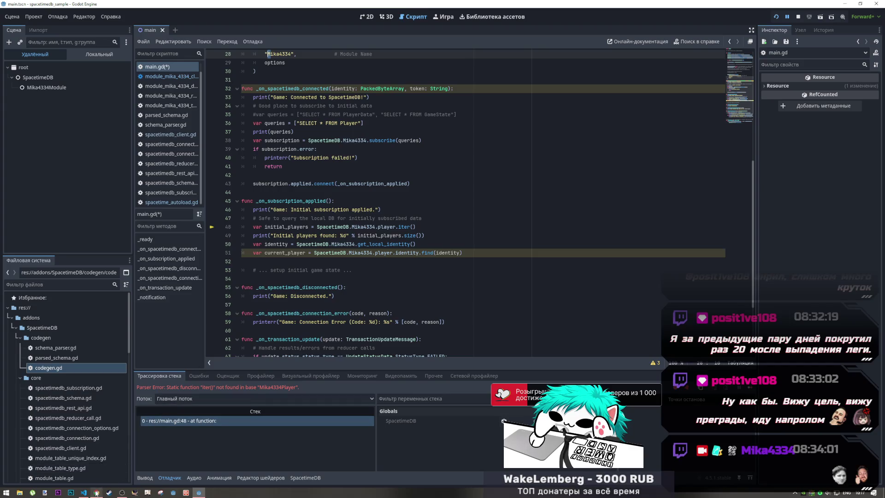
scroll(47, 377, down, 1)
scroll(48, 377, down, 1)
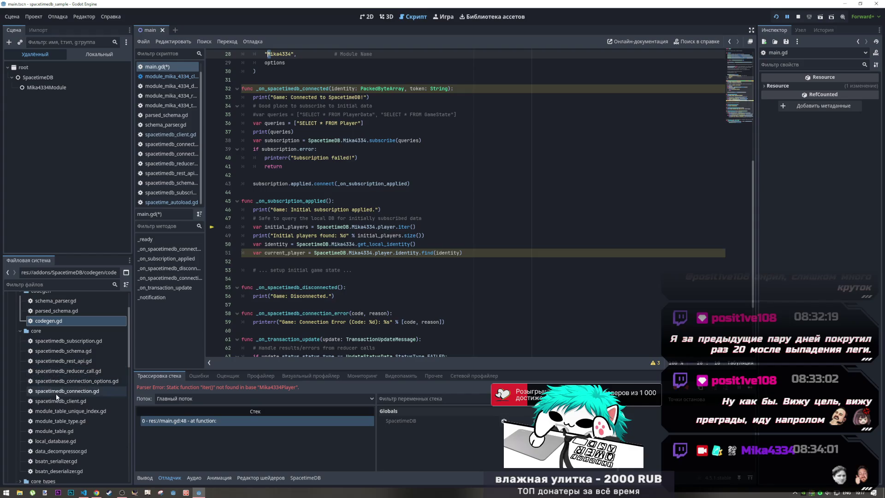
Read spacetimedb_connection_options.gd and spacetimedb_connection.gd's traffic counters, then close the module client script
double_click(65, 382)
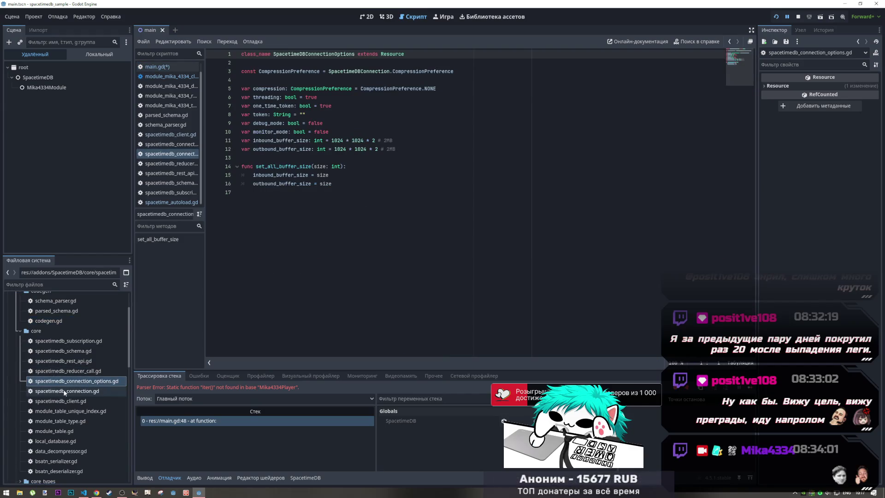
click(65, 391)
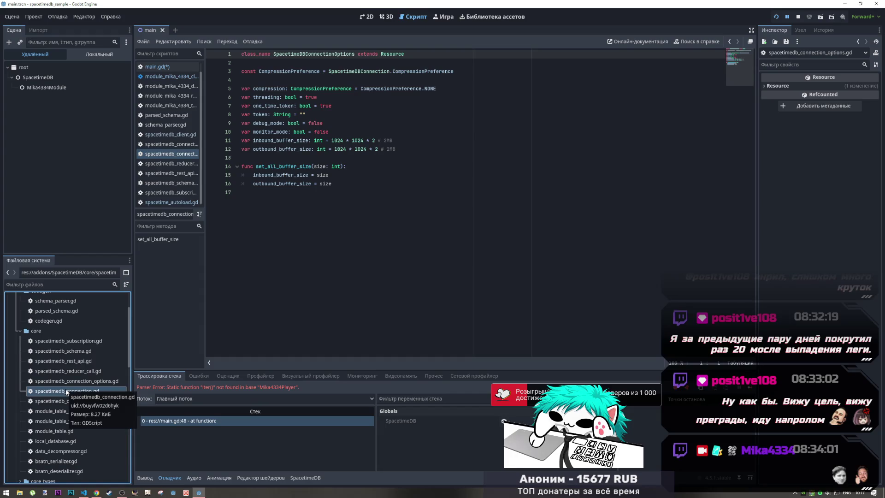
double_click(67, 393)
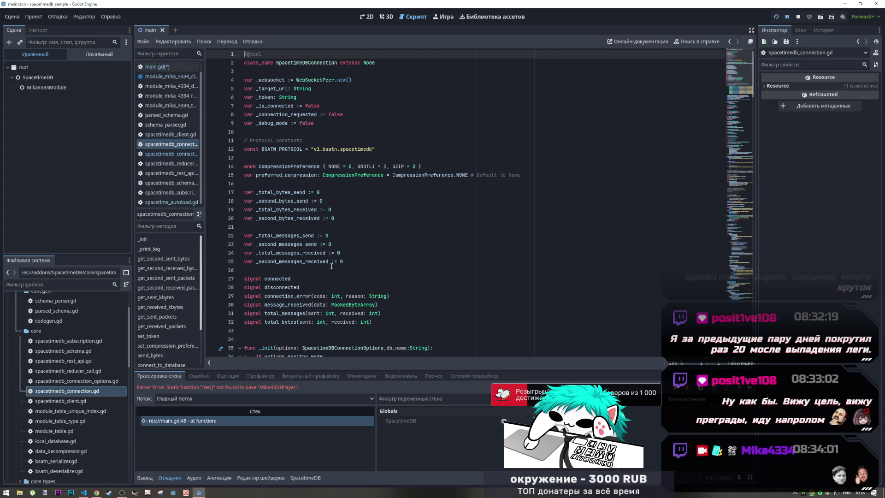
scroll(332, 267, down, 6)
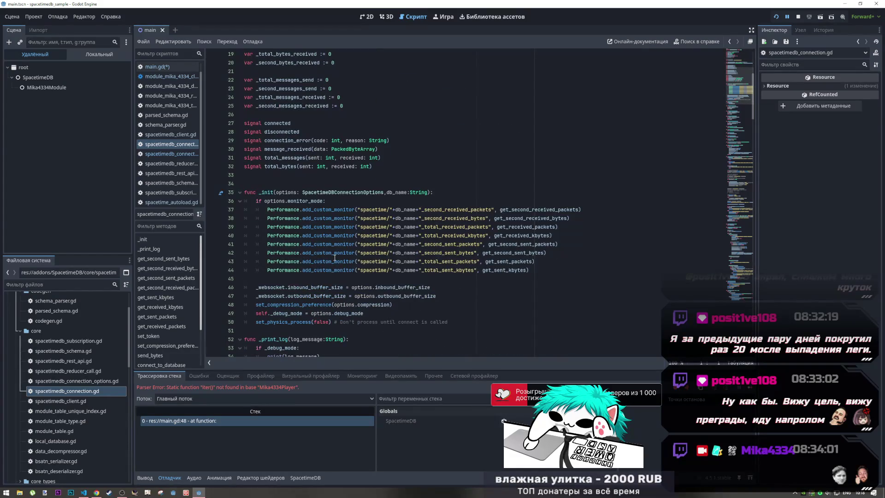
scroll(334, 259, down, 5)
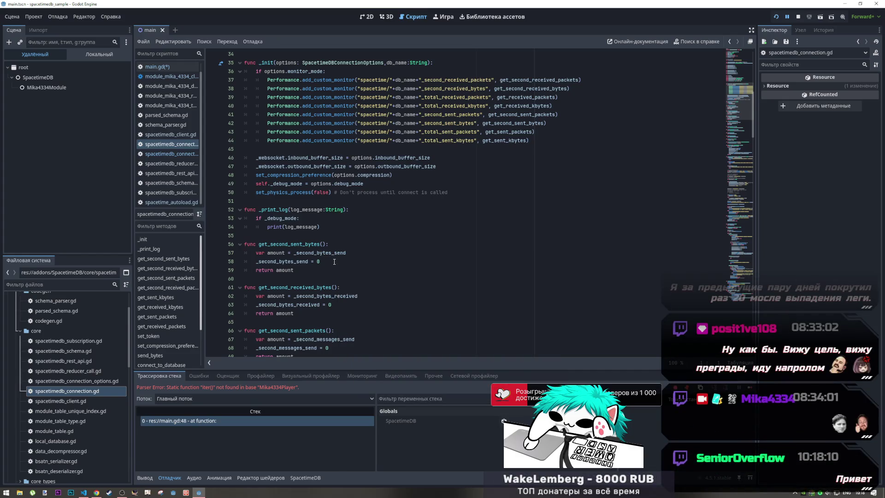
scroll(335, 262, down, 5)
scroll(335, 262, down, 2)
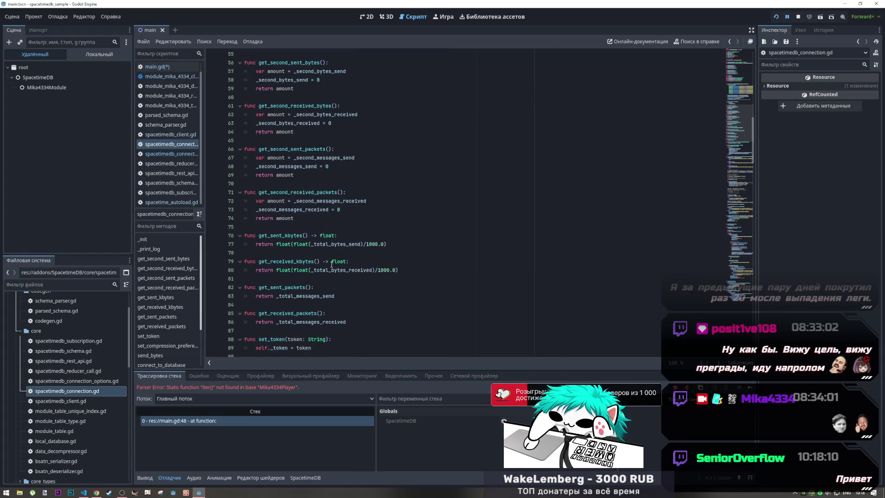
mouse_move(331, 264)
middle_click(171, 78)
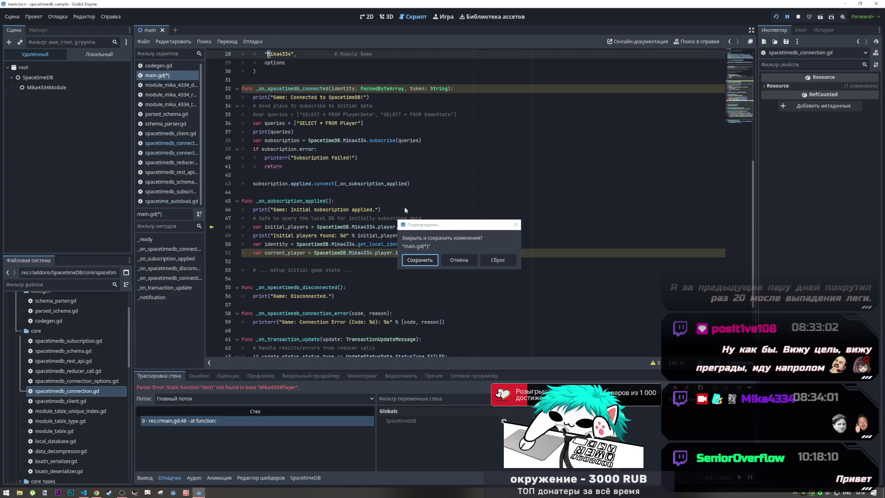
Cancel the main.gd save prompt and inspect the running Mika4334Module node, Output and Debugger
key(Tab)
key(Return)
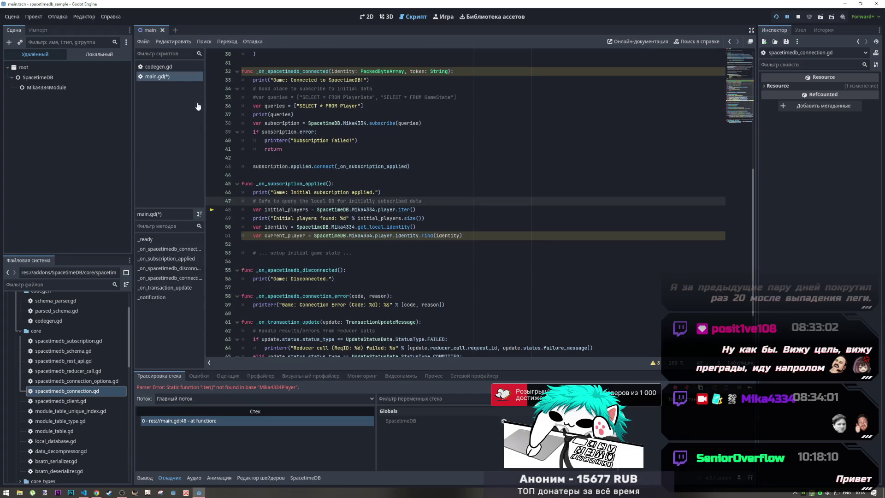
click(84, 88)
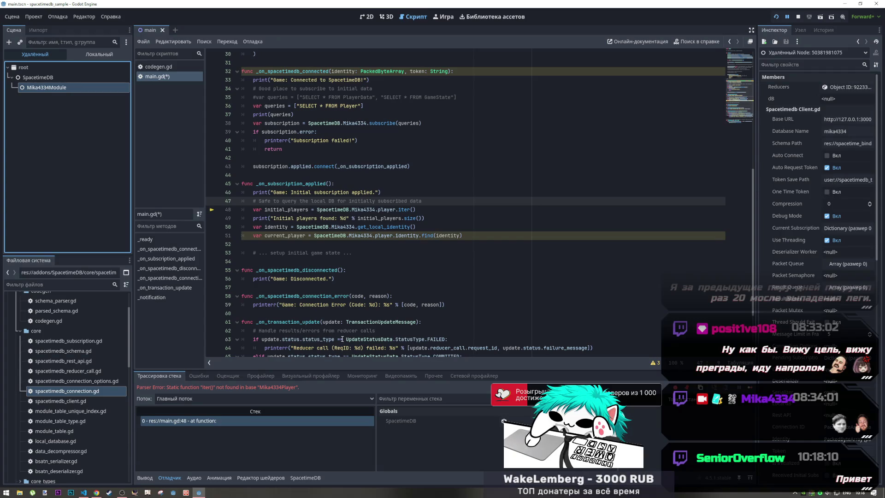
click(144, 478)
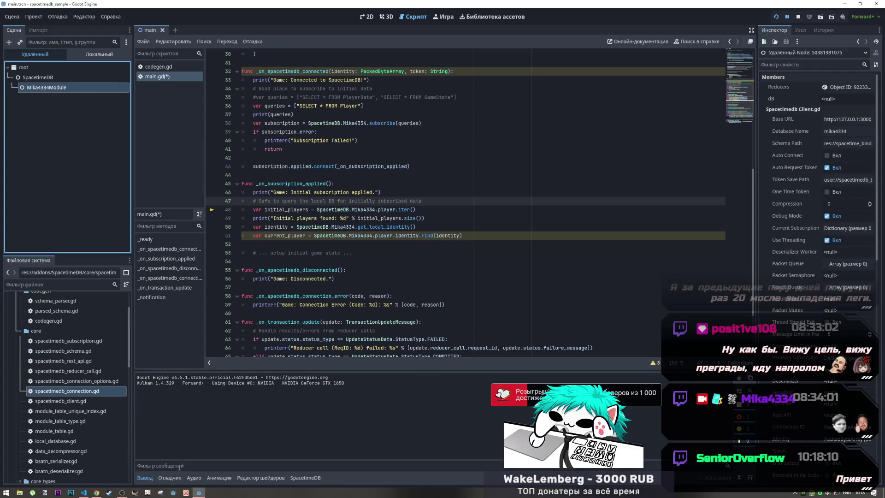
click(170, 477)
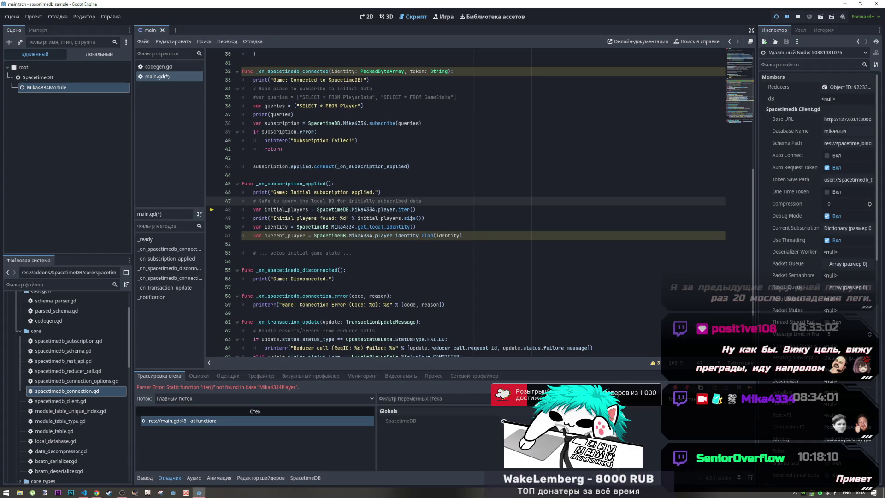
Select the iter() parser error for Mika4334Player and go to the browser's AI chat
drag(303, 386, 118, 393)
key(ctrl+c)
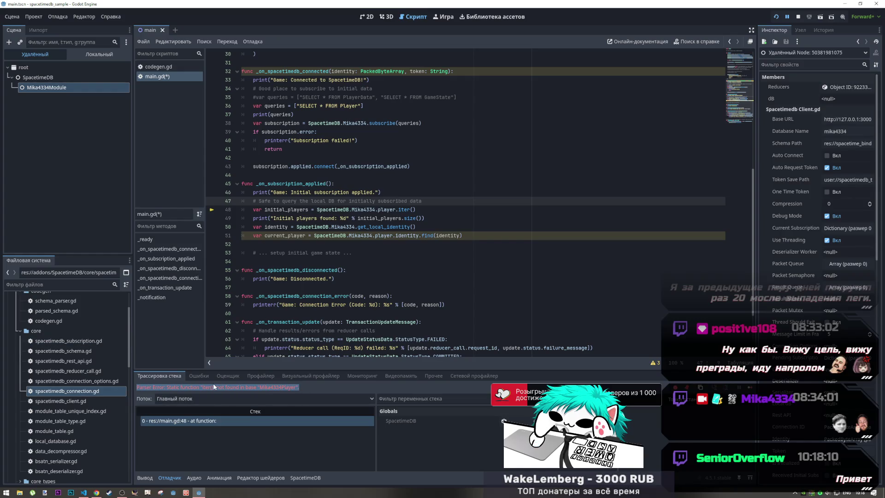
key(alt+Tab)
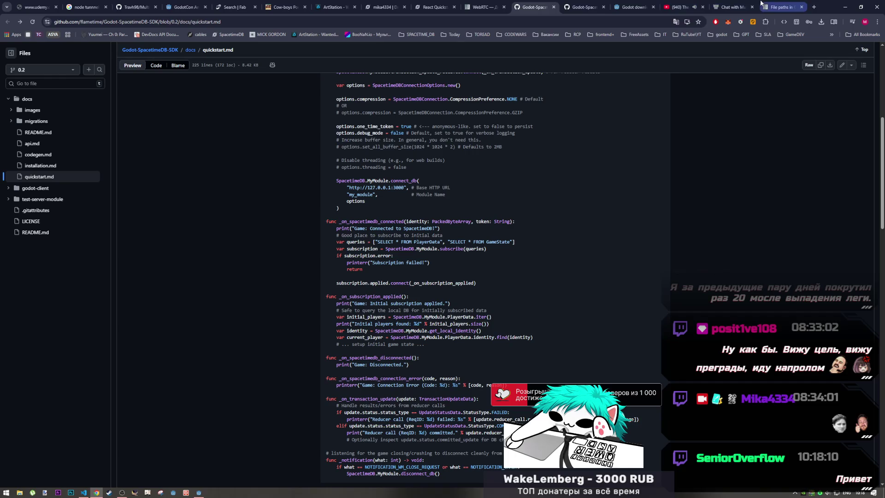
click(731, 7)
scroll(444, 430, down, 5)
Paste the iter() parser error into LMArena's follow-up box with a blank line above it
click(421, 439)
key(ctrl+v)
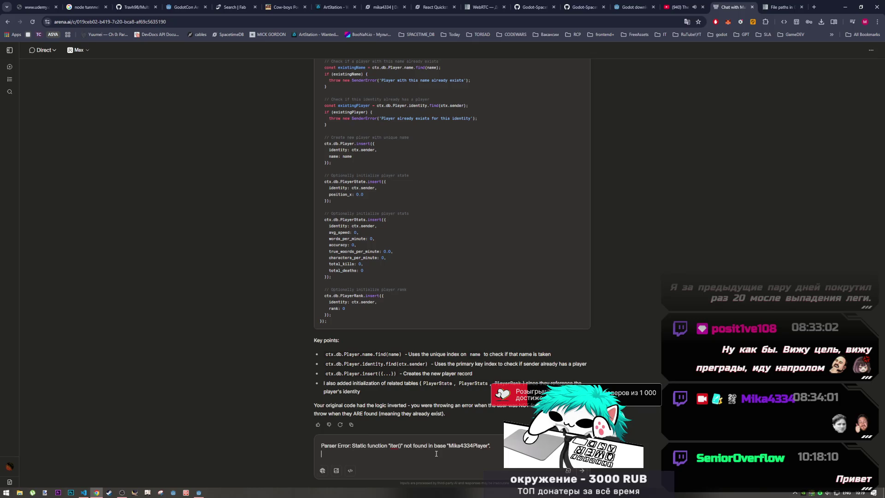
key(shift+Return)
key(ctrl+Home)
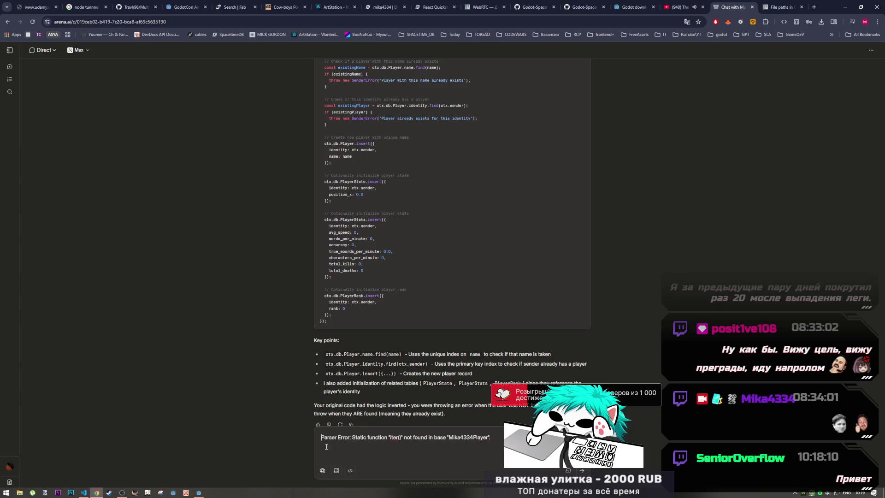
key(ctrl+z)
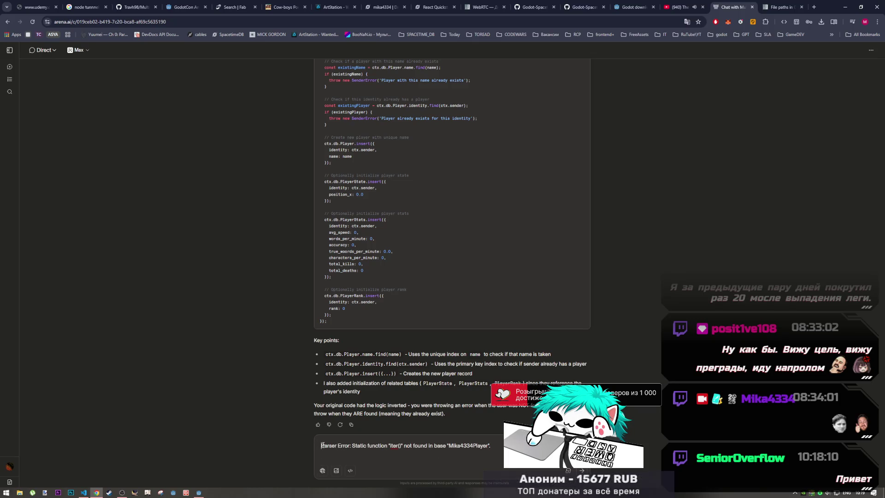
key(shift+Return)
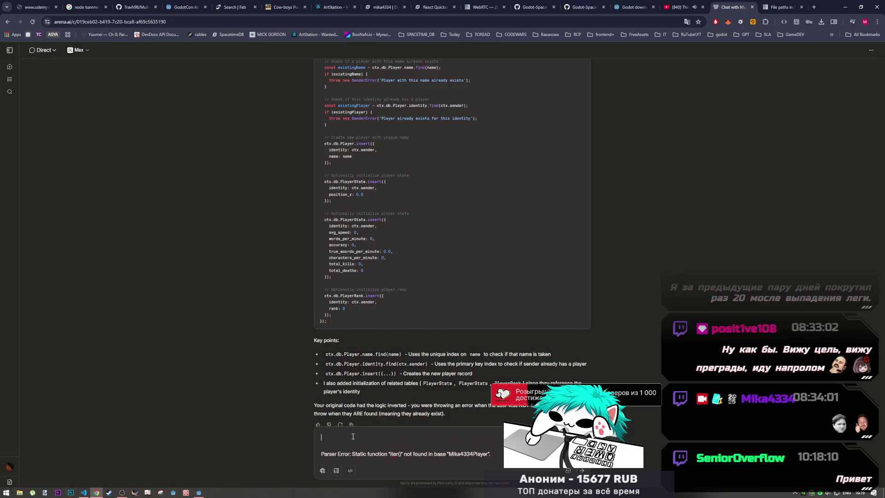
Copy the whole main.gd script from Godot, undoing an accidental paste into it
key(alt+Tab)
key(ctrl+a)
key(ctrl+v)
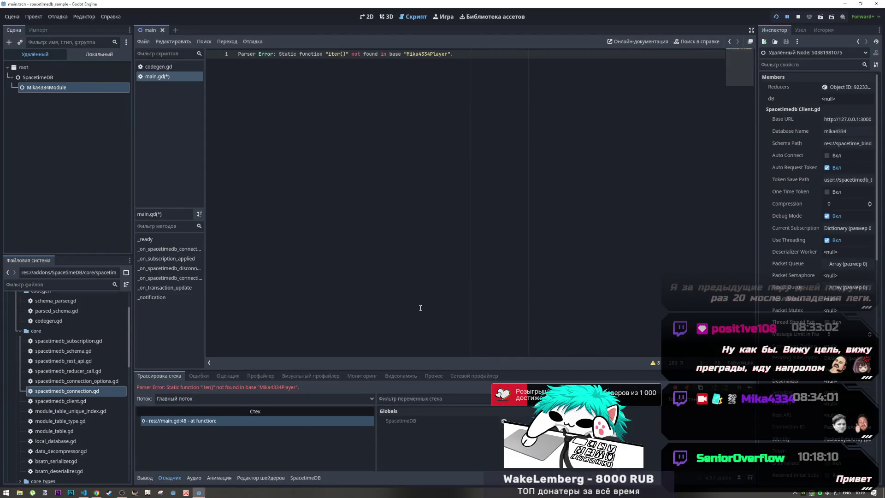
key(ctrl+z)
key(ctrl+c)
key(alt+Tab)
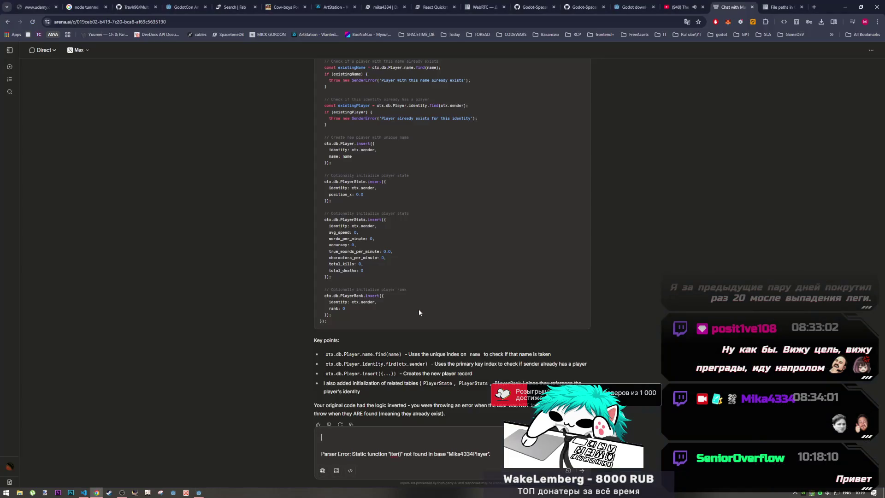
Add main.gd's code to the follow-up with the error and send it to the AI
key(ctrl+v)
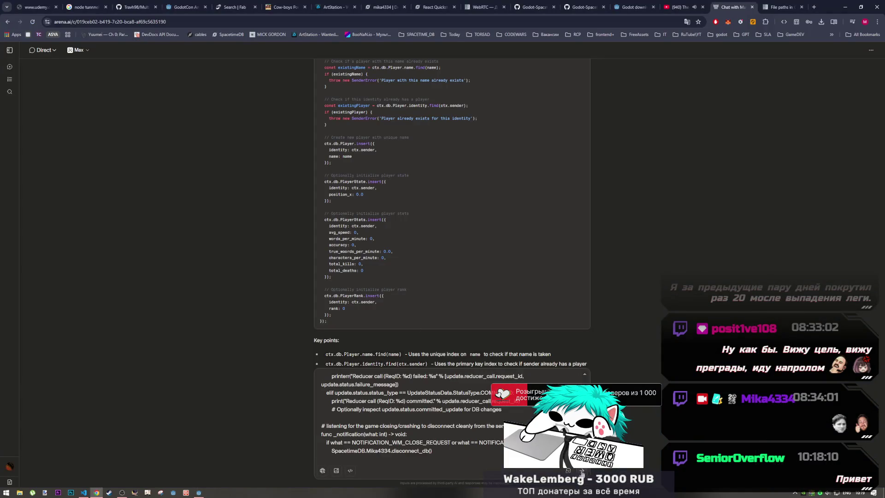
key(shift+Return)
key(shift+Return)
key(ctrl+v)
click(582, 470)
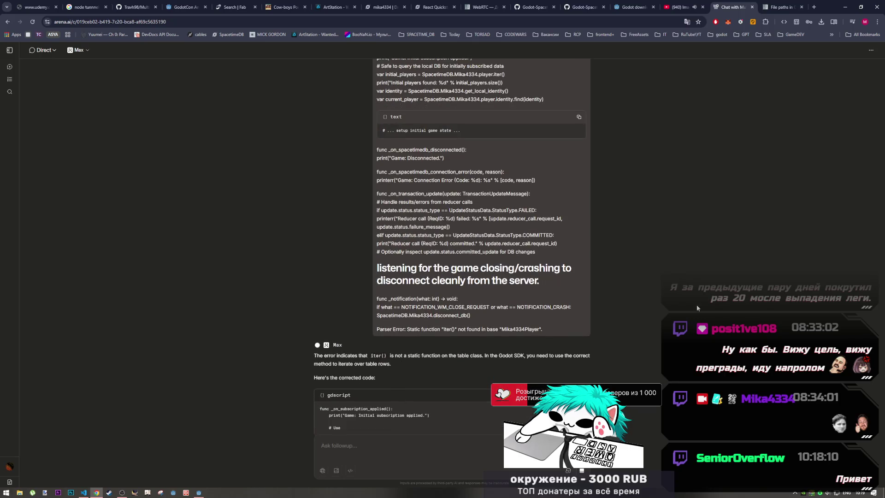
click(680, 7)
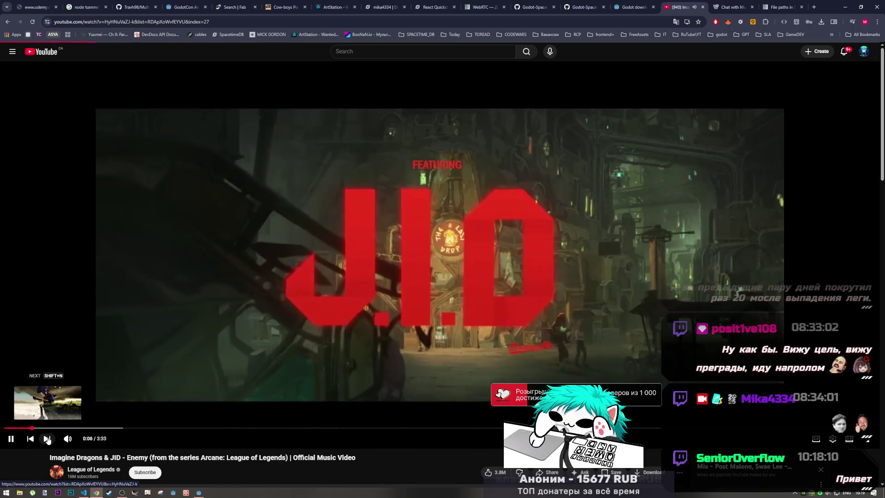
Skip to the next YouTube playlist video, then return to LMArena's completed get_rows() reply
click(48, 439)
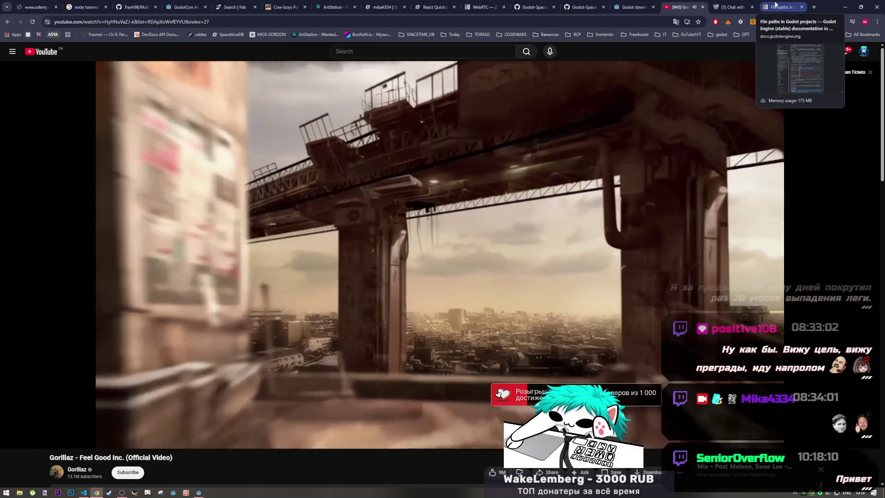
click(775, 5)
click(733, 7)
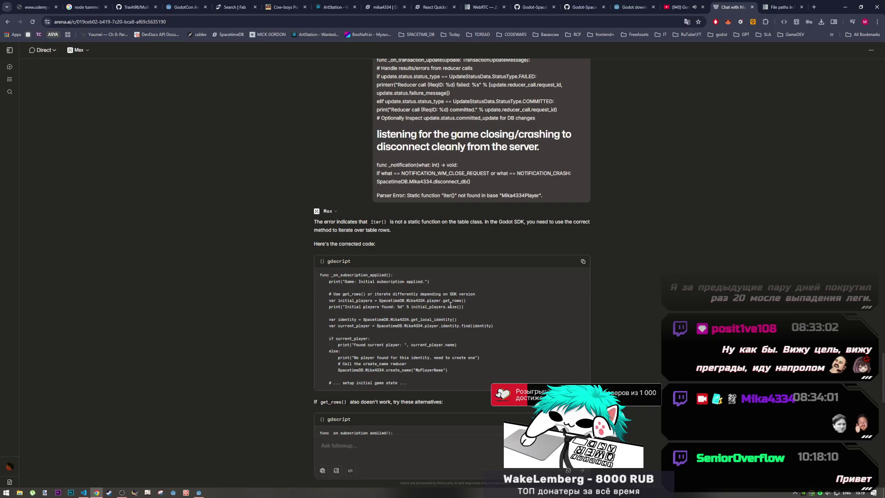
Review LMArena's get_rows() replacement for iter(), then bring Godot's main.gd back up
drag(443, 300, 468, 303)
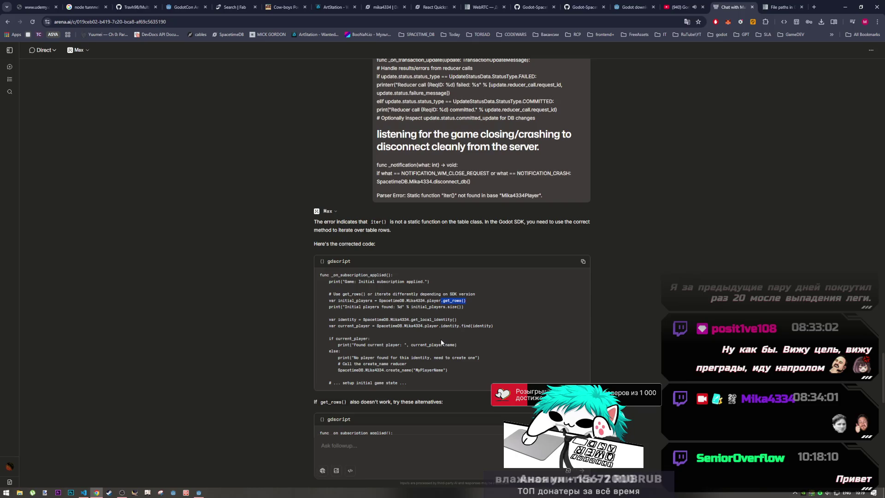
scroll(442, 341, down, 2)
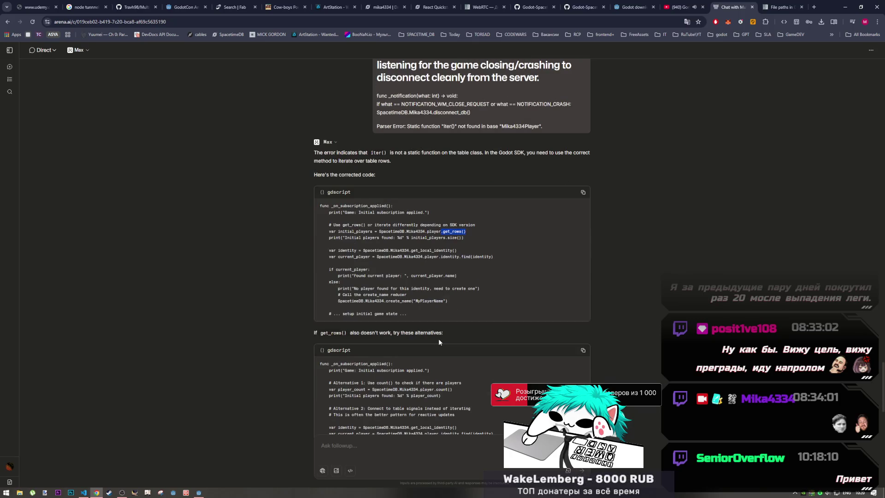
scroll(439, 342, down, 1)
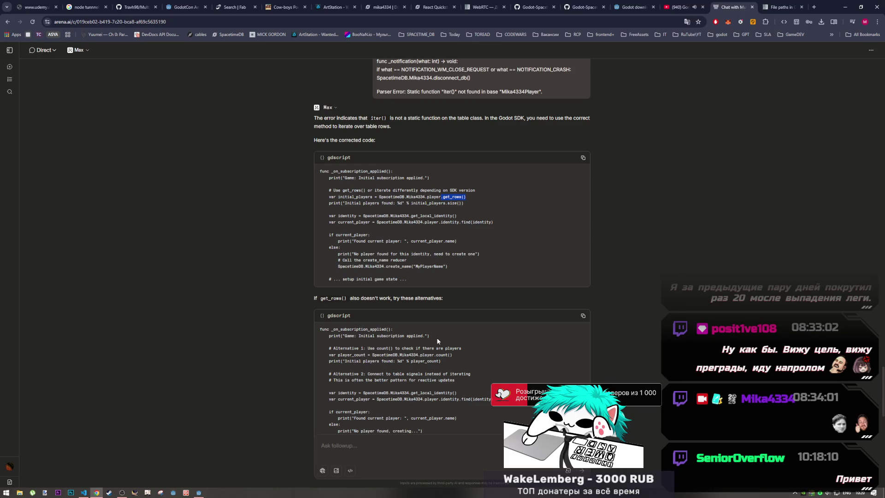
scroll(438, 344, down, 2)
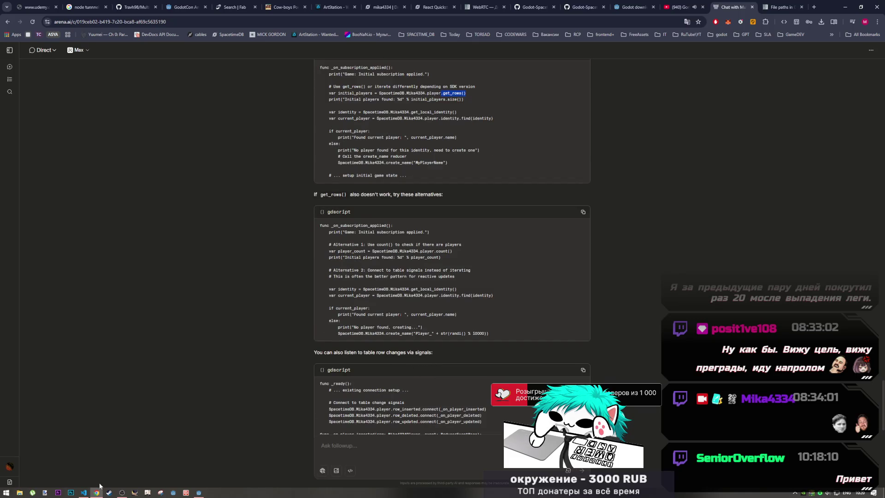
click(83, 492)
click(96, 492)
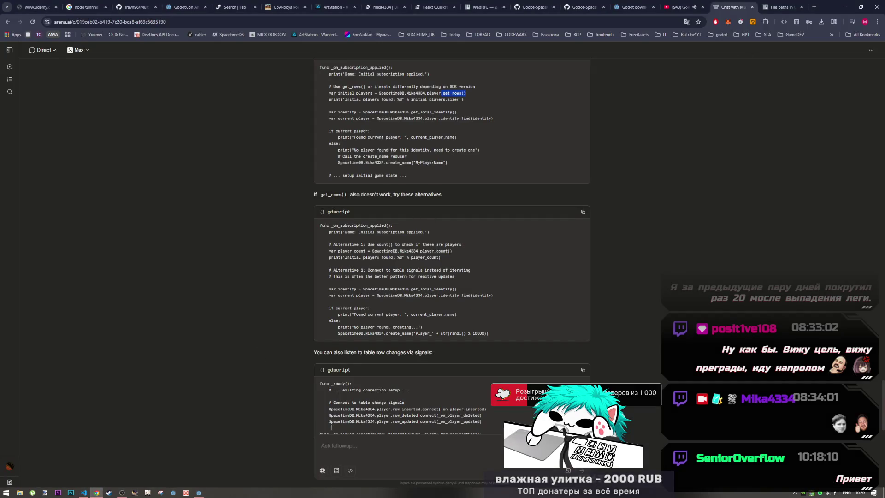
click(199, 493)
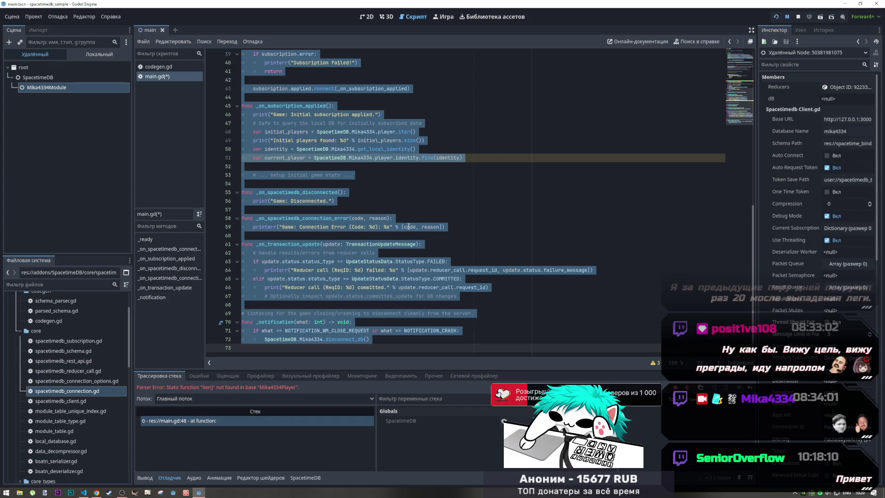
Comment out the subscription-applied handler on lines 45–53, save, and test-run the game
scroll(394, 196, up, 2)
click(393, 194)
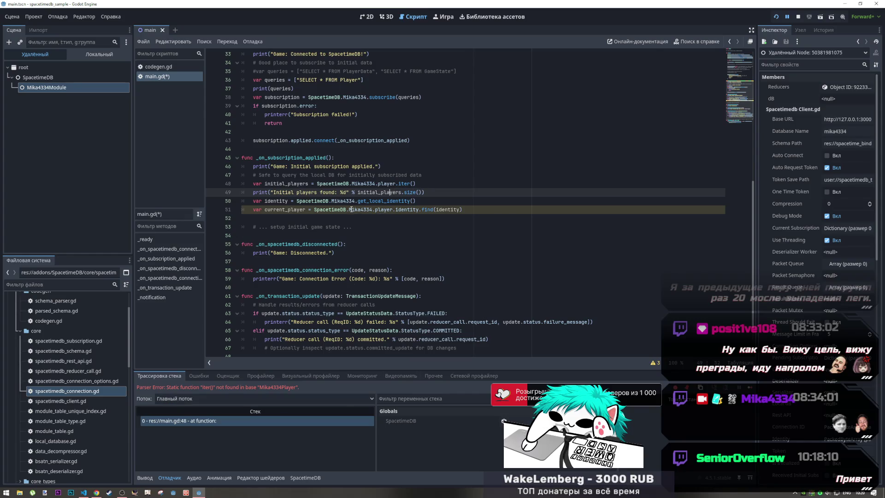
drag(353, 227, 273, 155)
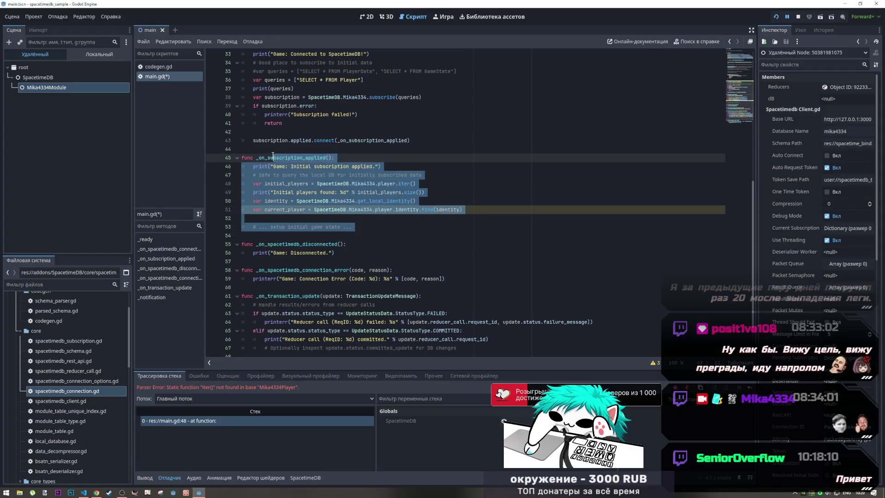
key(ctrl+k)
key(ctrl+s)
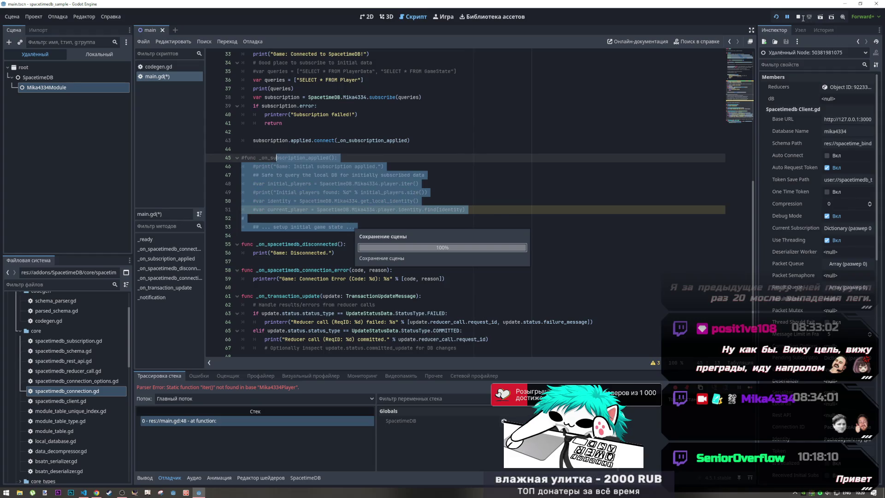
click(776, 18)
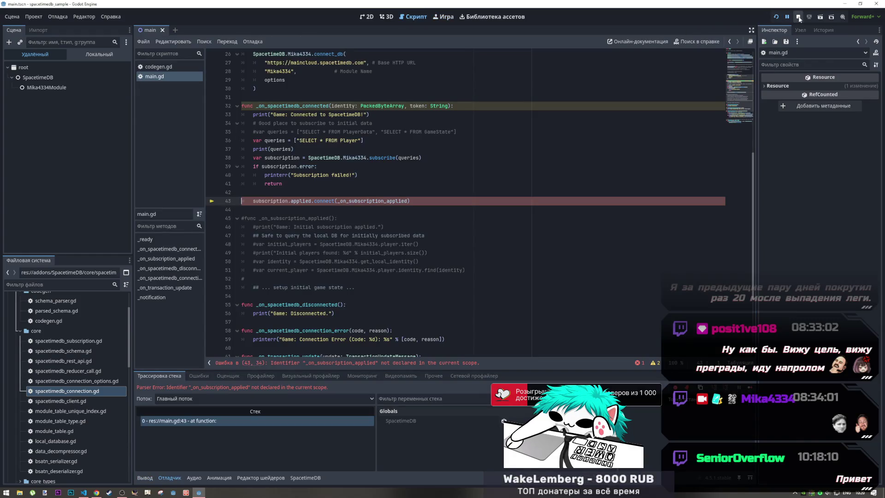
click(800, 19)
Comment out the subscription.applied.connect line 43 and run the game to the lobby
key(Down)
key(Down)
key(Down)
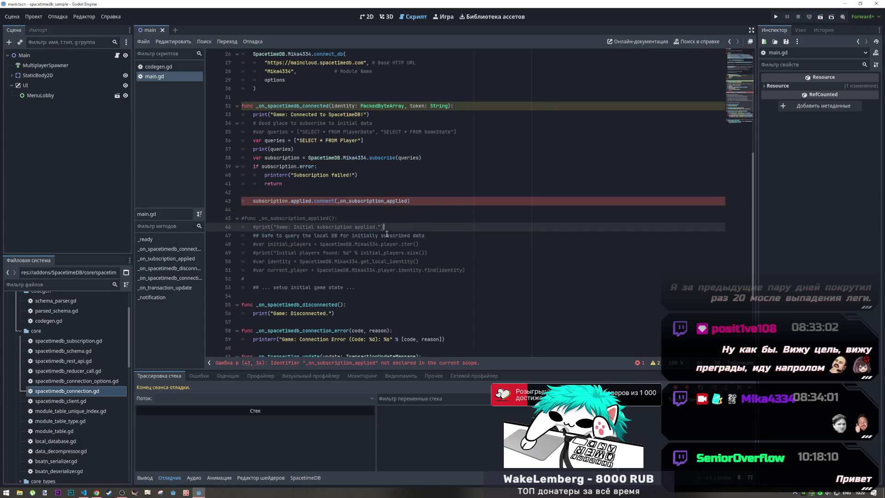
drag(287, 201, 404, 201)
key(ctrl+k)
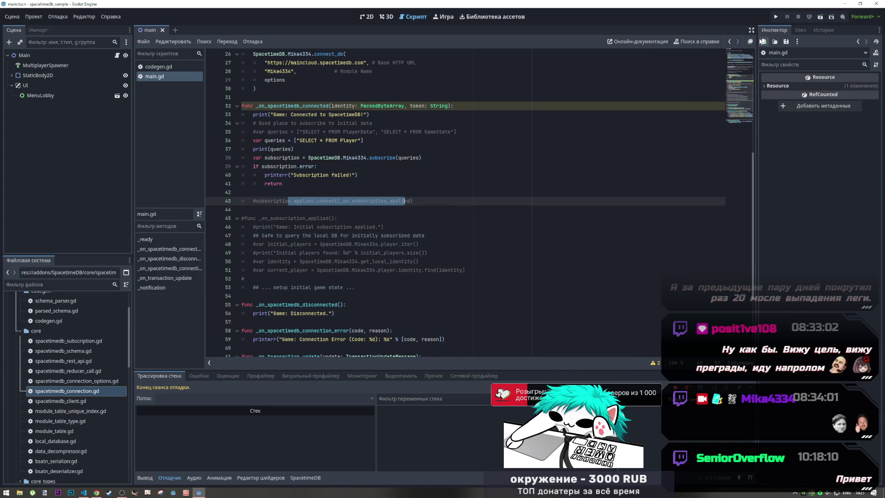
click(776, 17)
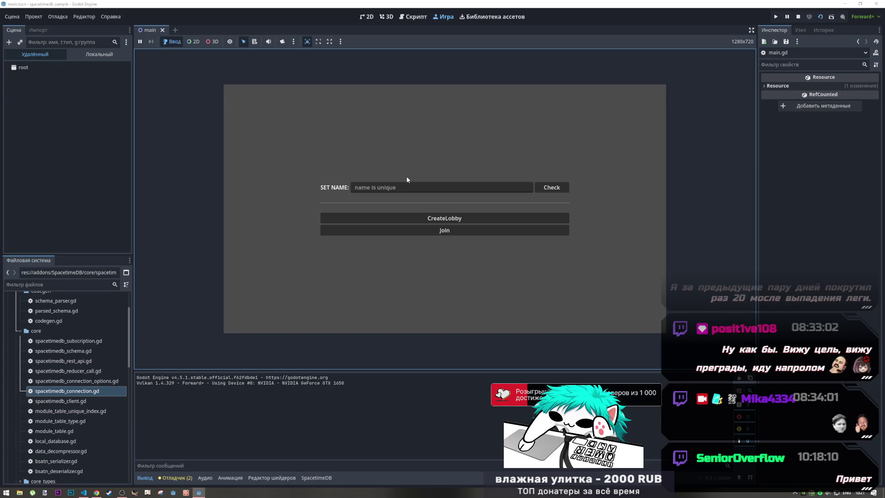
Check the connection and query messages in the output log, then stop the game
drag(169, 399, 194, 400)
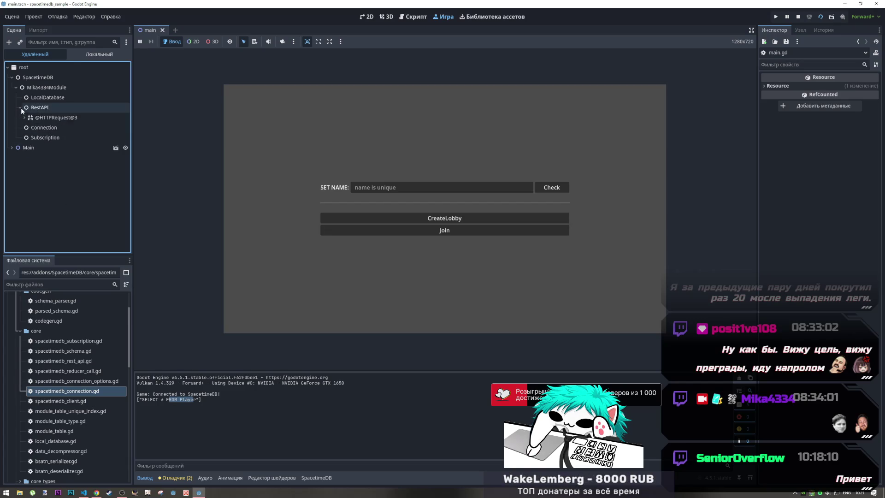
click(155, 399)
drag(154, 399, 162, 403)
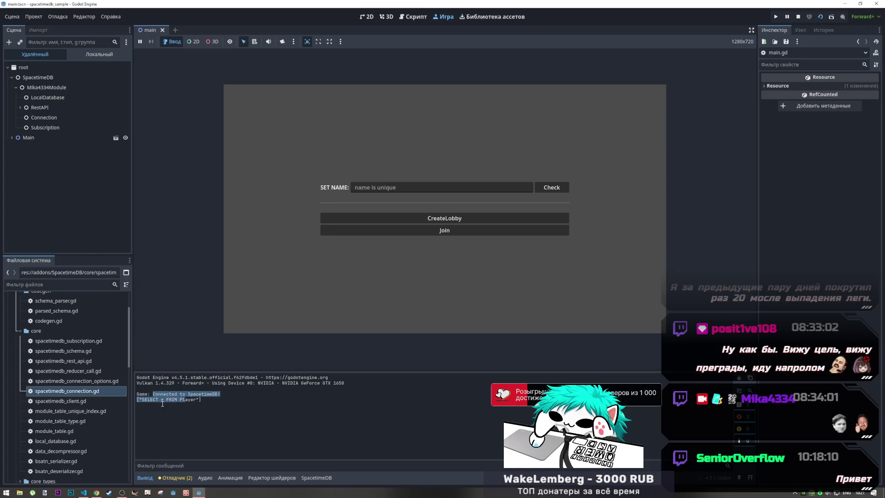
click(185, 405)
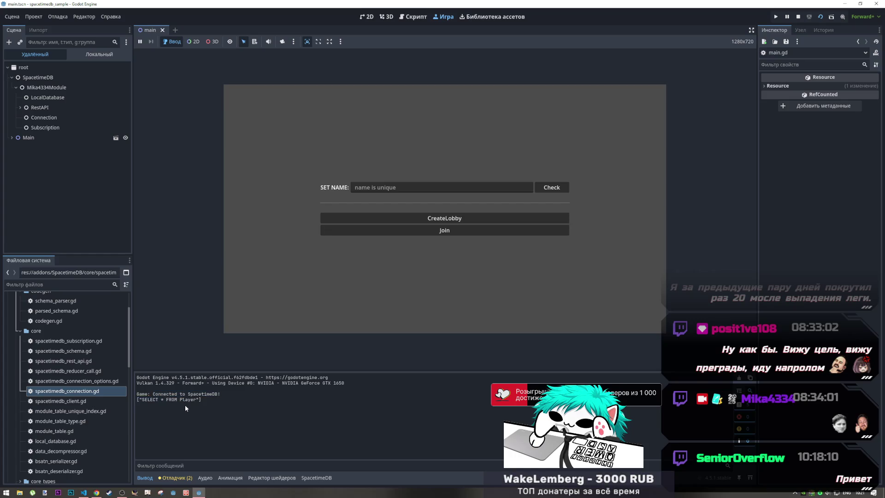
click(798, 17)
Edit the query string on line 36, removing a stray double quote
click(295, 166)
click(340, 140)
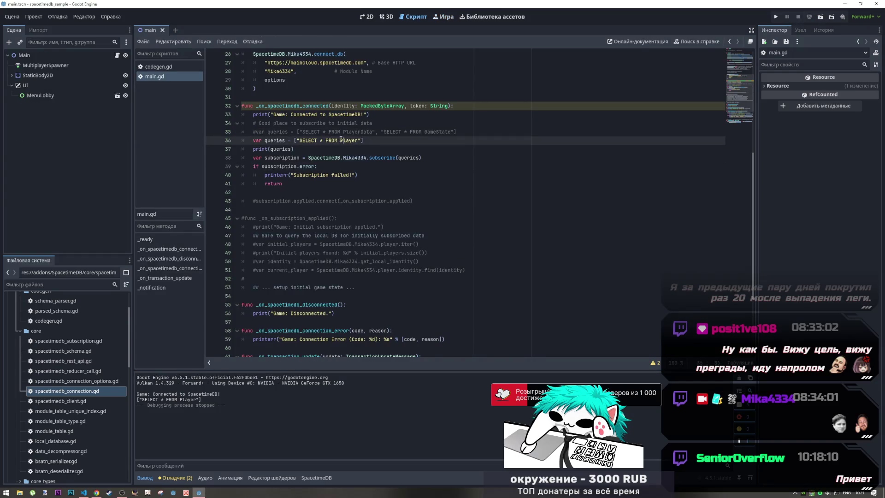
text(")
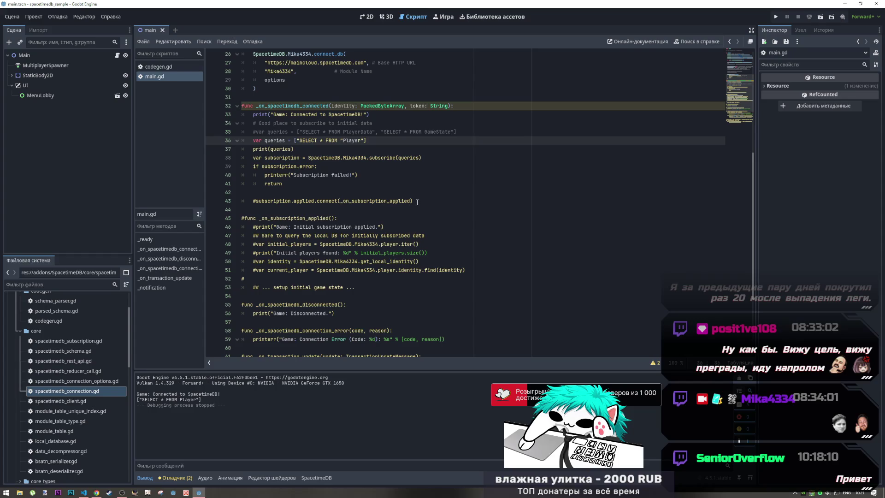
key(BackSpace)
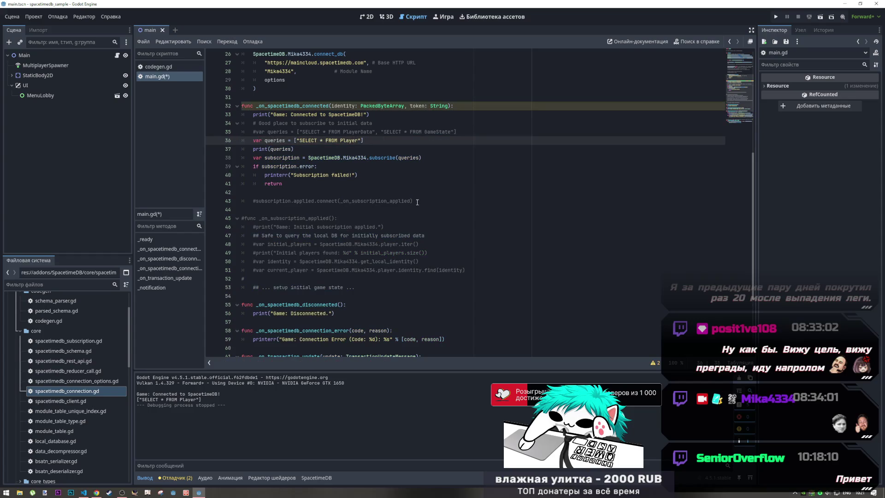
key(ctrl+Left)
key(ctrl+Left)
key(ctrl+Left)
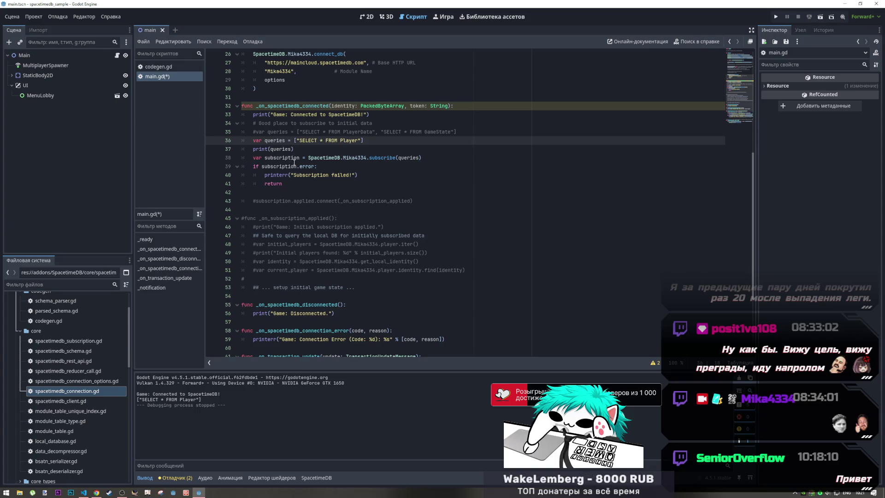
Print subscription instead of queries, moved below the error check, then save and rerun
mouse_move(296, 166)
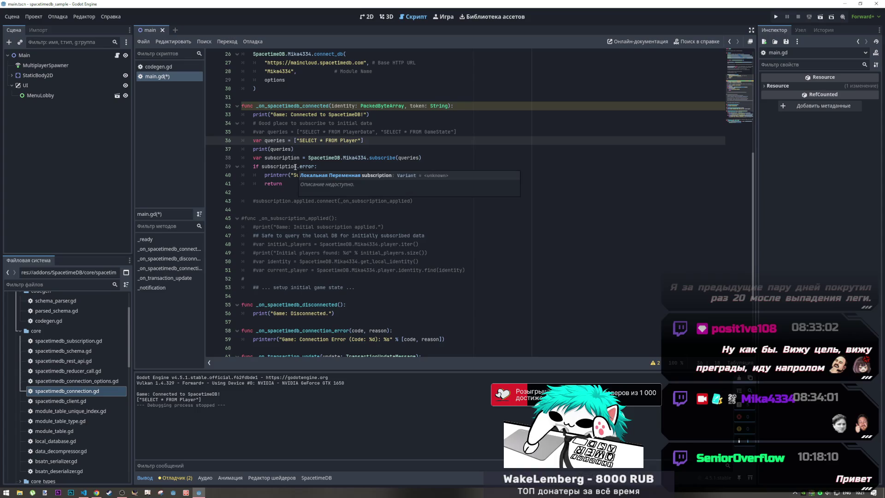
double_click(295, 157)
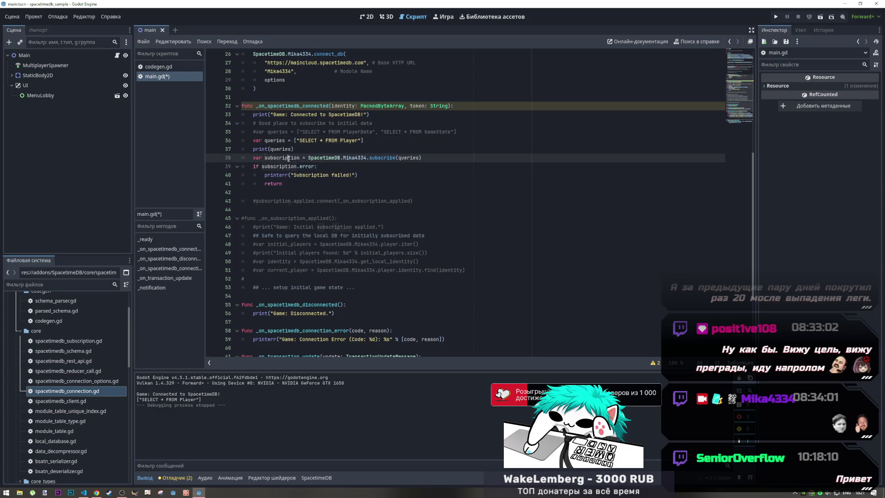
key(ctrl+c)
double_click(282, 149)
key(ctrl+v)
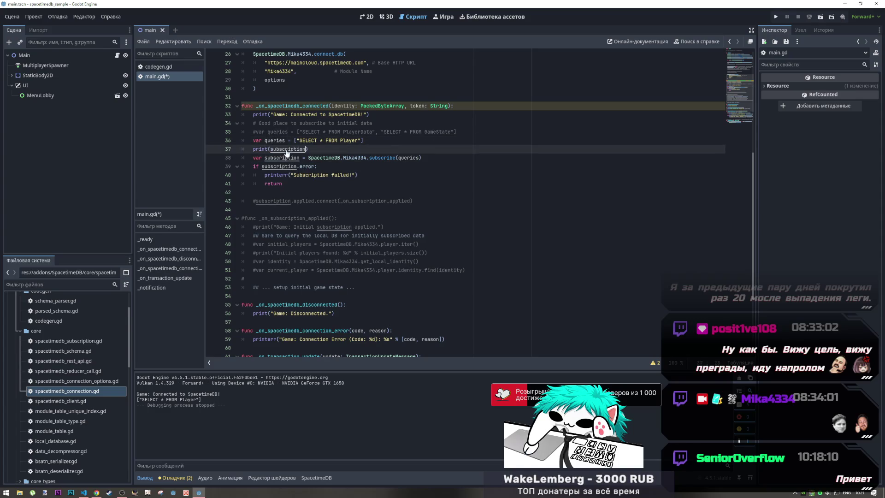
mouse_move(312, 148)
mouse_down()
mouse_move(242, 148)
mouse_move(261, 162)
mouse_move(260, 194)
mouse_up()
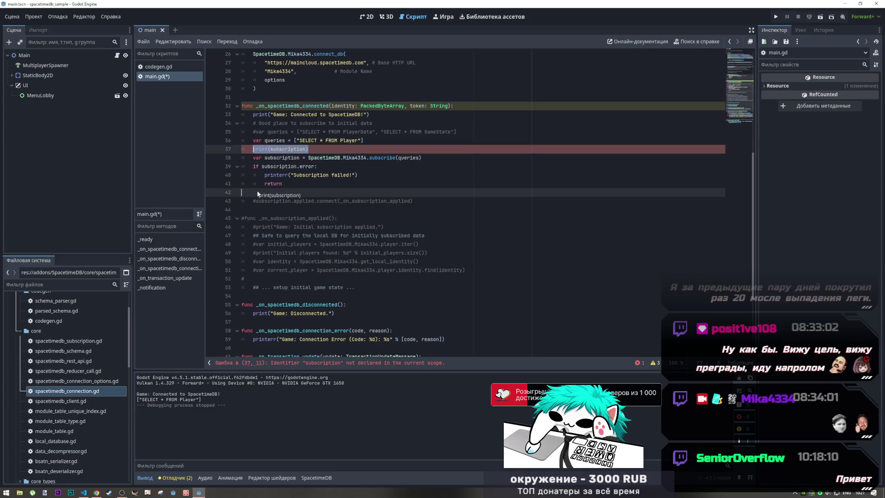
key(Tab)
key(Return)
key(ctrl+s)
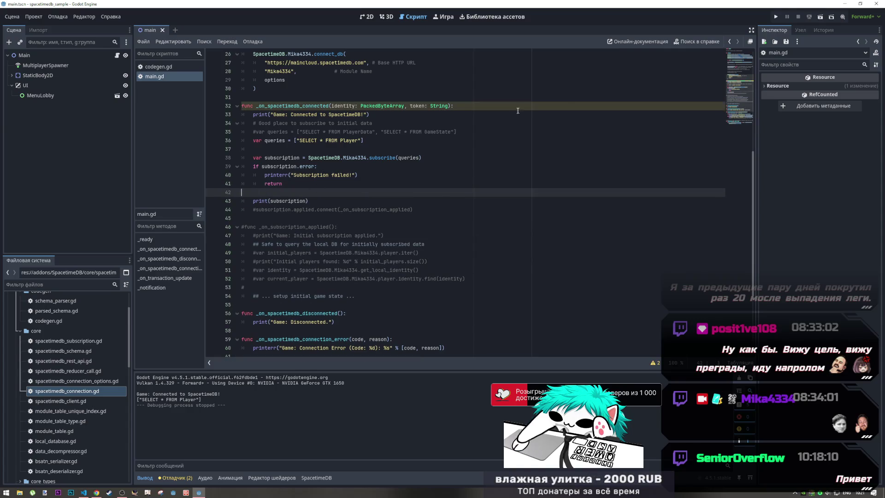
click(820, 16)
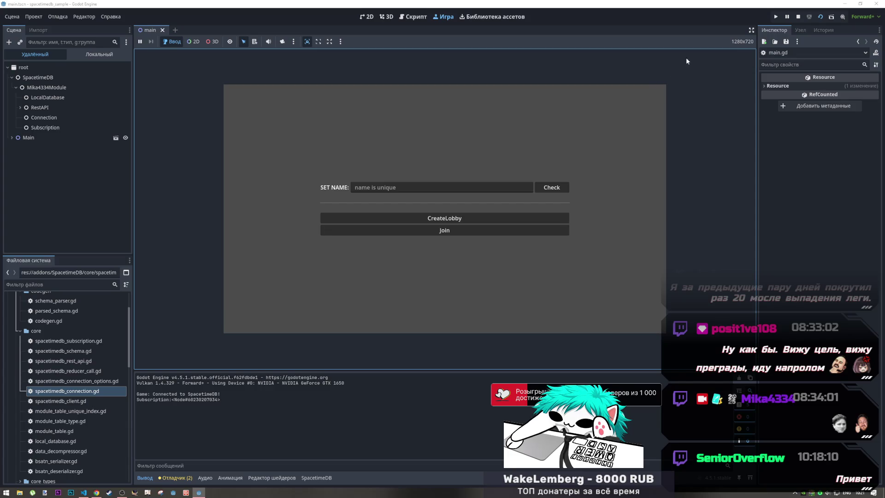
Inspect the live Subscription node's Queries list and the Mika4334Module node, then stop the game
click(58, 127)
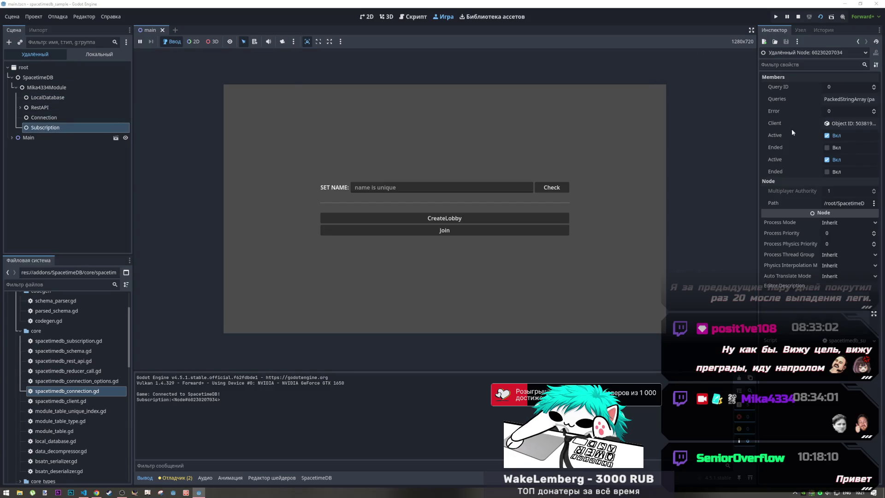
click(847, 100)
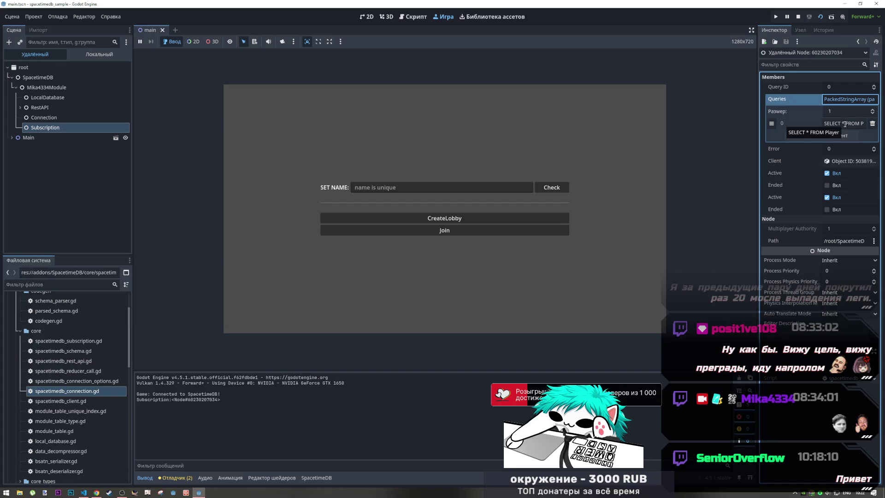
click(838, 161)
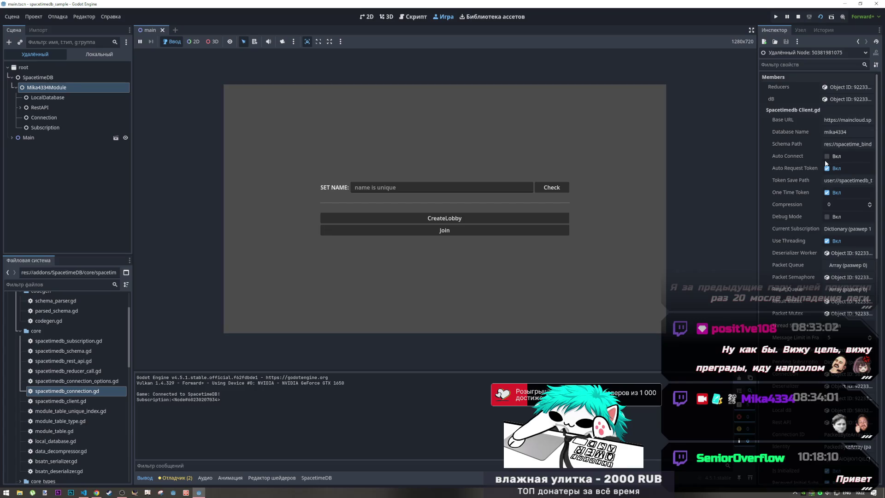
key(F8)
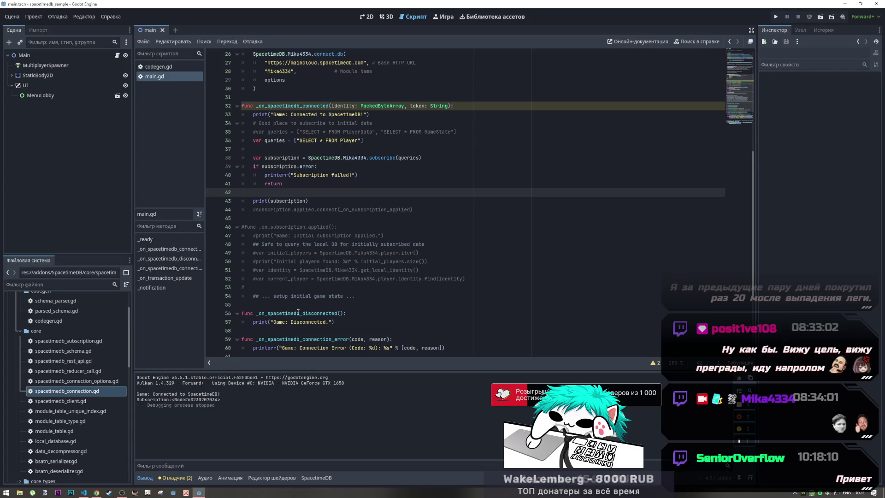
Review the commented-out signal connection and subscription handler in main.gd, then switch to the AI chat
drag(337, 123, 367, 124)
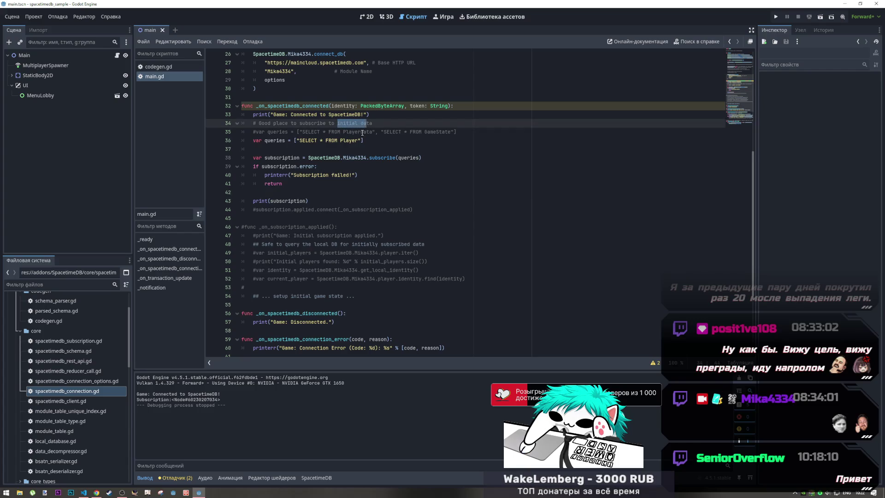
click(271, 212)
drag(289, 210, 410, 212)
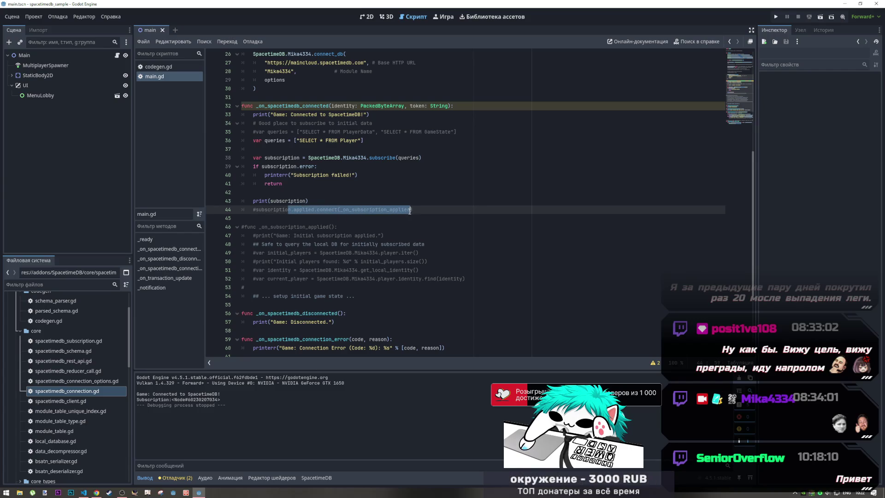
click(408, 212)
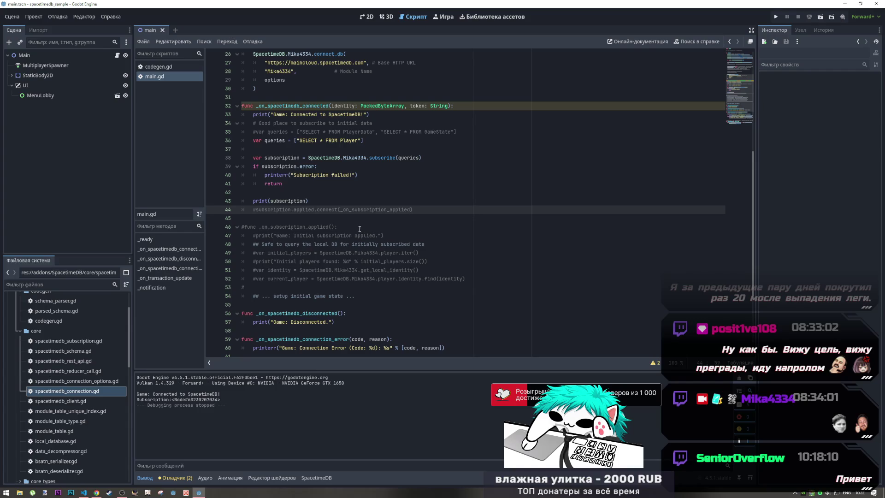
click(387, 244)
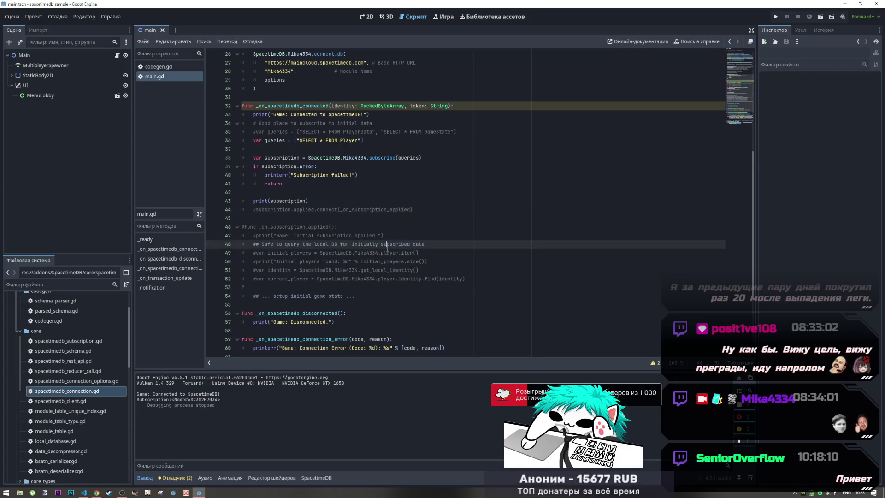
click(413, 260)
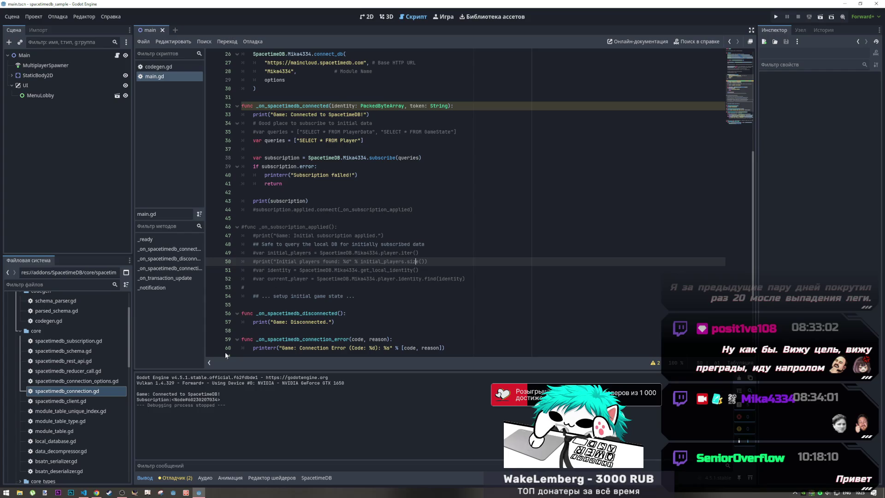
key(alt+Tab)
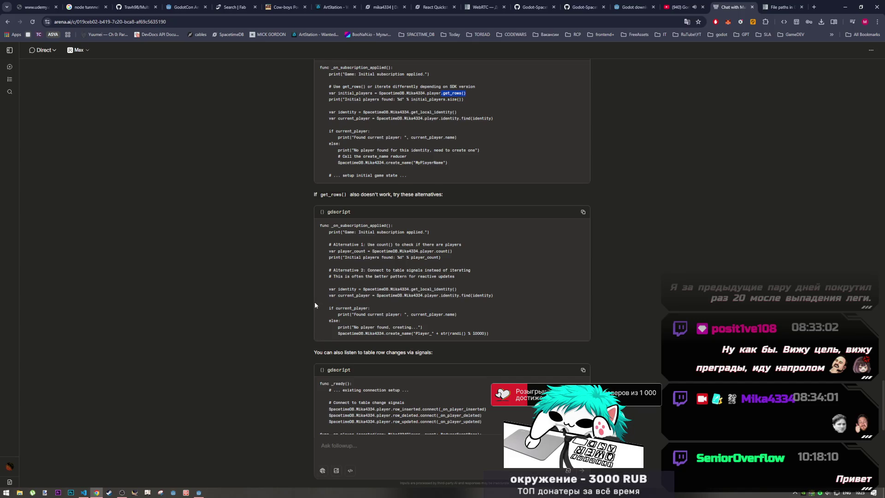
In quickstart.md, find _on_subscription_applied and select the initial_players PlayerData.iter() line
click(535, 7)
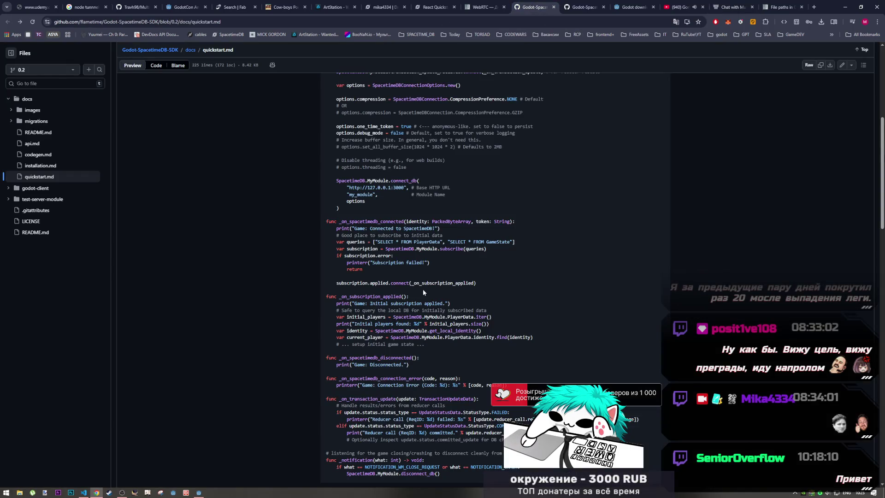
scroll(423, 291, down, 3)
scroll(469, 250, up, 4)
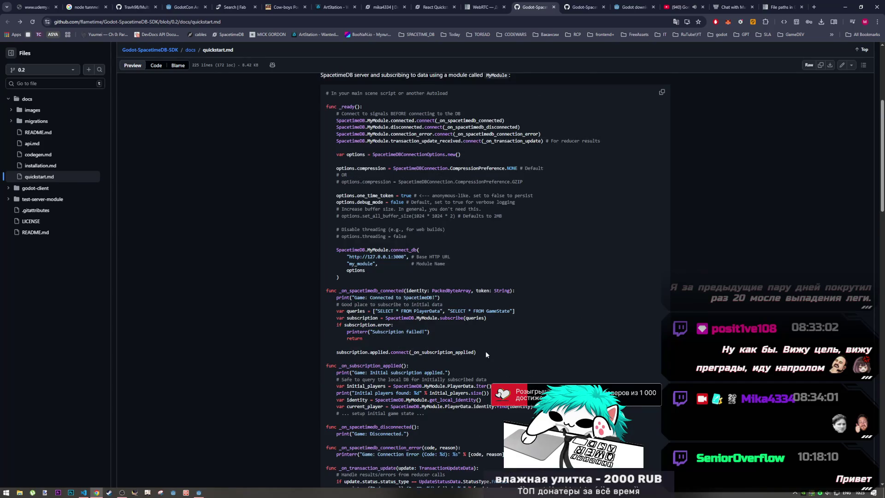
scroll(486, 353, down, 2)
triple_click(427, 316)
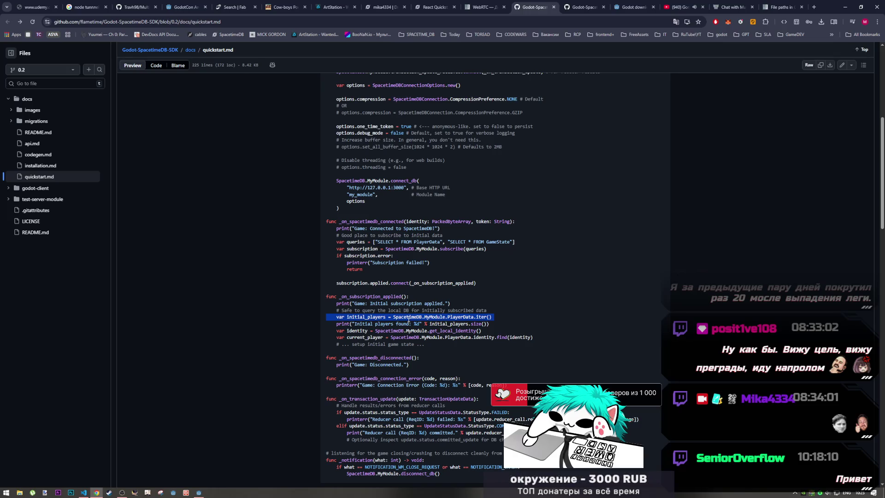
click(50, 84)
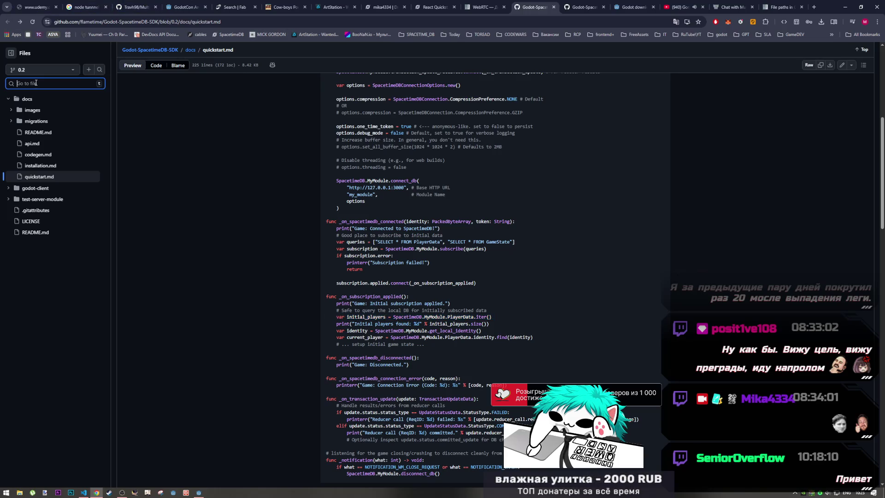
Search the repository files for 'iter', clear the query, and go to the YouTube video
text(iter)
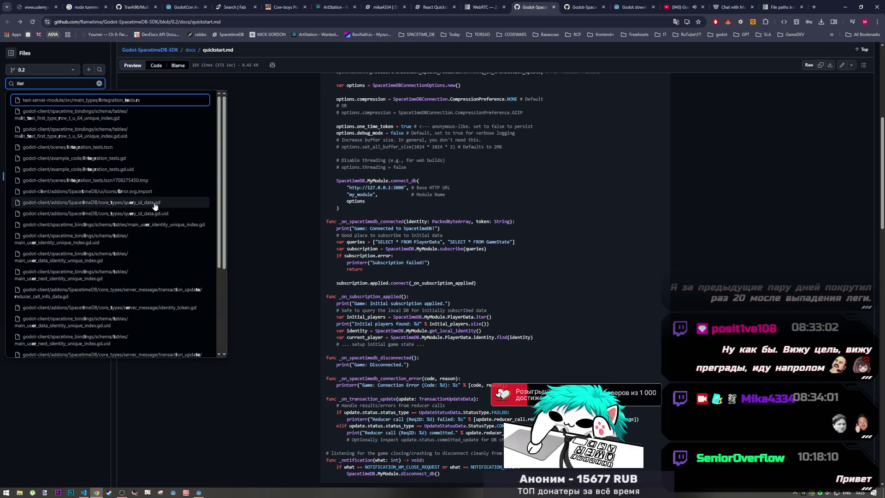
click(260, 137)
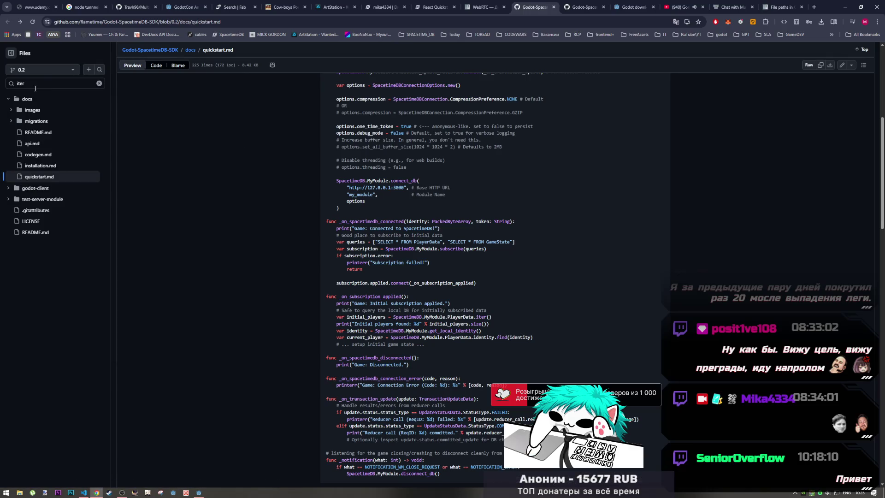
click(51, 84)
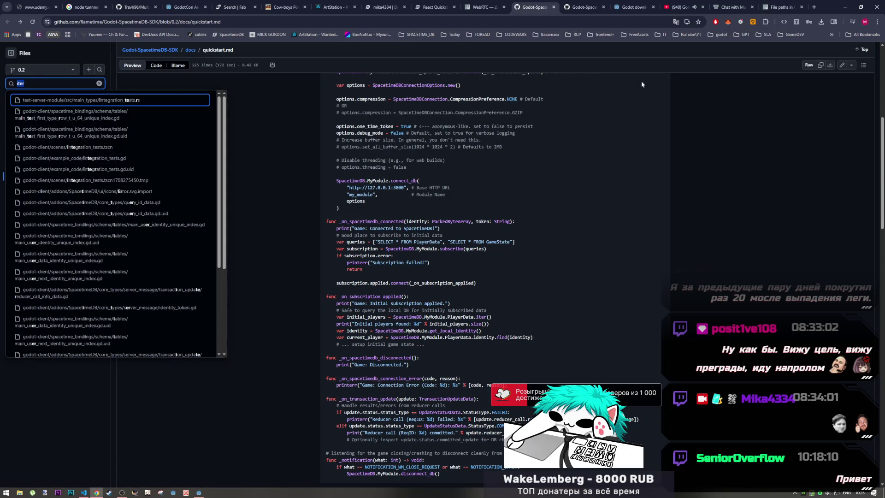
key(BackSpace)
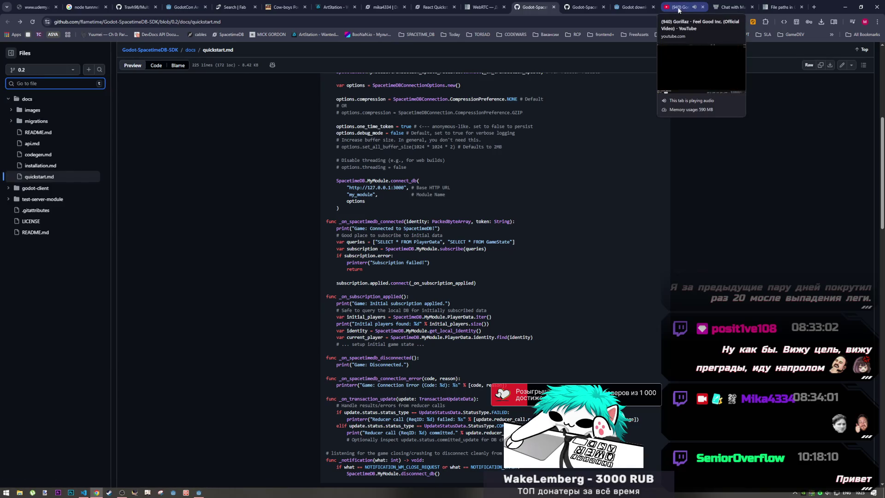
click(679, 10)
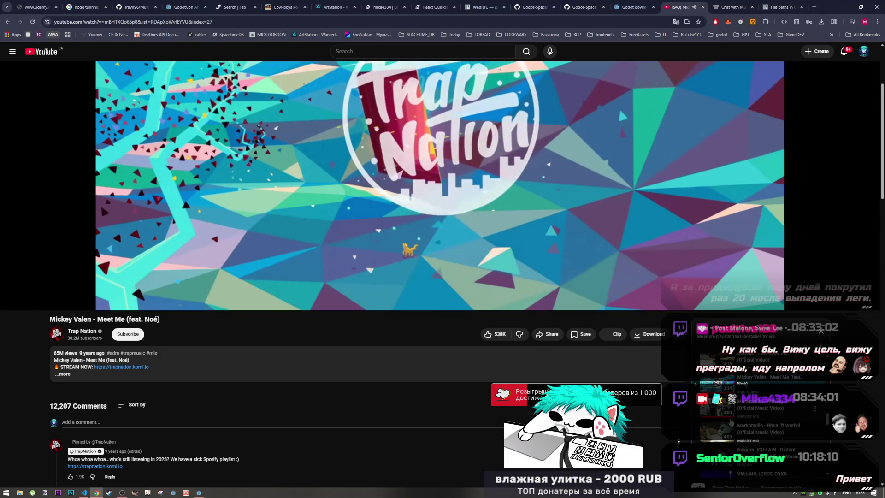
Put the YouTube player in theater mode, then go to the 'File paths in Godot projects' docs
key(t)
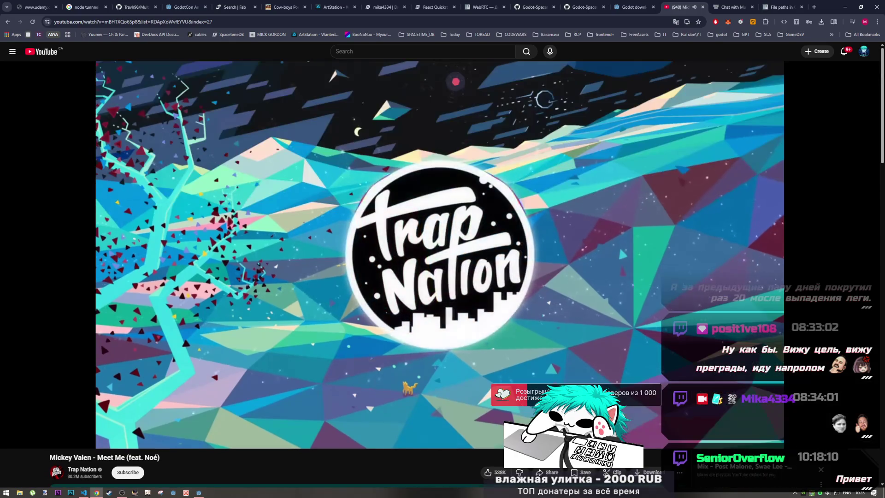
scroll(765, 338, down, 5)
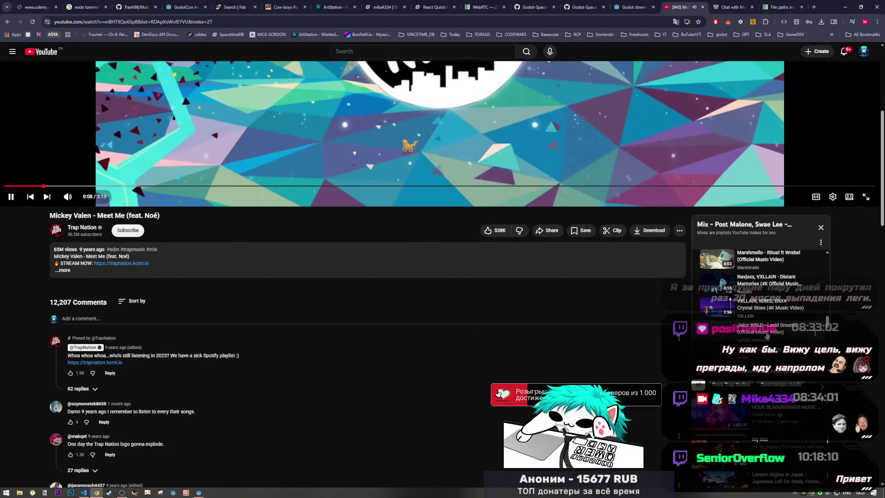
scroll(764, 338, up, 5)
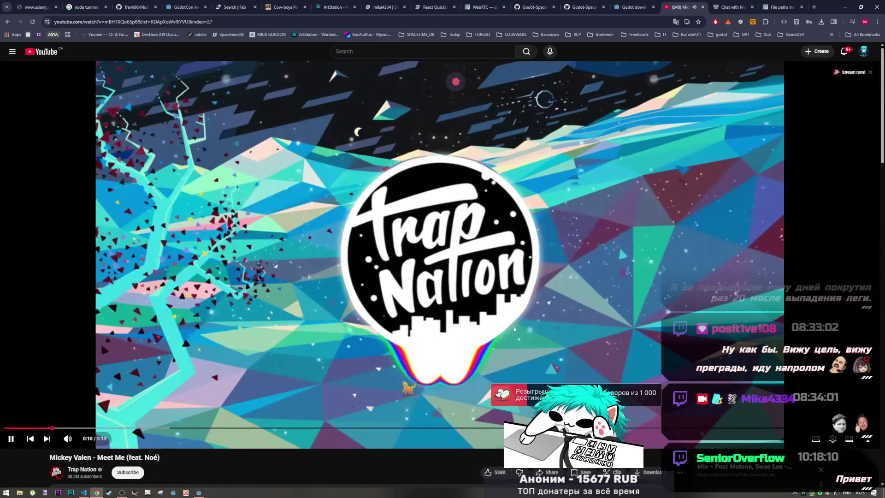
click(783, 5)
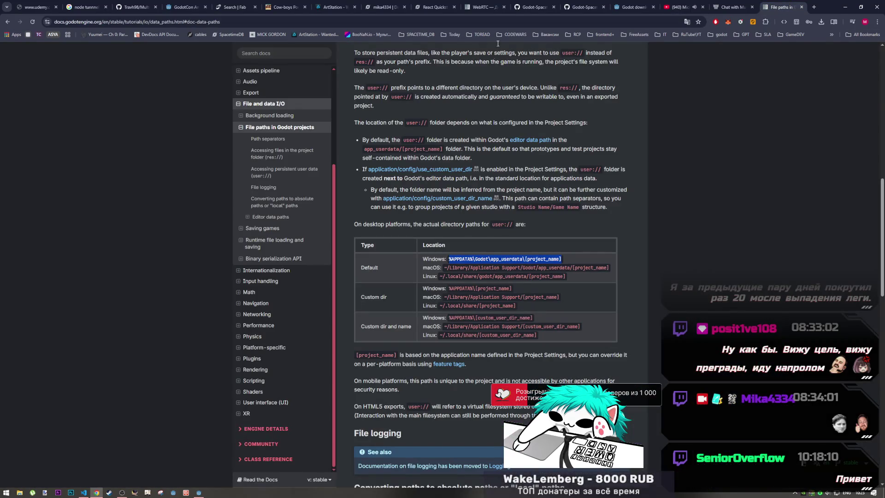
Glance at the SDK api.md, reread the quickstart's subscription example, then bring up index.ts in VS Code
click(571, 4)
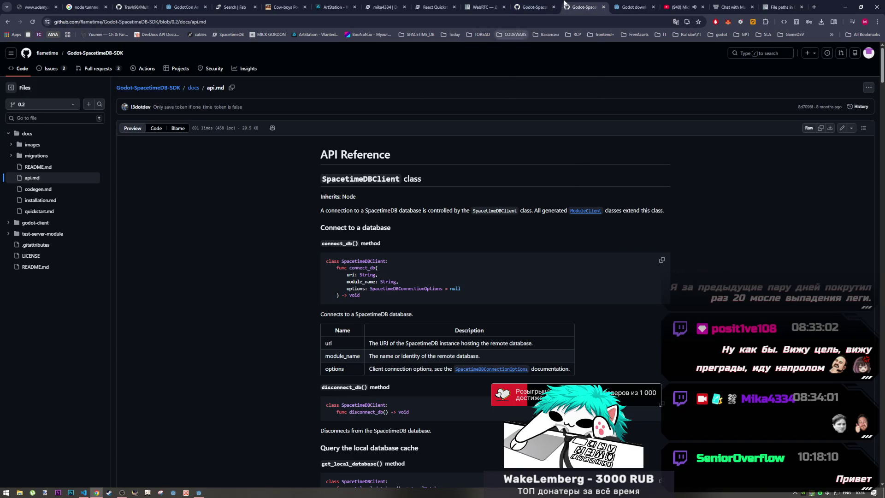
click(555, 2)
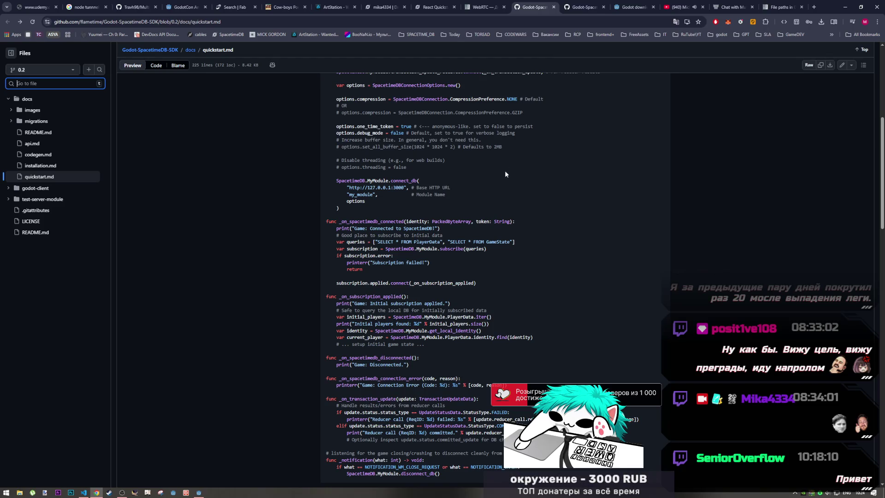
click(494, 191)
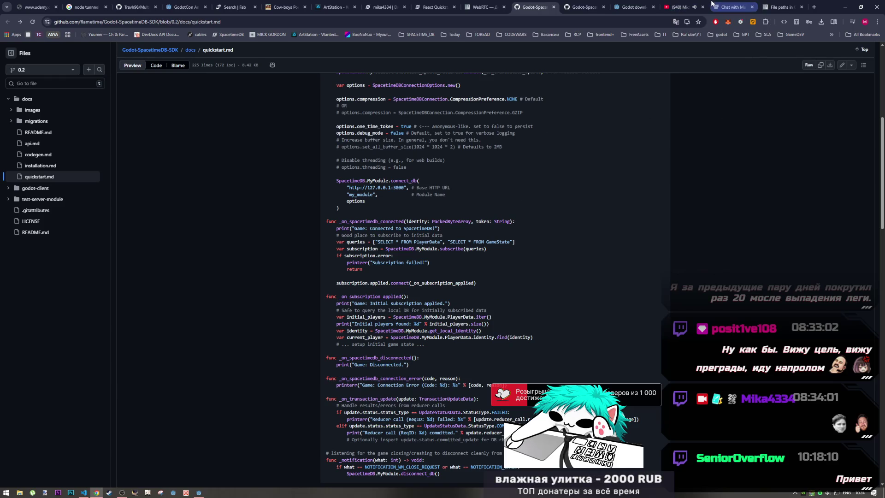
scroll(421, 342, down, 1)
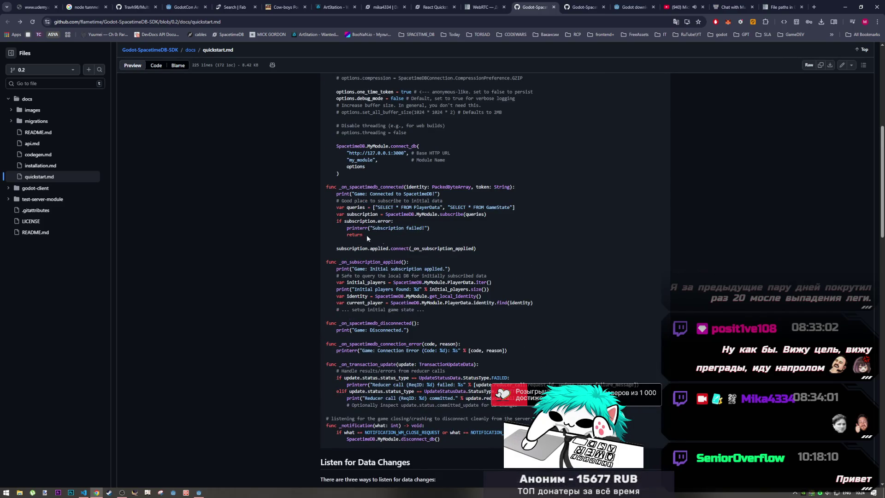
mouse_move(81, 494)
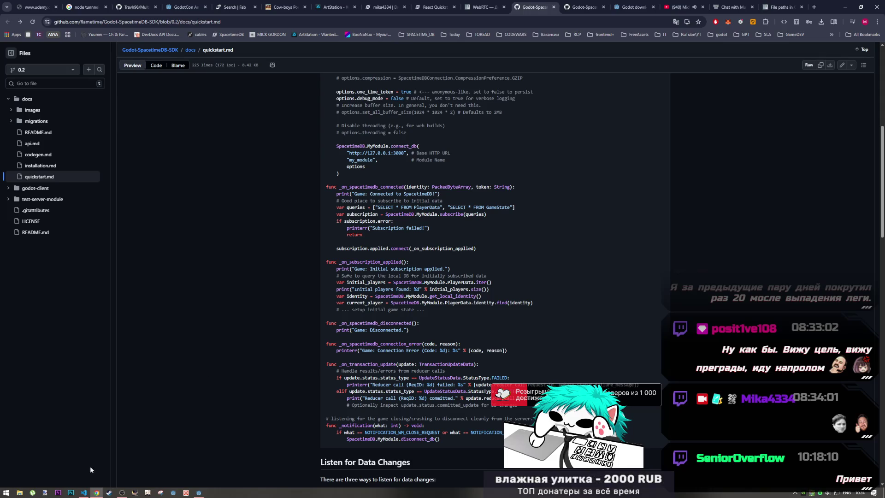
click(84, 493)
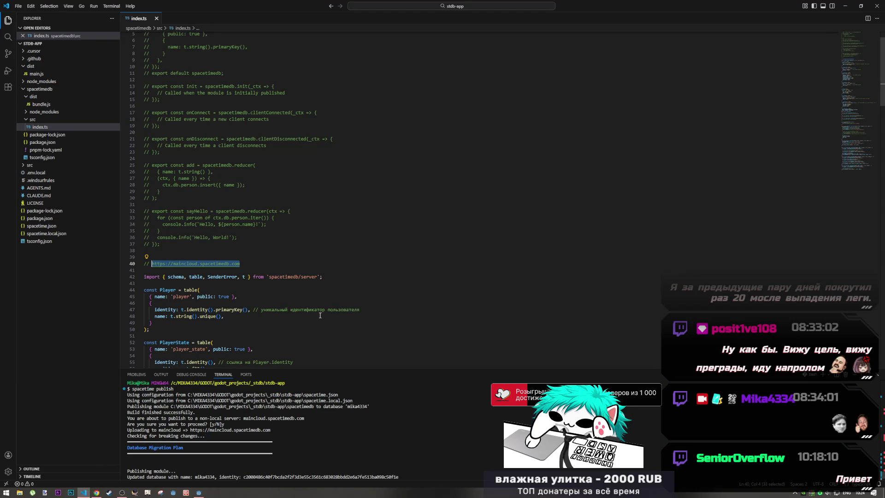
Scroll through the Player, PlayerState, PlayerStats, PlayerRank and Lobby tables, then return to the quickstart
scroll(333, 308, down, 3)
scroll(333, 308, down, 8)
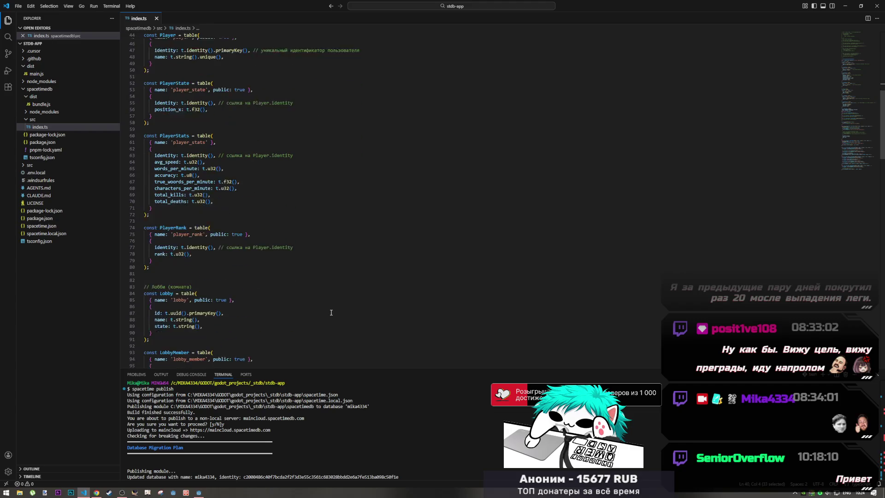
scroll(331, 313, up, 4)
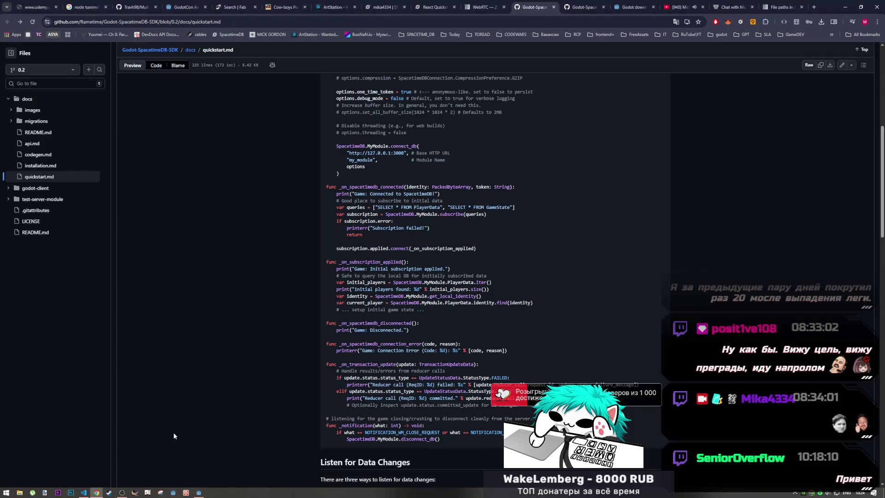
click(97, 493)
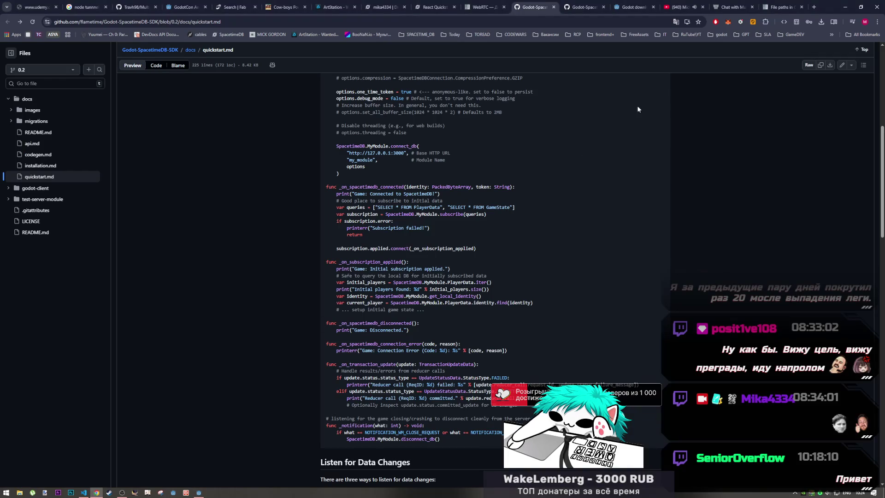
Close the 'File paths in Godot projects' docs tab
click(779, 7)
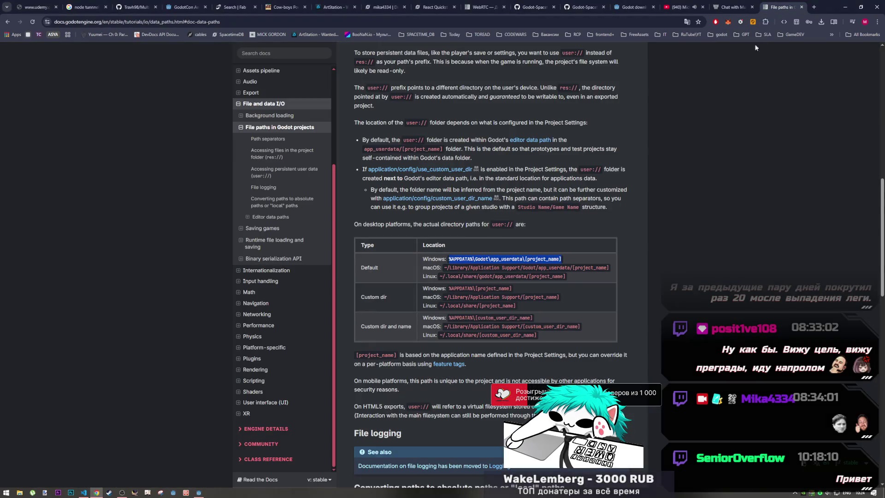
scroll(755, 48, up, 5)
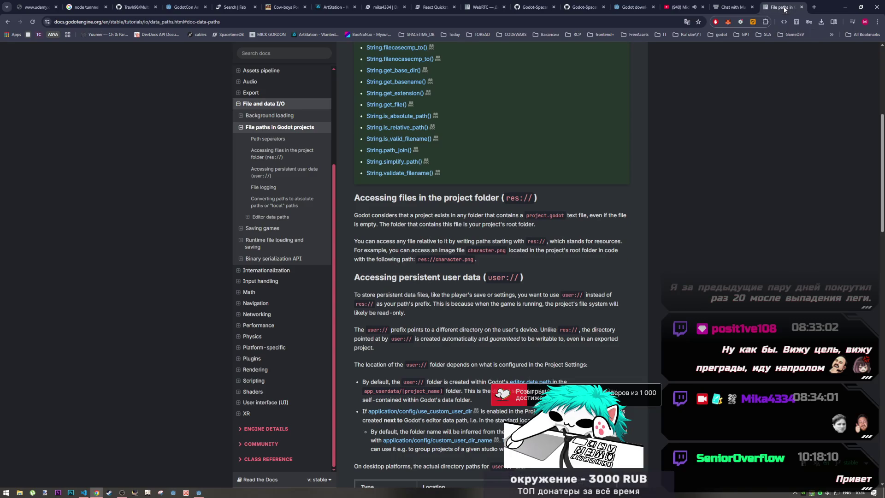
middle_click(786, 9)
Reread the AI's alternative code, highlighting its get_rows() call, then return to Godot
scroll(501, 286, down, 3)
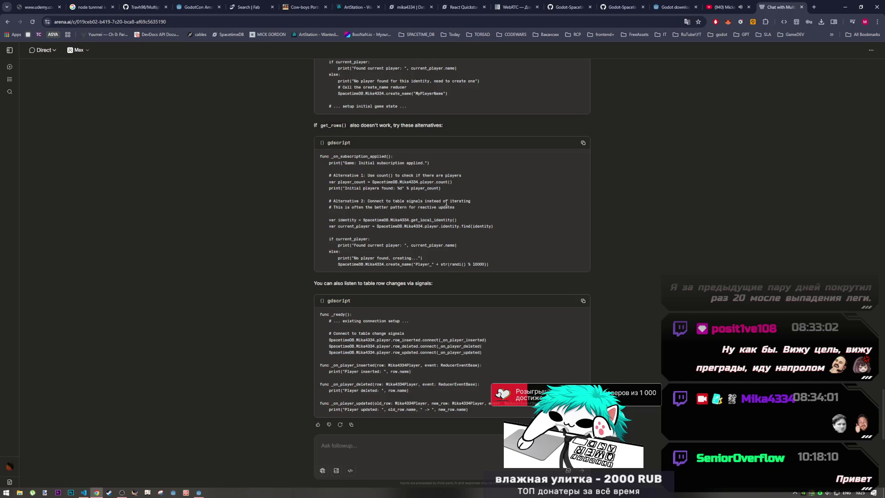
mouse_move(393, 202)
mouse_down()
mouse_move(470, 202)
mouse_move(445, 221)
mouse_move(456, 221)
mouse_up()
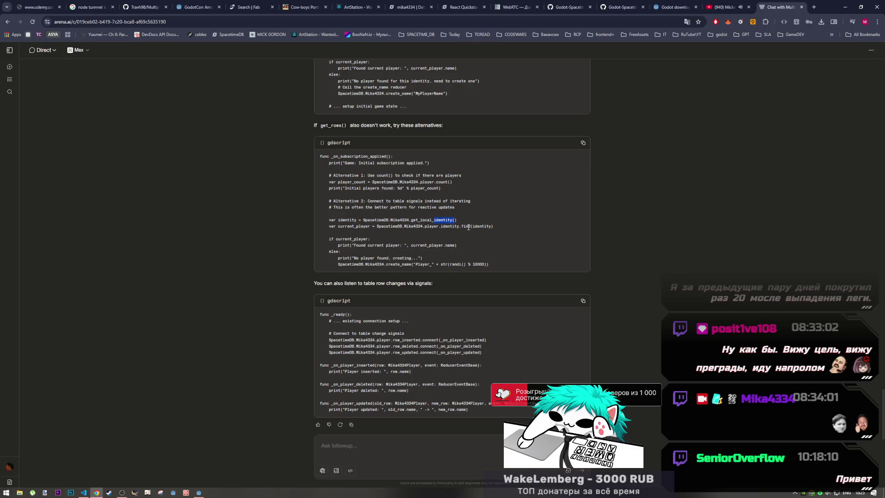
scroll(446, 179, up, 3)
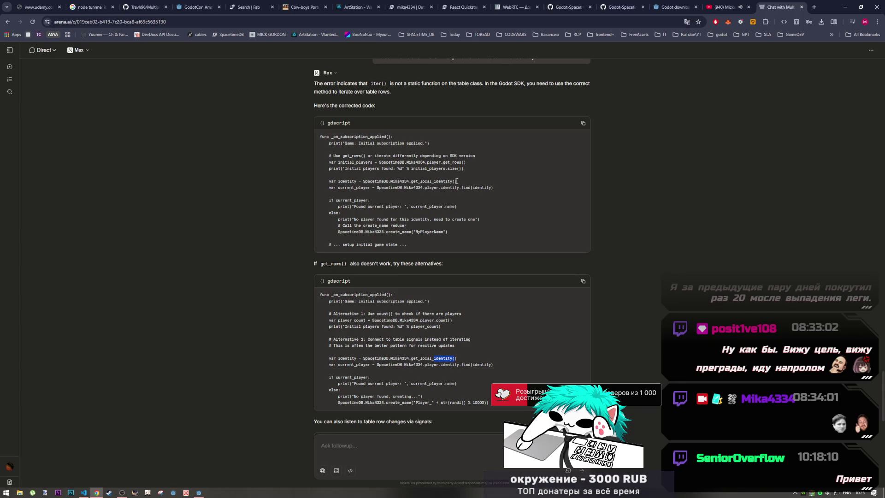
scroll(457, 180, down, 3)
scroll(455, 182, up, 4)
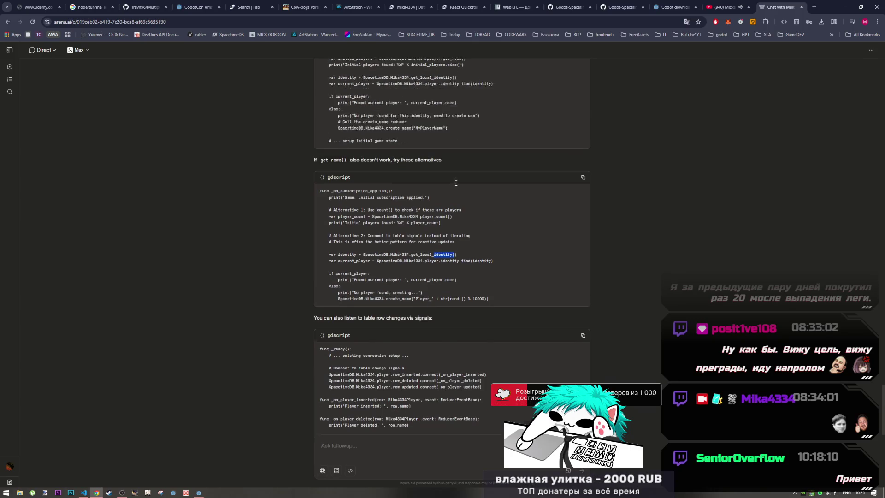
scroll(455, 182, down, 4)
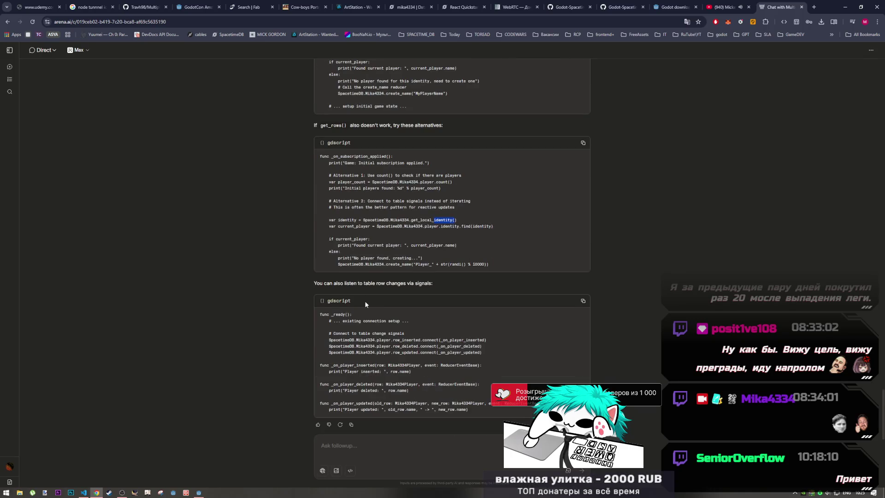
double_click(403, 285)
drag(402, 286, 409, 285)
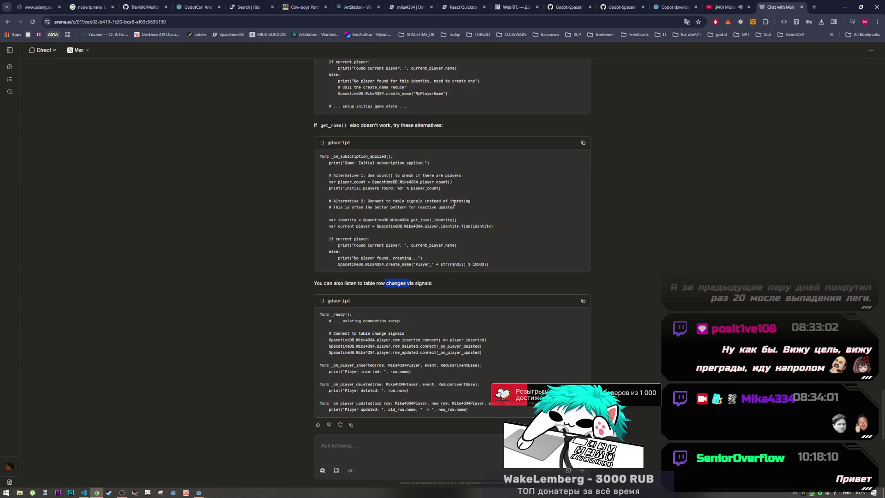
scroll(453, 220, up, 10)
scroll(453, 229, down, 5)
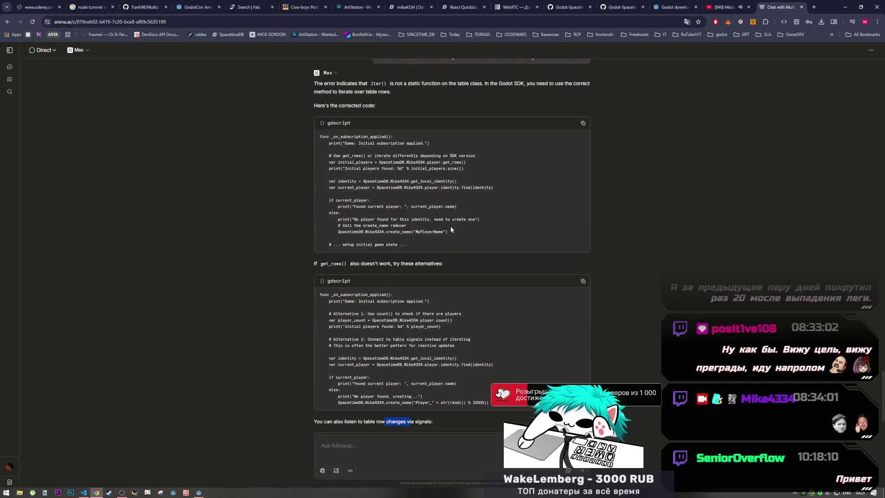
drag(467, 162, 443, 162)
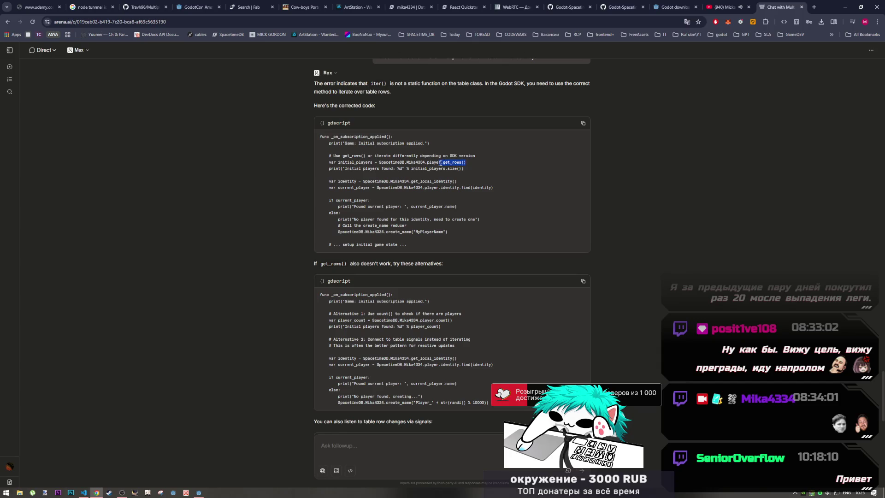
click(199, 493)
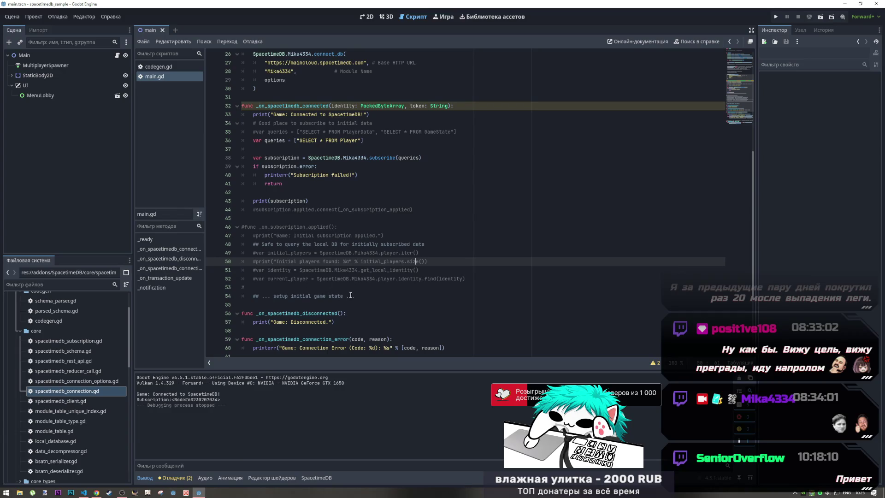
Uncomment lines 44–52, delete the print(subscription) line, and duplicate the initial_players iter() line
mouse_move(317, 279)
mouse_down()
mouse_move(297, 210)
mouse_move(306, 201)
mouse_move(243, 190)
mouse_up()
key(ctrl+k)
key(BackSpace)
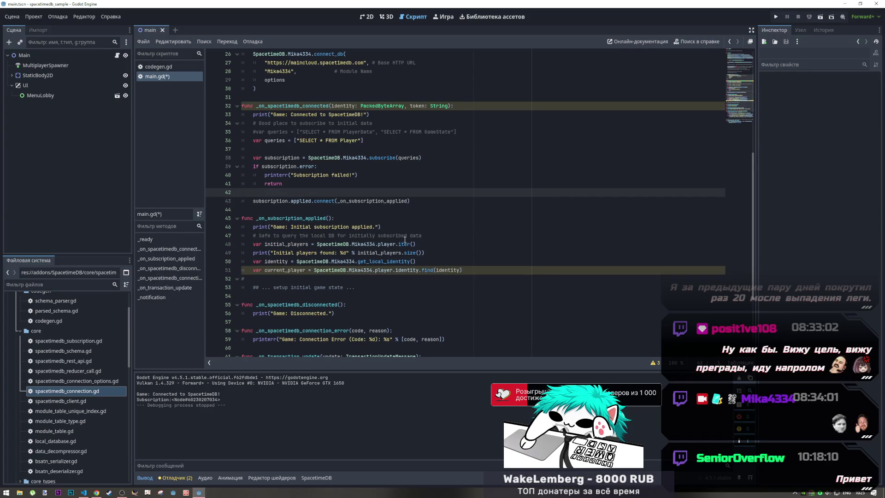
click(405, 262)
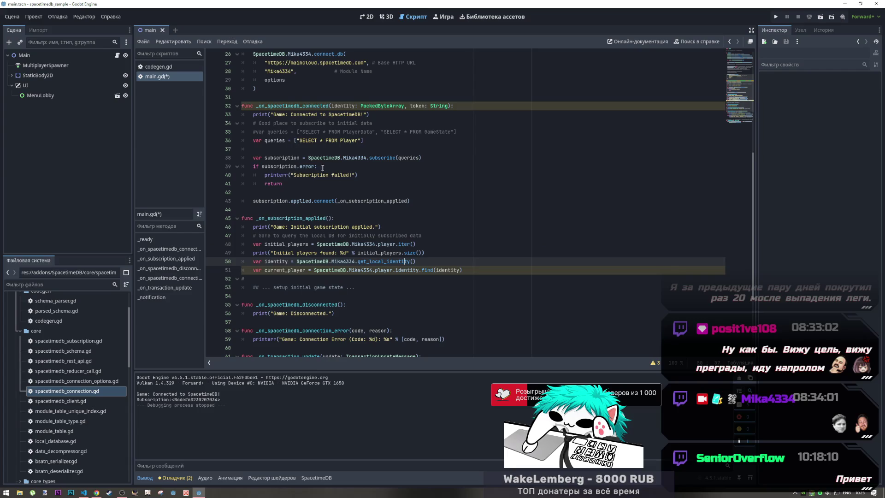
click(379, 253)
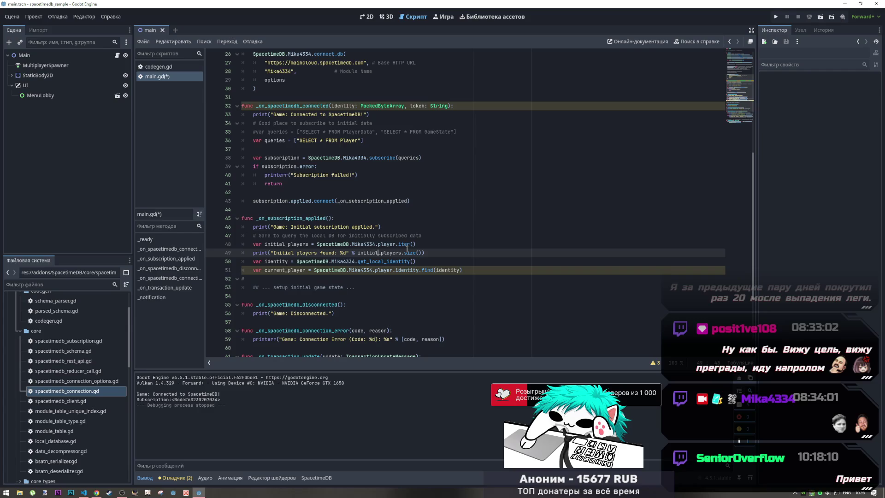
key(Up)
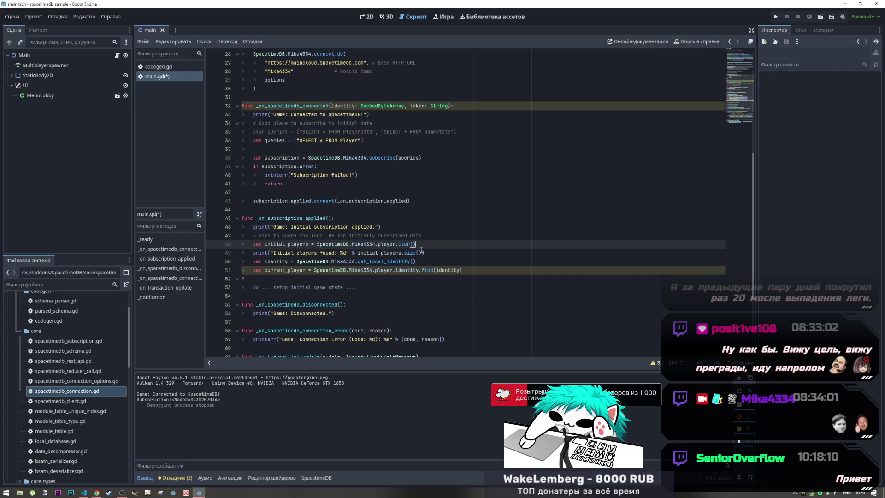
key(ctrl+shift+d)
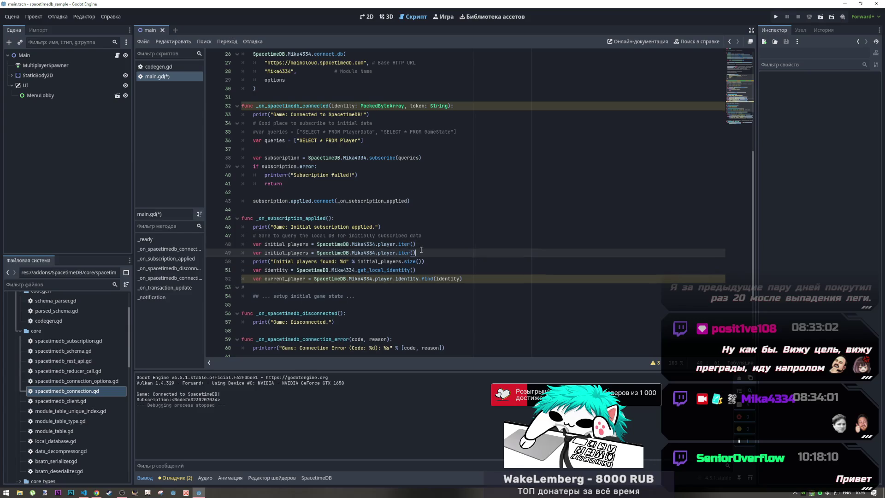
Change line 48 to use get_rows() instead of iter(), comment out line 49, and save
double_click(405, 244)
text(.get_rows)
click(399, 244)
key(BackSpace)
click(421, 252)
key(ctrl+k)
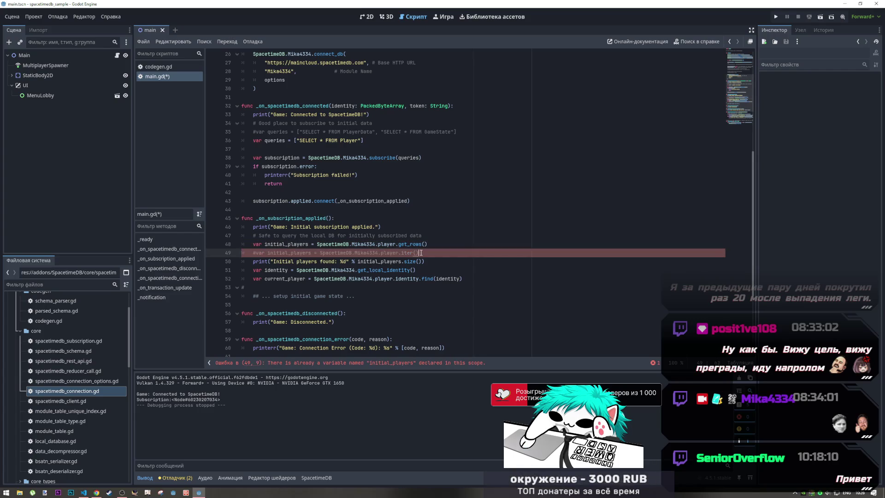
key(ctrl+s)
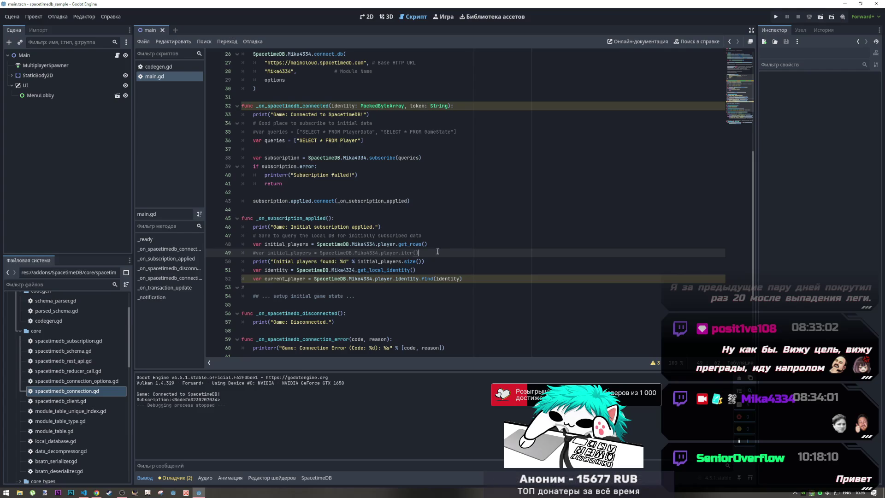
Add and then remove a print line after the line 52 identity lookup, save, and run the game
drag(416, 279, 446, 280)
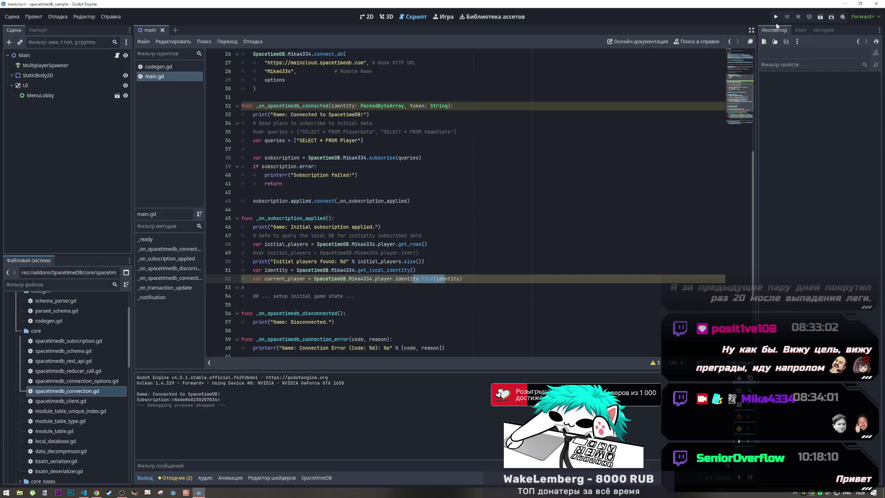
click(424, 280)
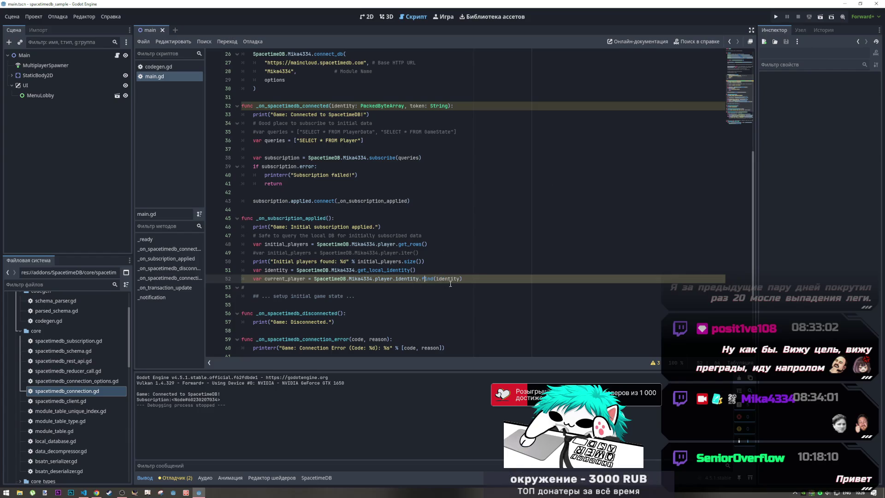
mouse_move(455, 279)
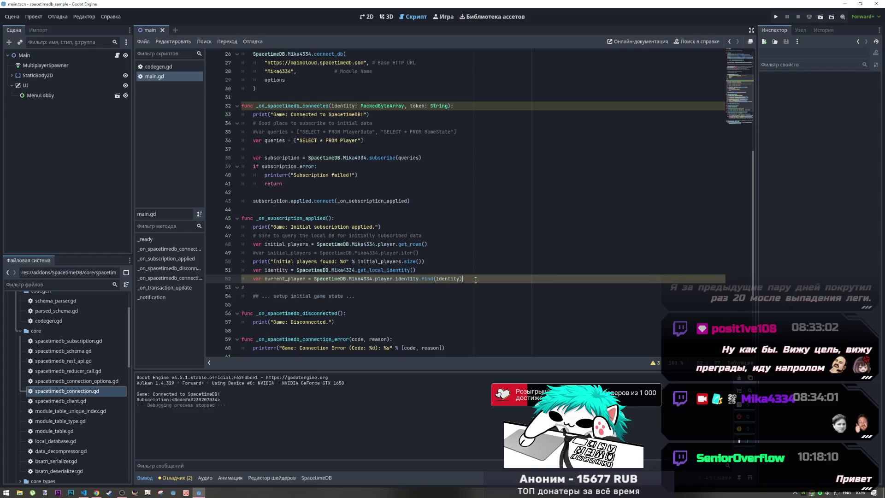
key(Return)
key(Return)
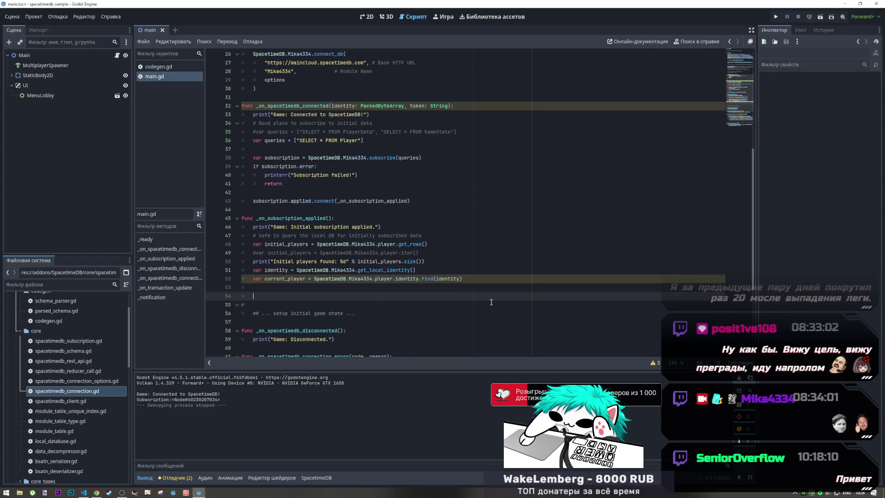
text(print*)
key(BackSpace)
text(()
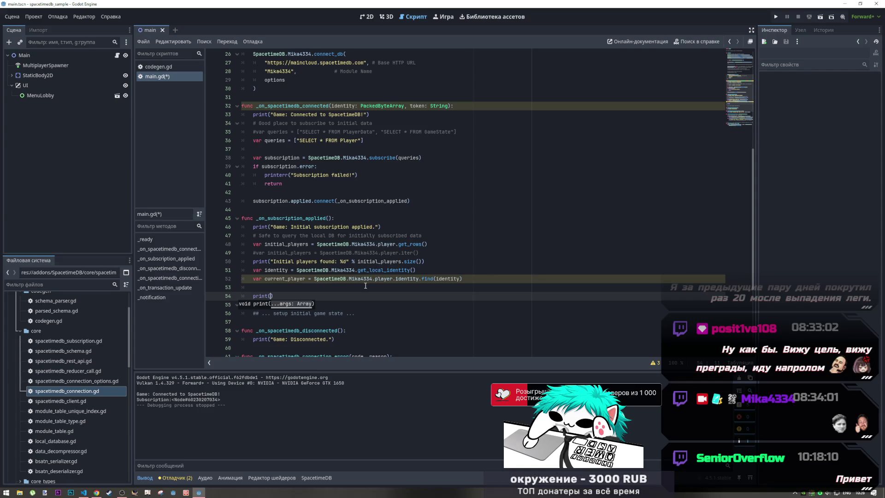
mouse_move(277, 288)
mouse_down()
mouse_move(241, 278)
mouse_move(249, 305)
mouse_up()
key(BackSpace)
key(ctrl+s)
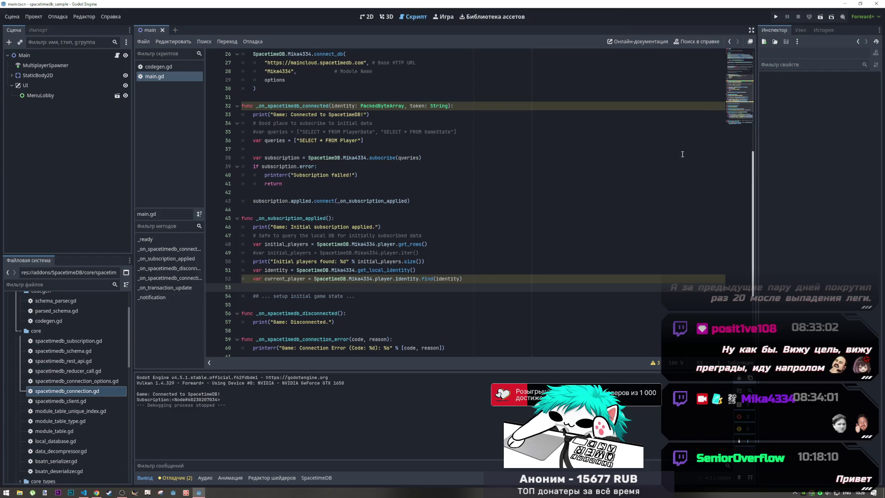
click(777, 18)
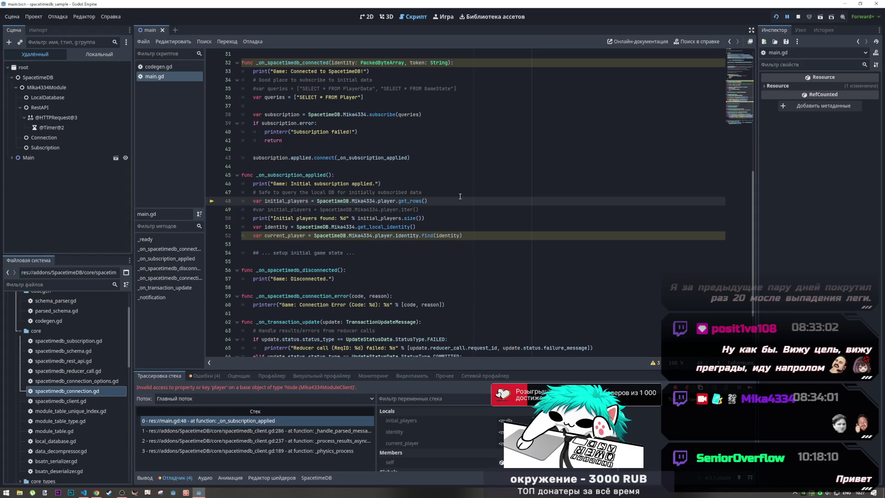
key(Up)
click(415, 218)
scroll(415, 218, up, 3)
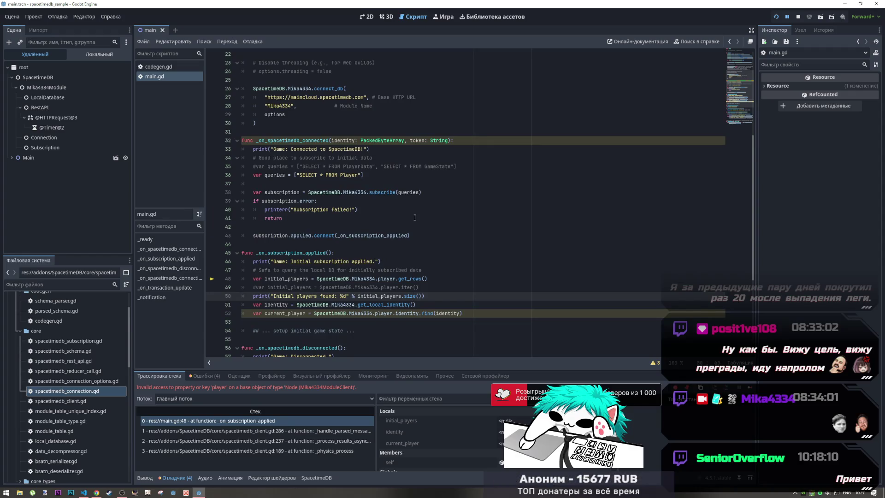
click(396, 278)
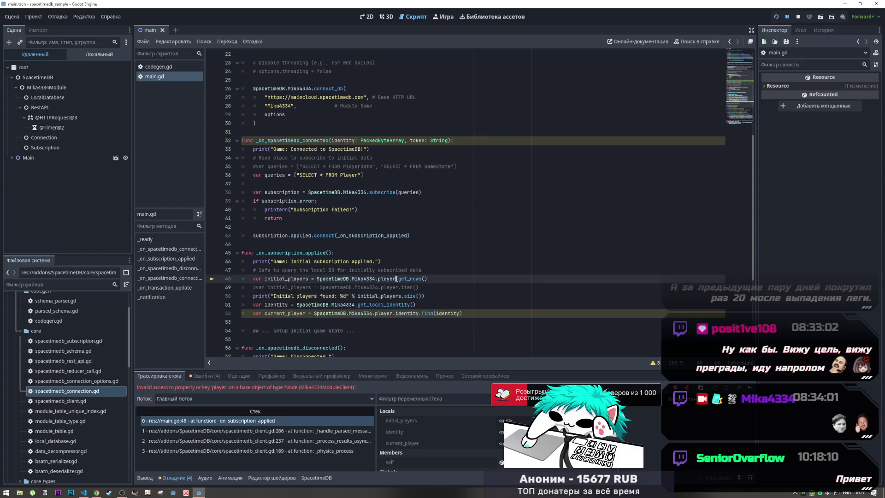
drag(400, 278, 428, 278)
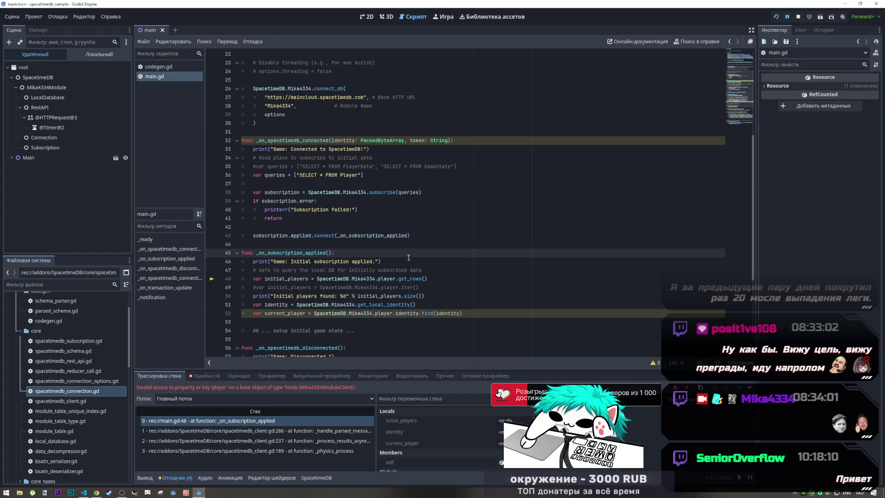
click(407, 278)
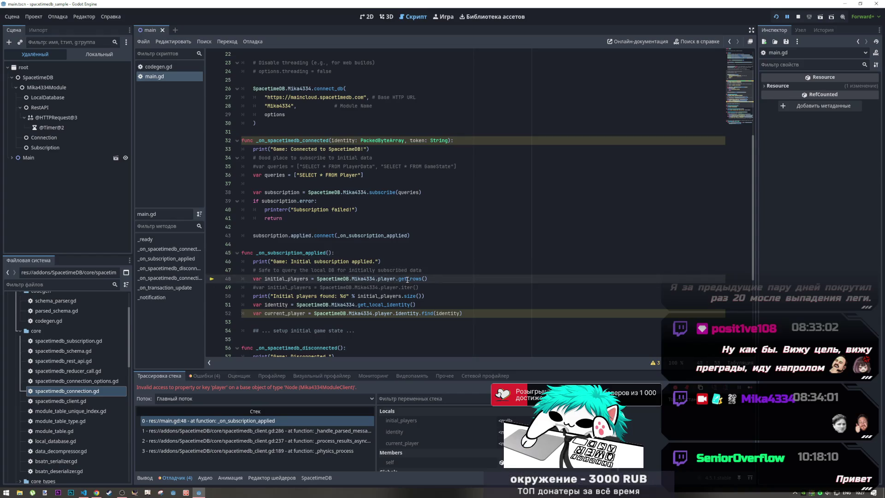
double_click(407, 278)
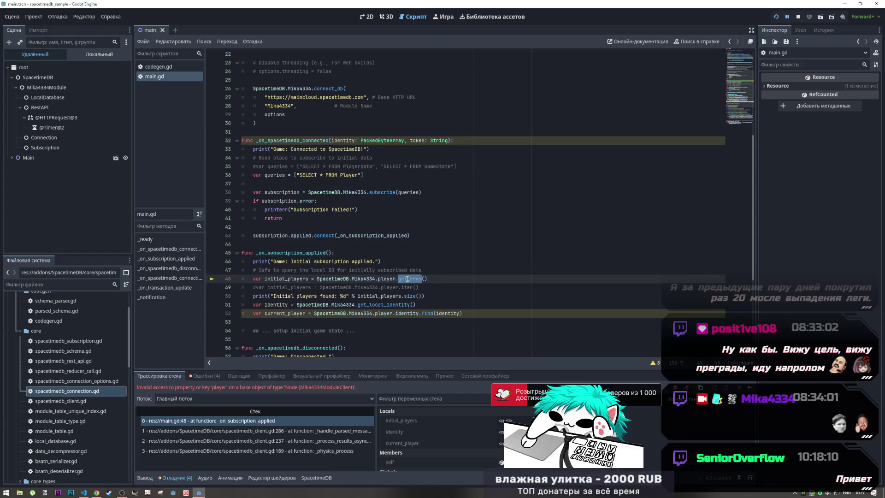
key(ctrl+z)
key(Delete)
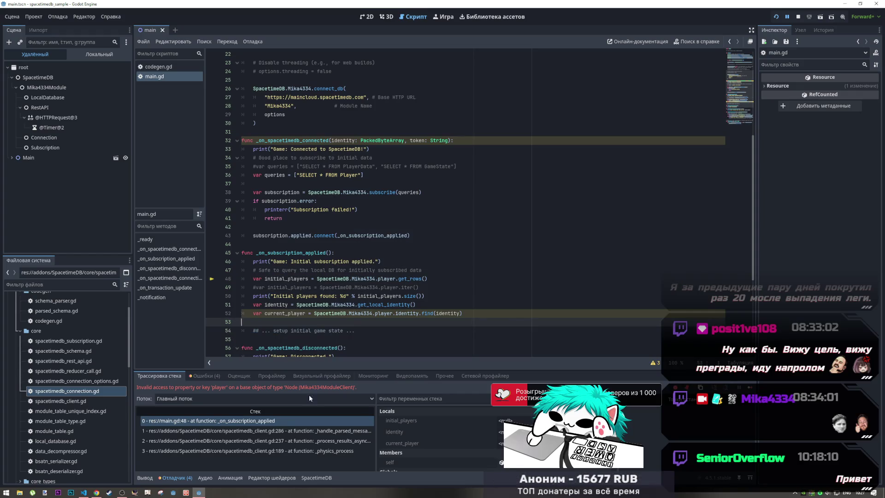
scroll(438, 438, down, 1)
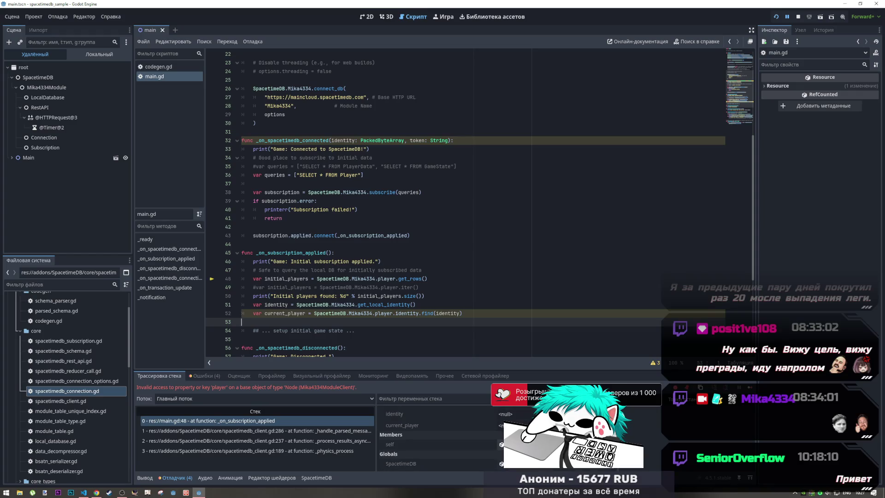
click(501, 444)
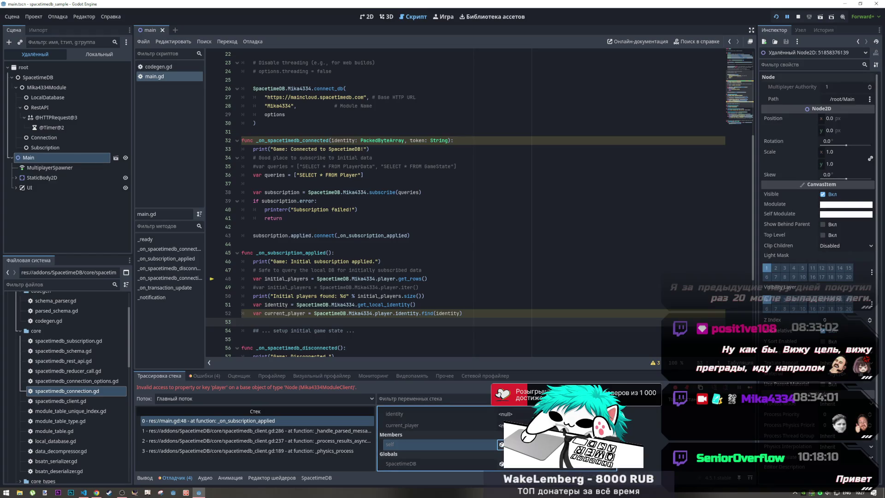
click(501, 464)
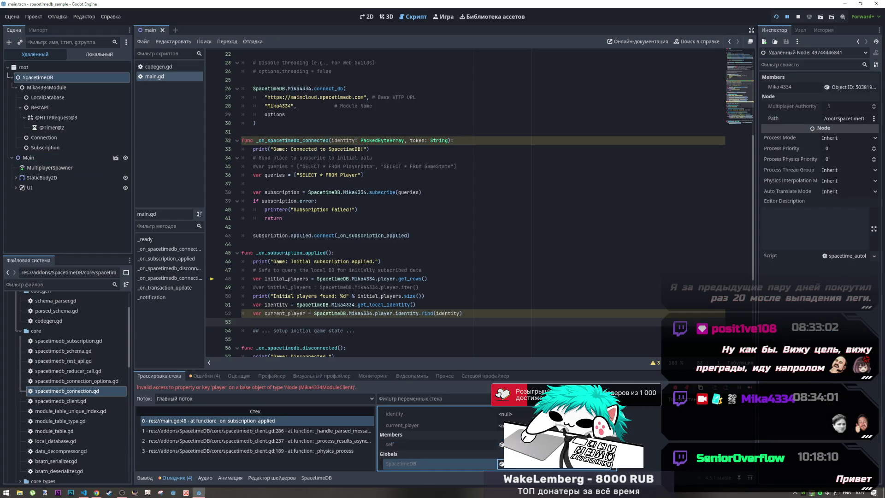
click(840, 86)
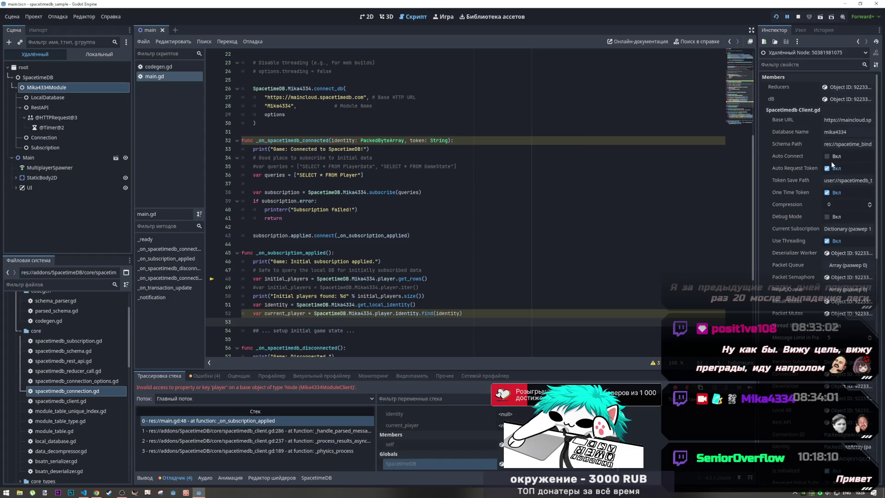
click(858, 42)
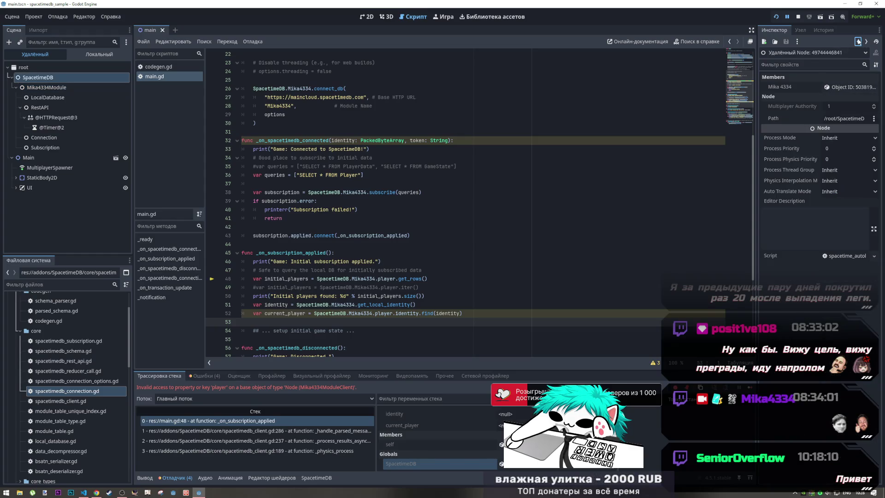
click(34, 88)
click(47, 99)
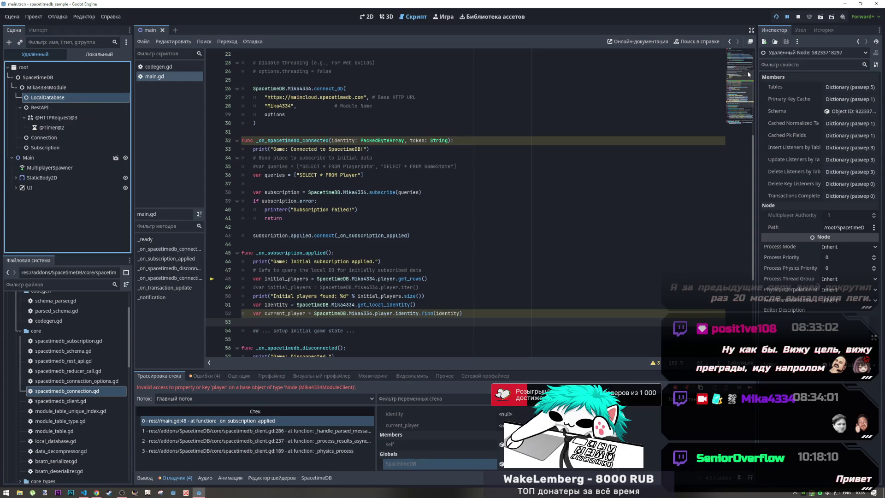
click(850, 111)
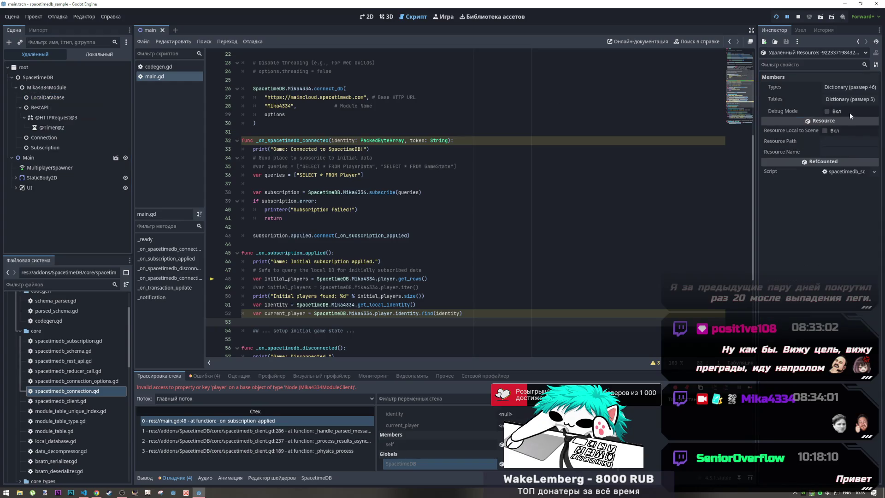
click(851, 89)
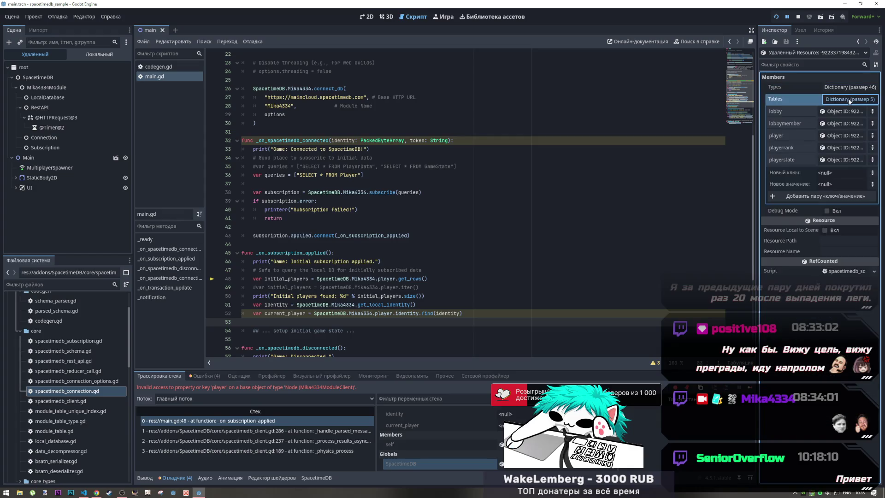
click(845, 107)
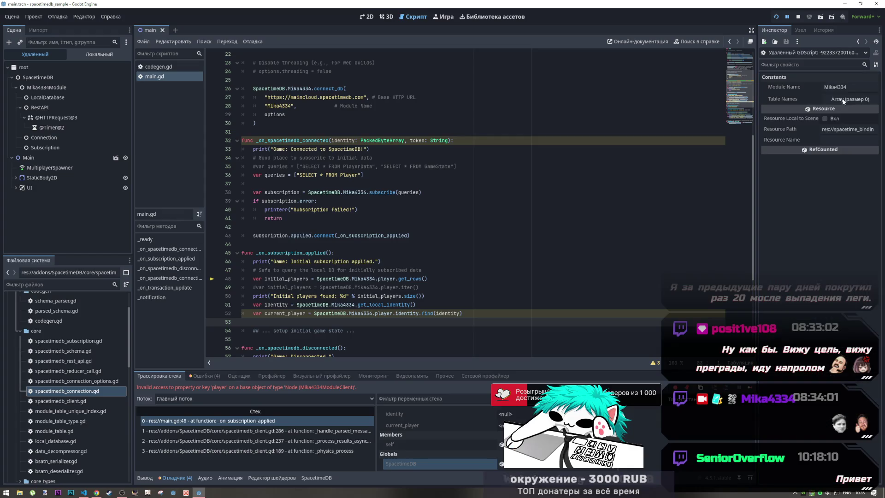
click(54, 99)
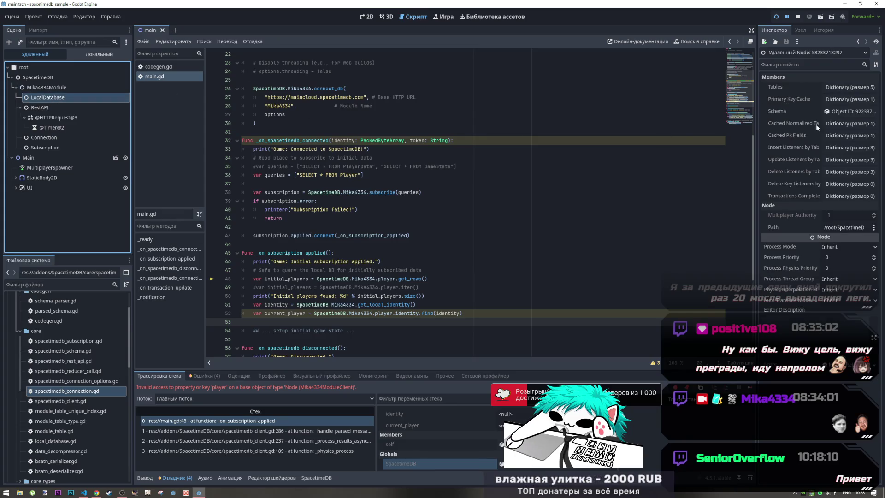
click(822, 111)
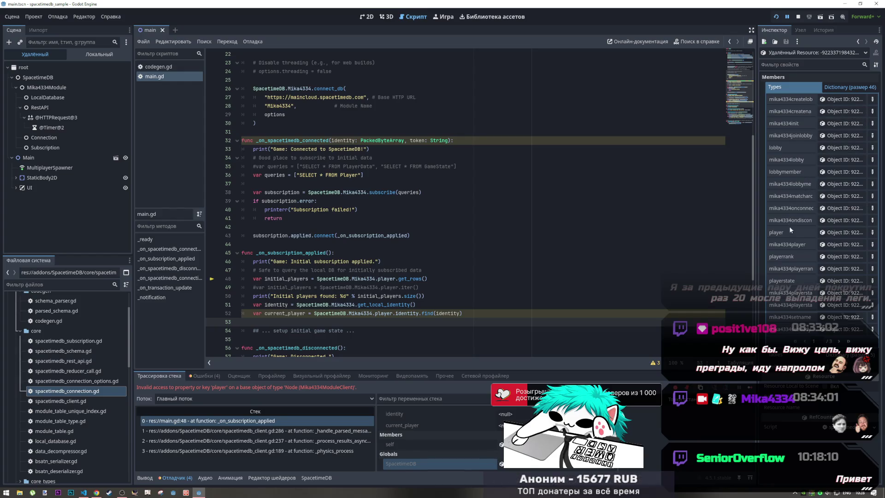
click(839, 232)
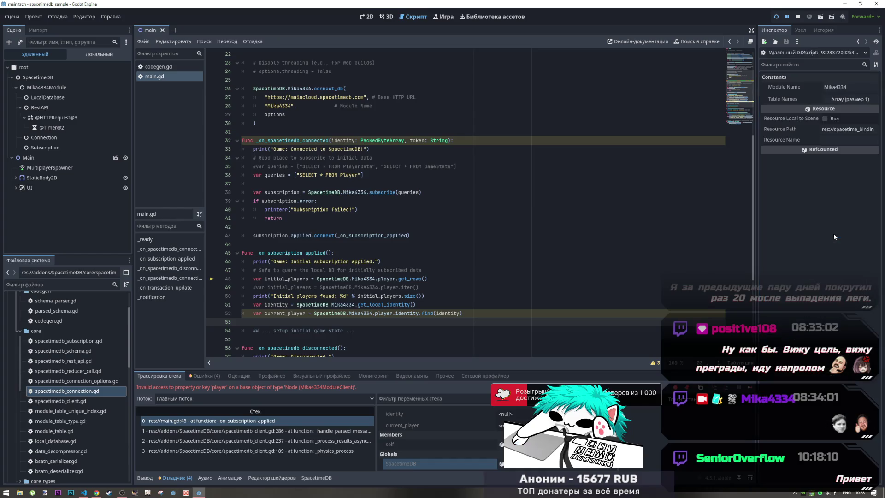
click(851, 99)
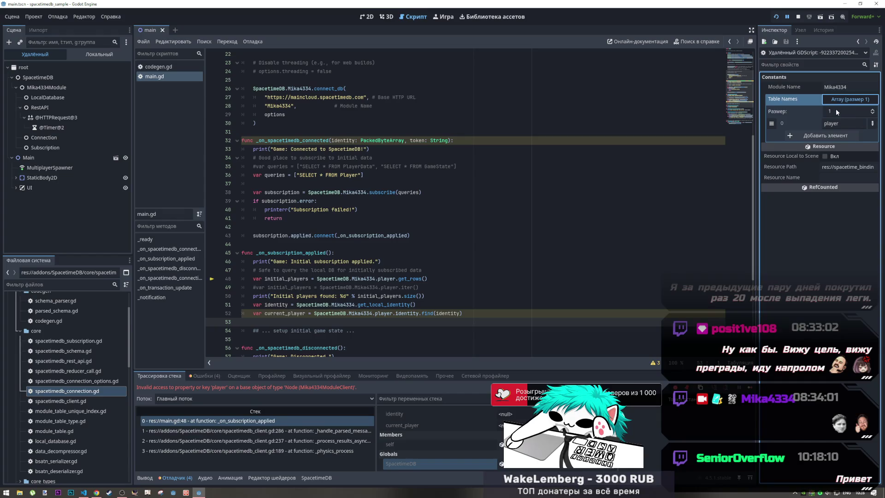
click(838, 87)
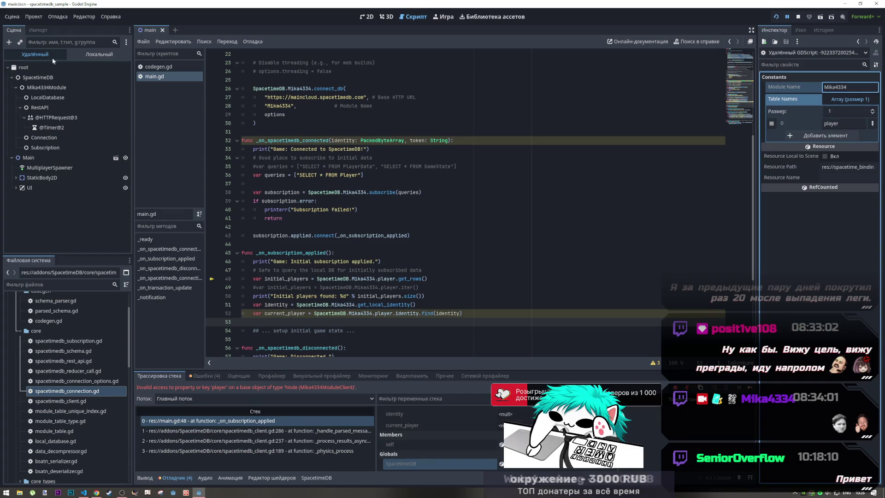
click(45, 98)
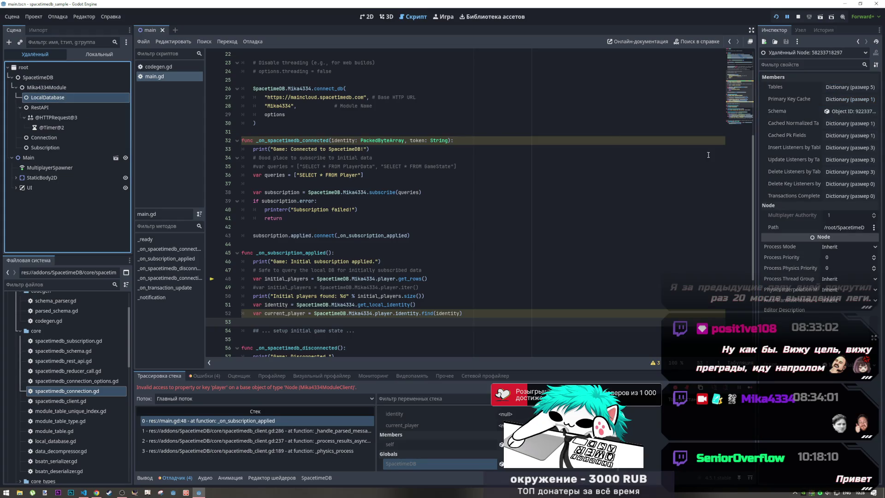
Expand Delete Listeners by Table to show the player and lobby_member delete listeners
click(832, 172)
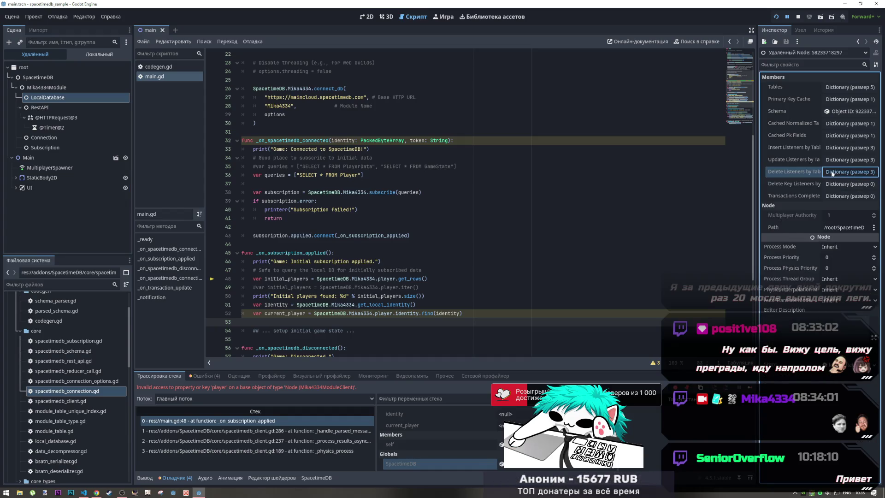
click(830, 208)
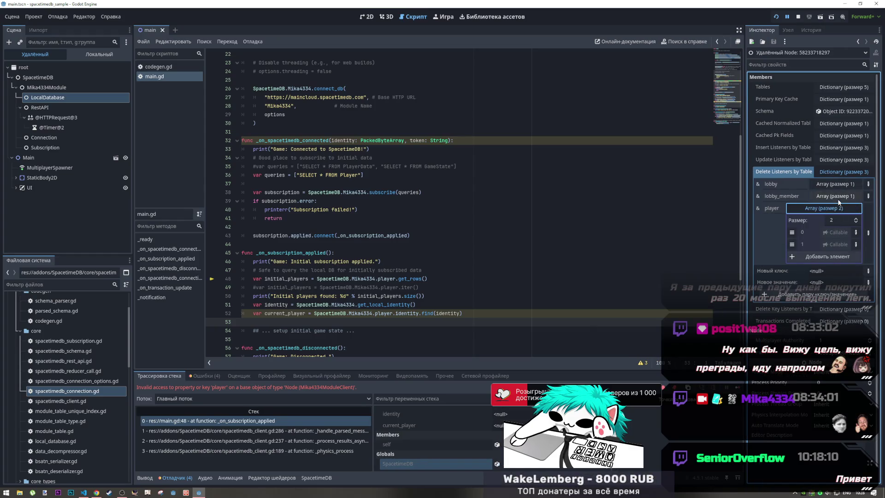
click(824, 196)
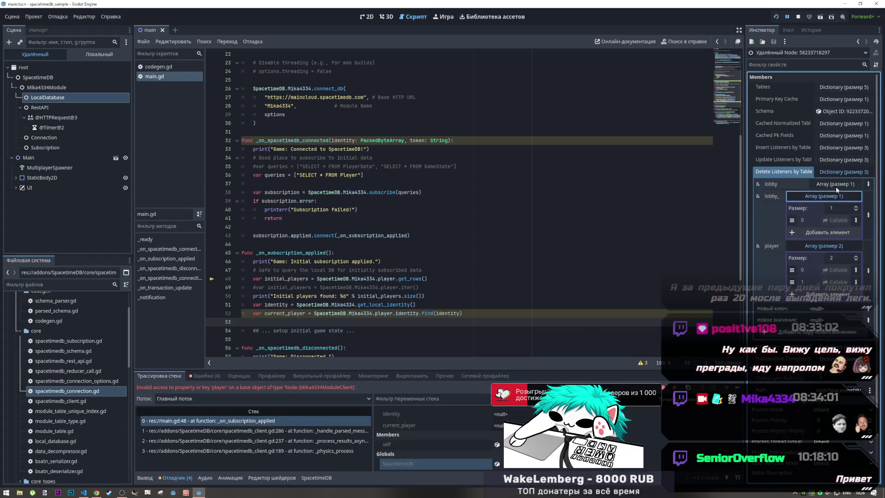
click(42, 118)
click(43, 109)
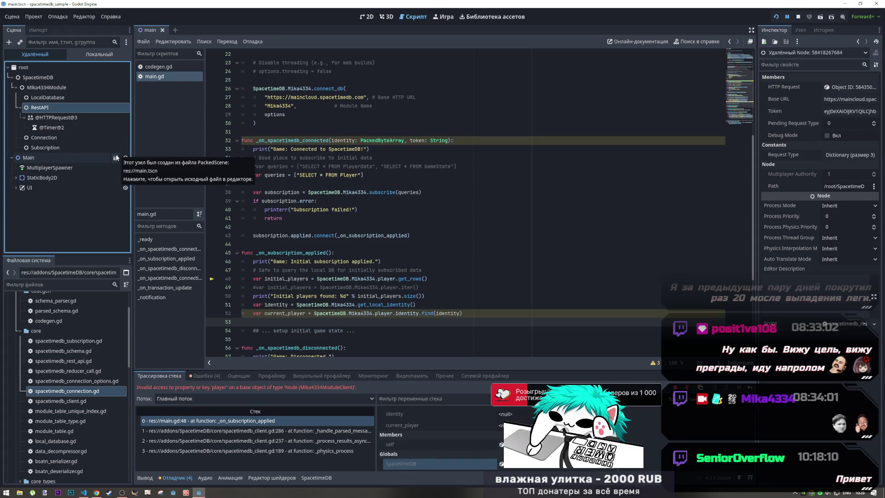
click(79, 118)
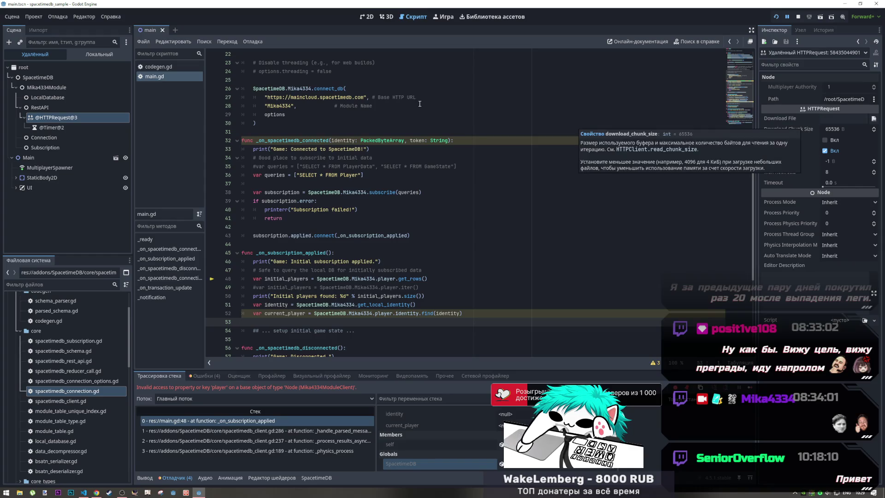
mouse_move(832, 131)
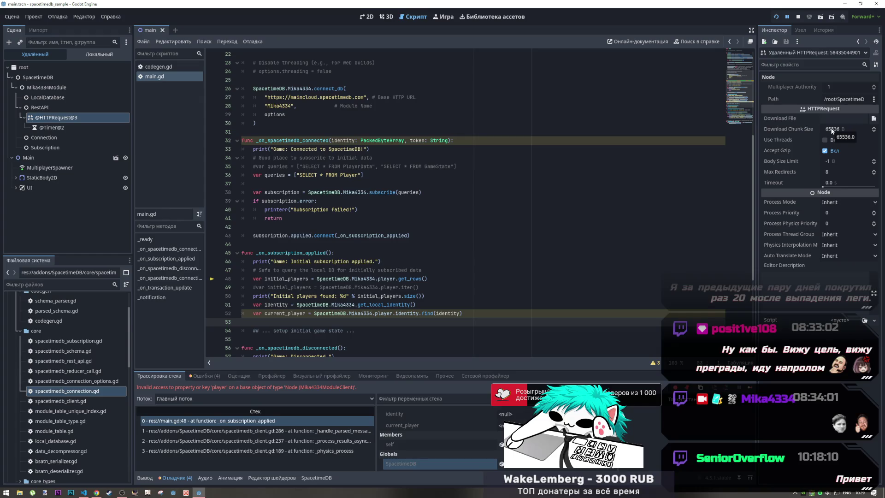
Check the Connection and Subscription node states, then return to the browser's AI chat fix
click(59, 138)
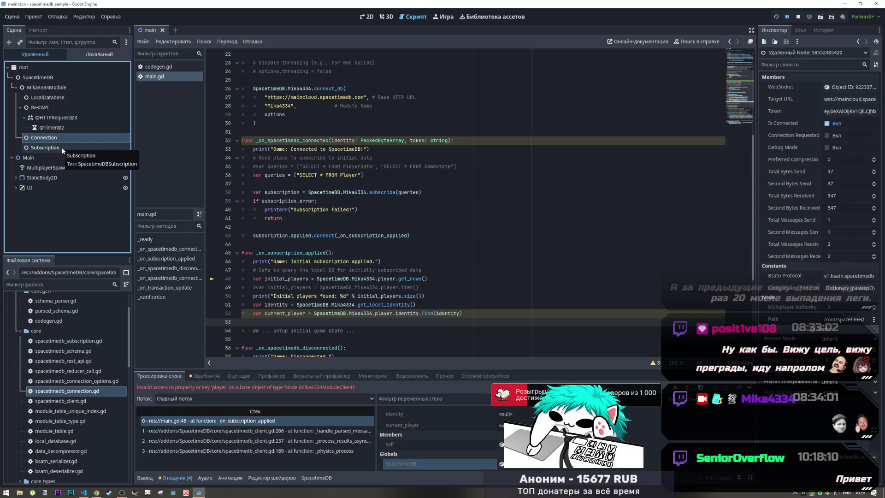
click(62, 148)
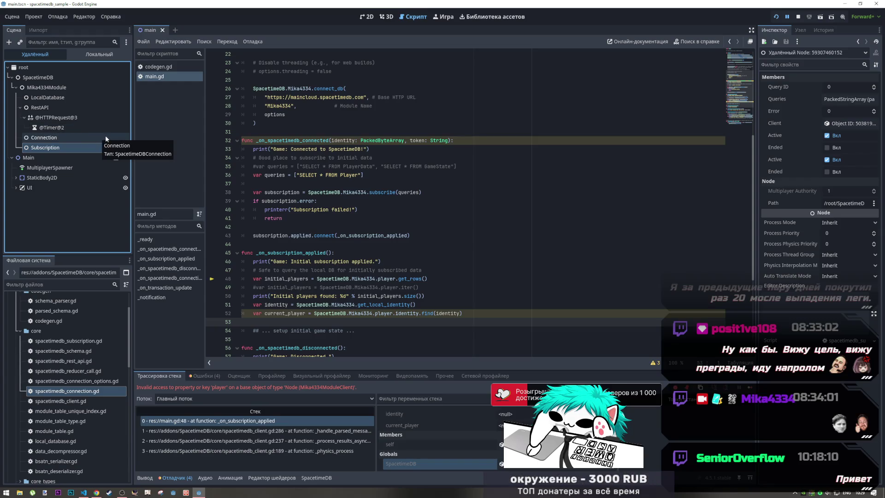
scroll(348, 169, down, 3)
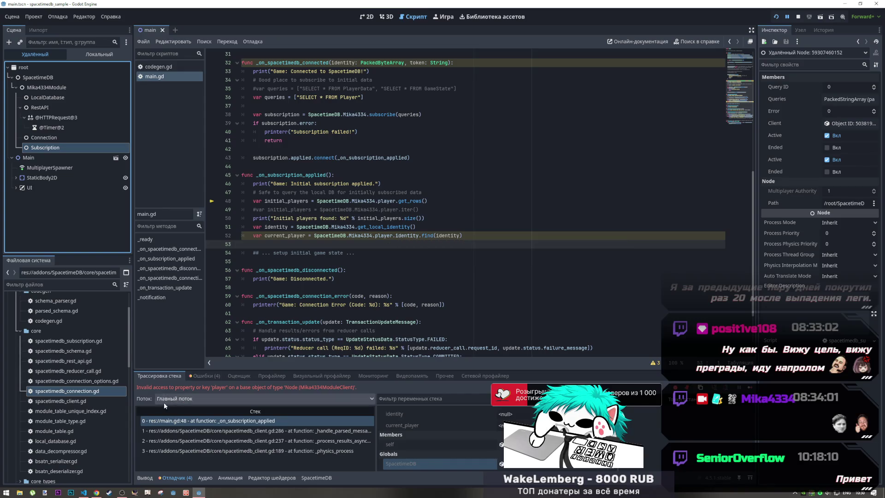
click(93, 493)
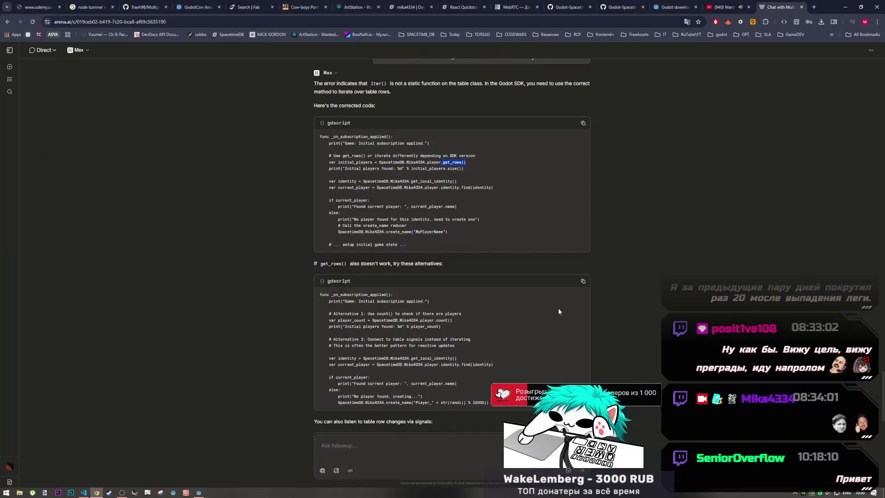
scroll(558, 308, up, 5)
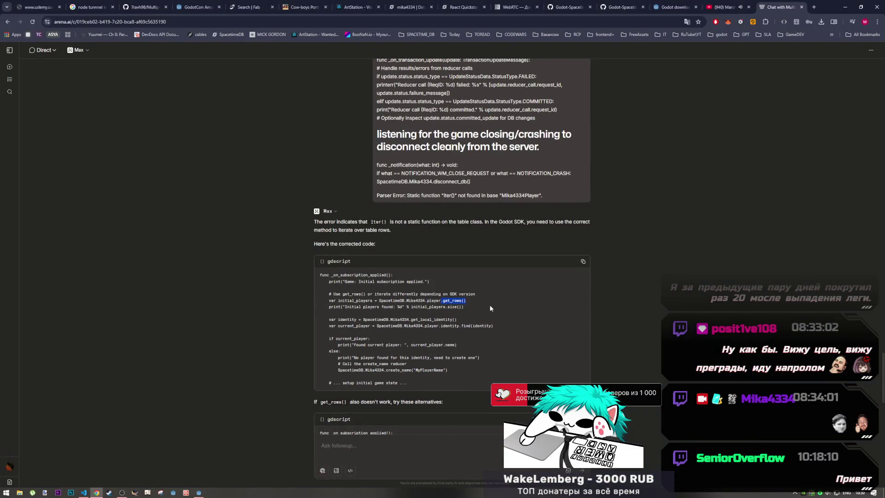
scroll(490, 308, up, 2)
scroll(480, 306, down, 1)
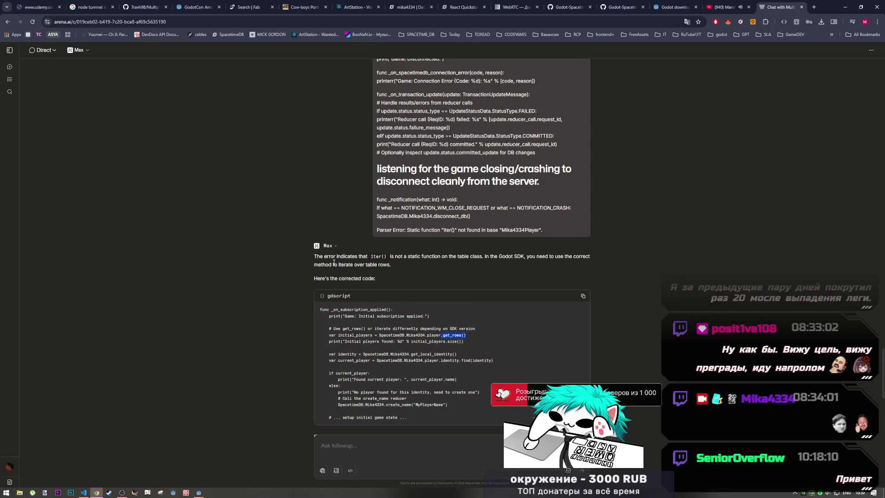
scroll(377, 283, up, 1)
mouse_move(404, 291)
mouse_down()
mouse_move(547, 292)
mouse_move(539, 296)
mouse_up()
click(493, 307)
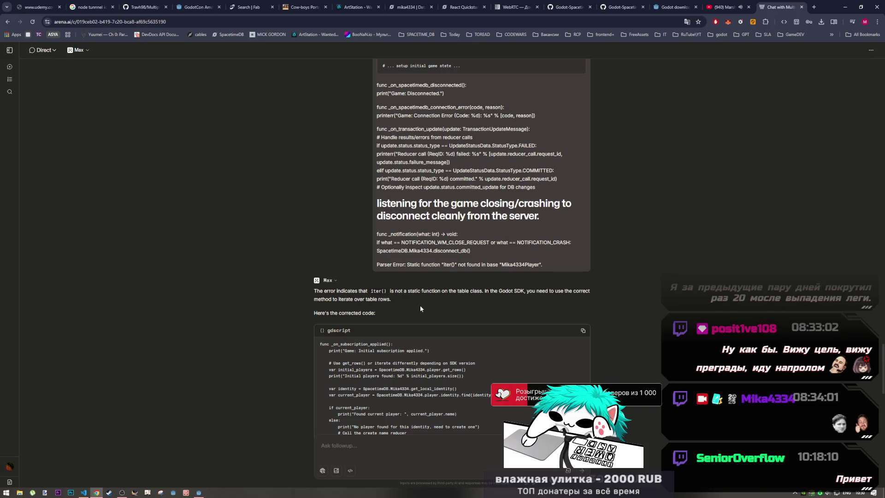
scroll(419, 306, down, 2)
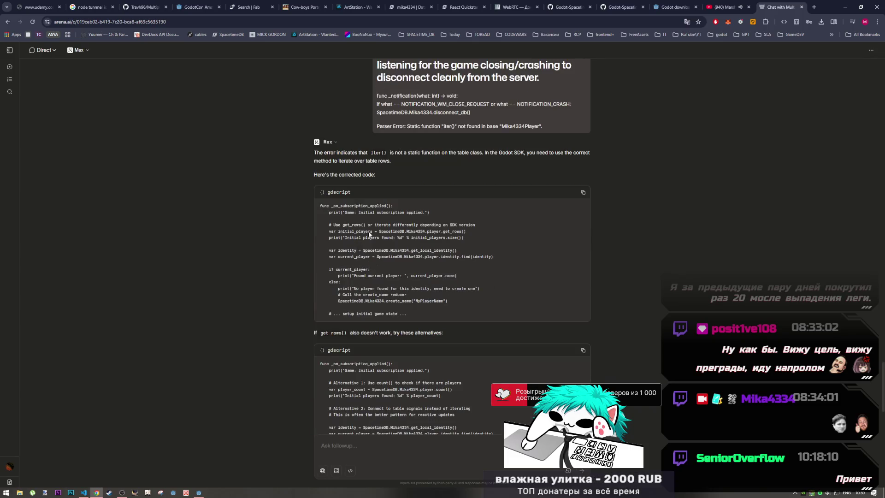
scroll(373, 266, down, 5)
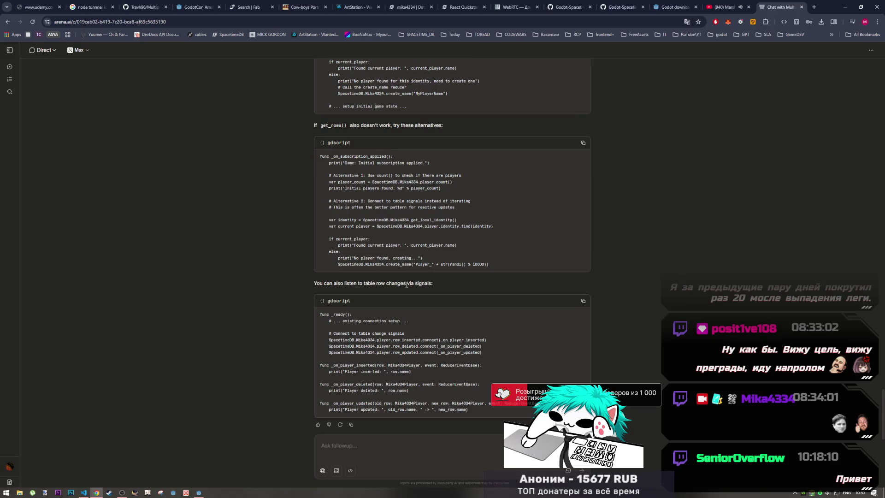
drag(386, 284, 421, 284)
click(431, 284)
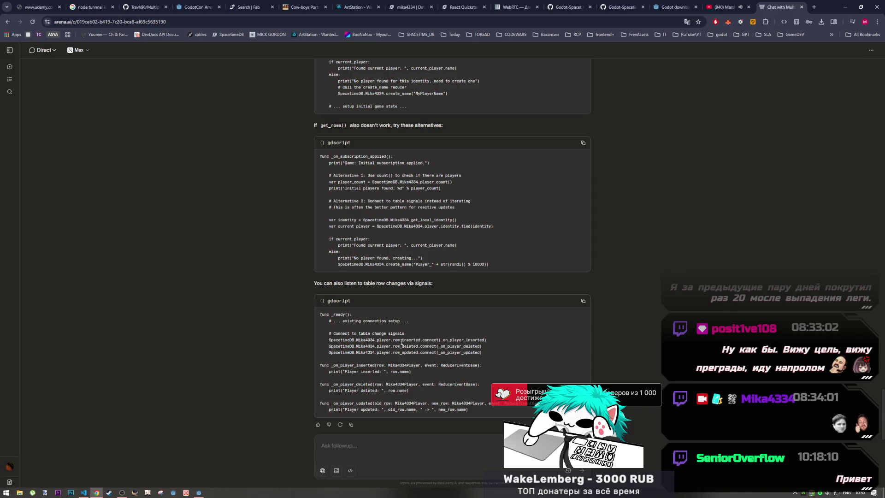
scroll(414, 339, up, 3)
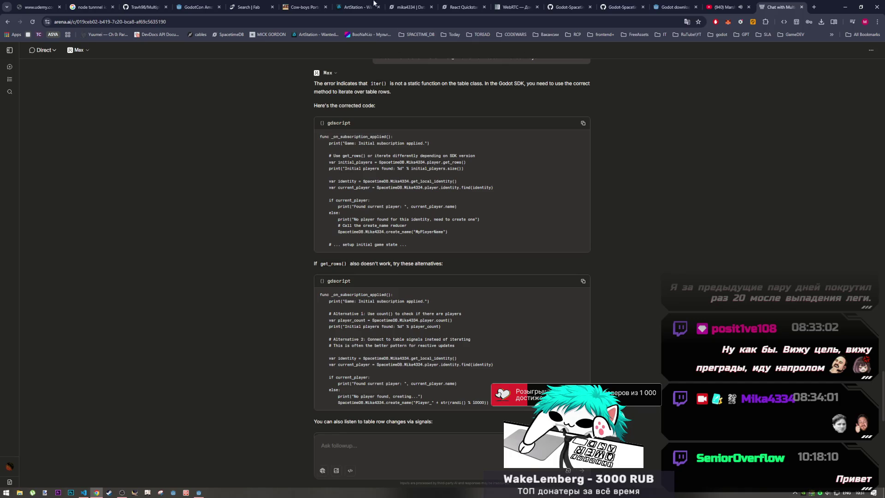
Leave the Arena AI chat and bring the Godot editor showing main.gd to the front
click(199, 492)
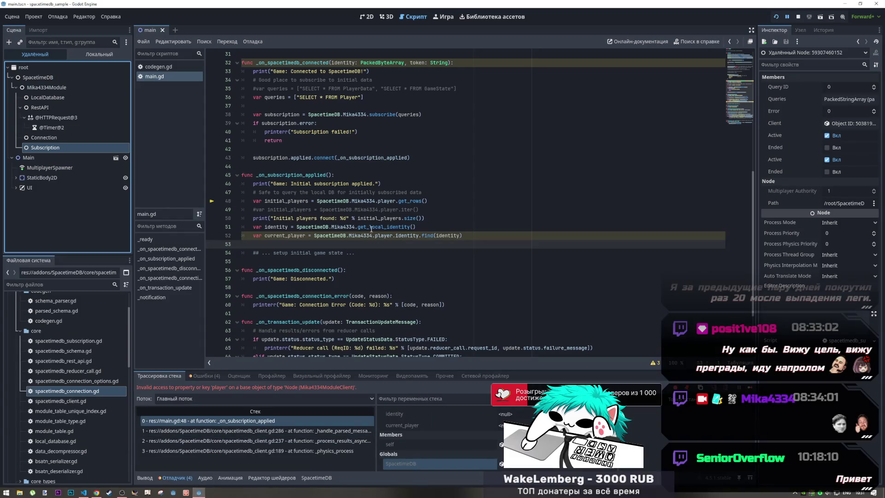
Replace the get_rows() line with the uncommented iter() line in the callback and save main.gd
click(369, 227)
scroll(401, 302, up, 3)
scroll(402, 302, down, 2)
drag(418, 235, 364, 236)
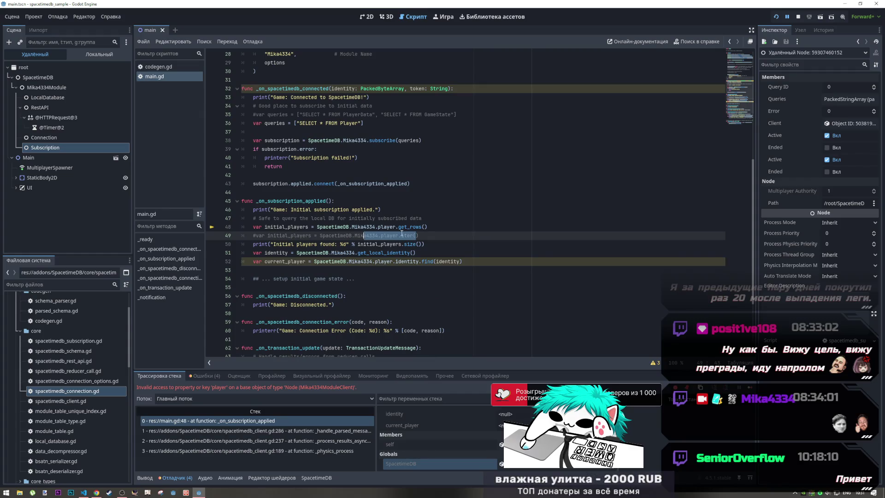
click(438, 227)
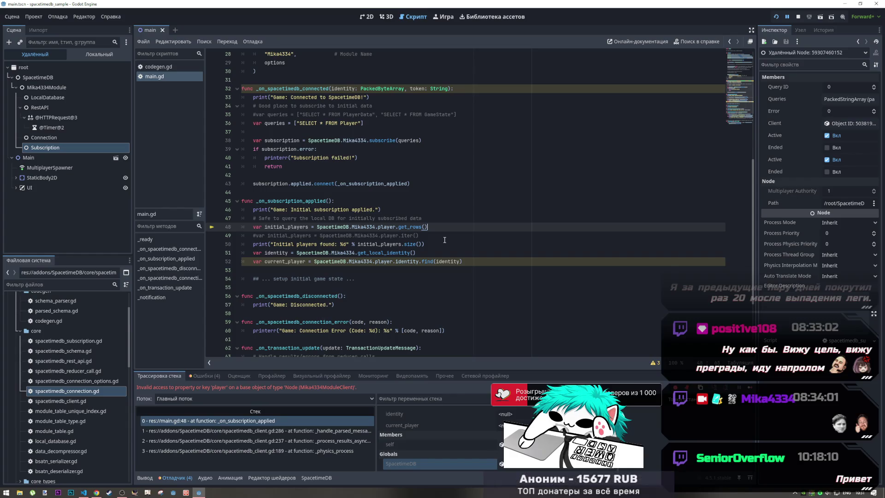
key(ctrl+k)
key(Down)
key(ctrl+k)
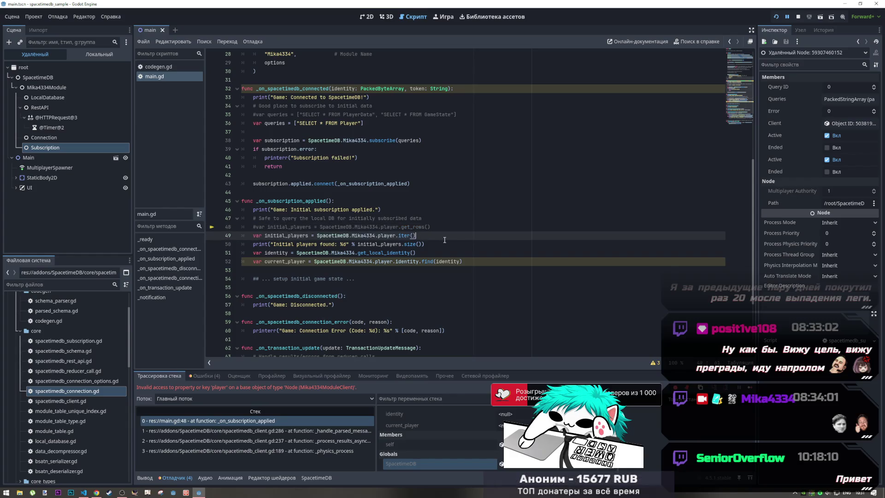
key(Up)
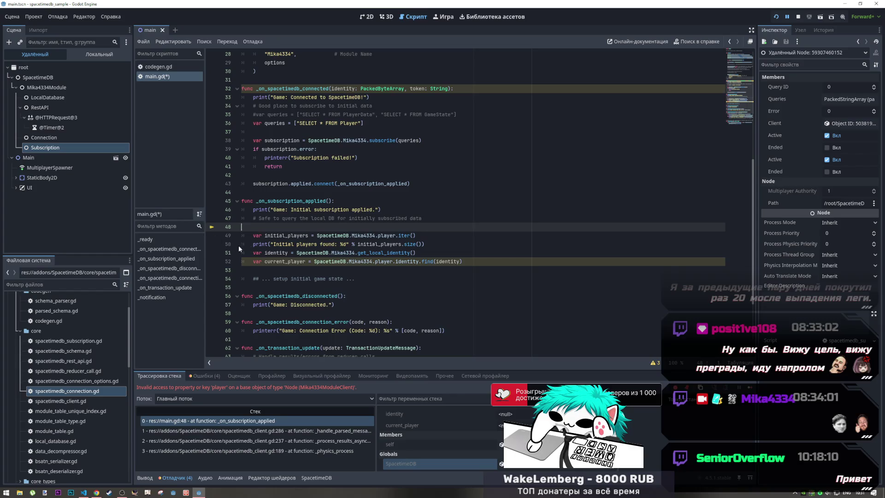
key(ctrl+shift+k)
click(404, 209)
click(400, 227)
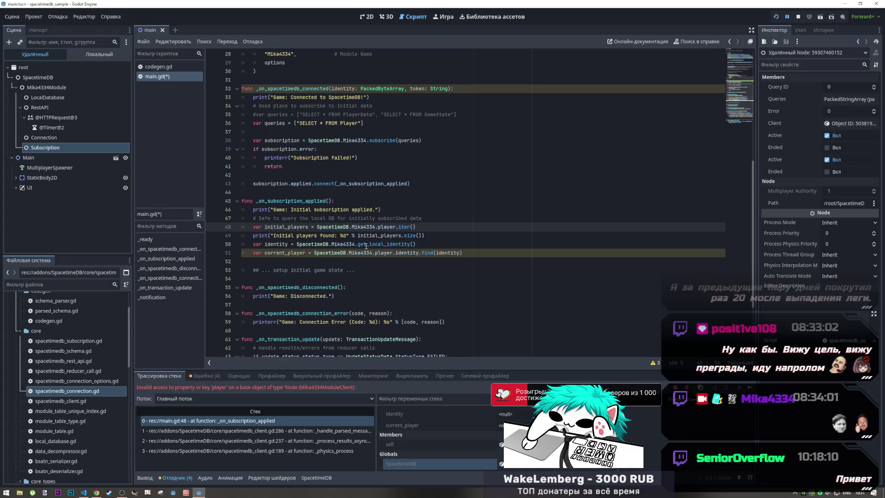
key(ctrl+s)
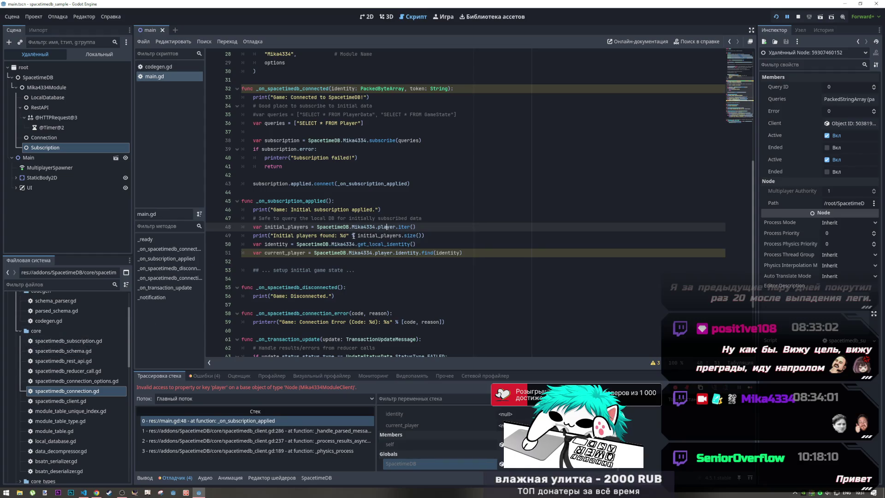
Capitalise player to Player on lines 48 and 51, save, and resume the paused game
double_click(387, 227)
text(Player)
click(358, 235)
click(375, 252)
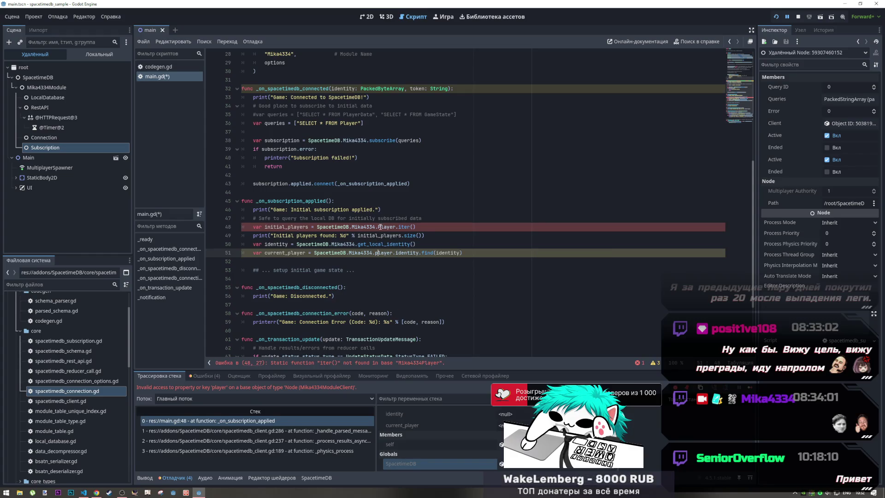
mouse_move(380, 227)
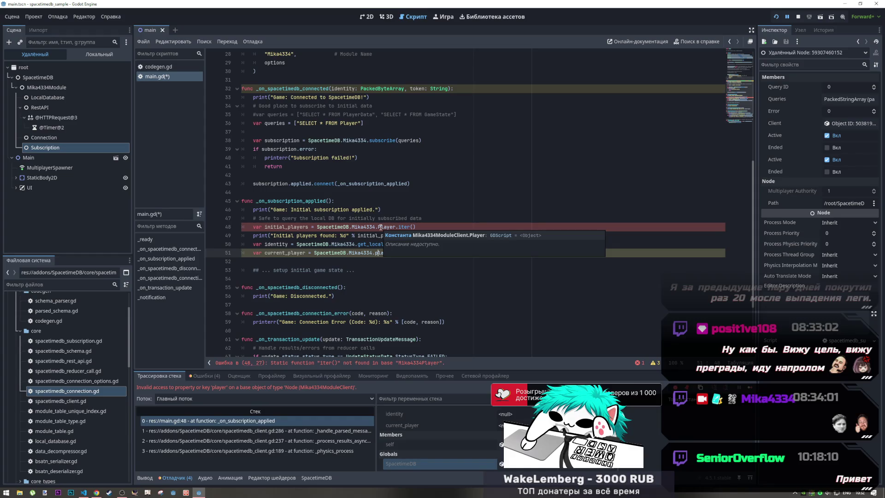
key(BackSpace)
text(P)
key(ctrl+s)
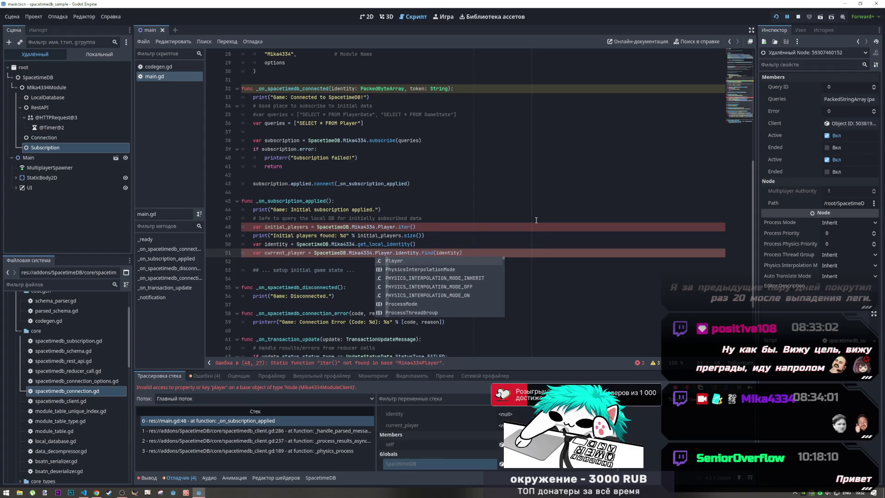
click(537, 220)
click(788, 17)
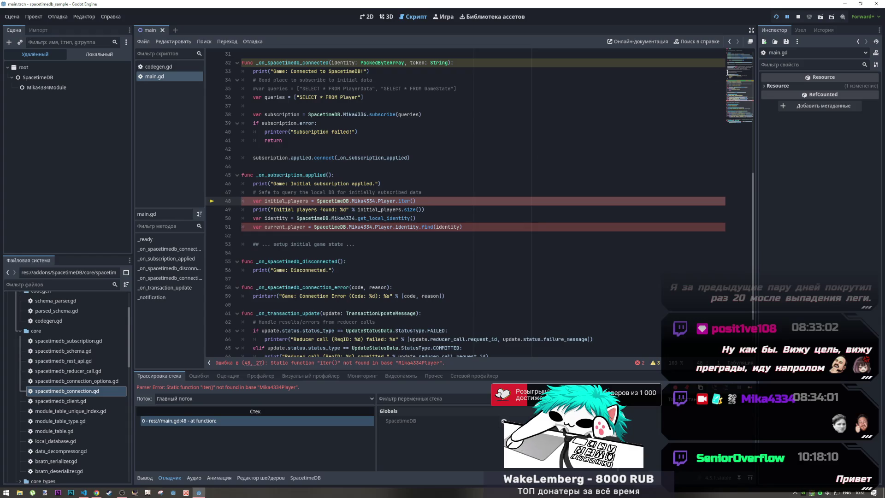
Stop the debug run, revert Player to lowercase player on lines 48 and 51, and save
click(797, 17)
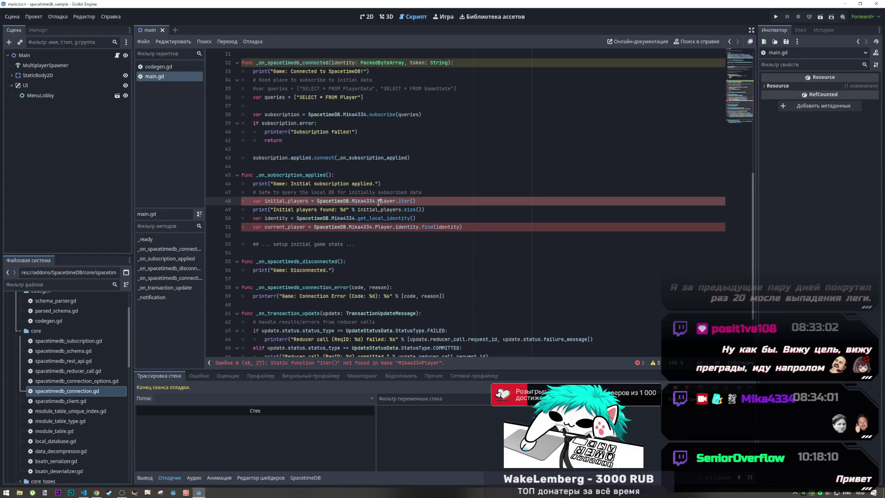
key(Delete)
text(p)
click(375, 227)
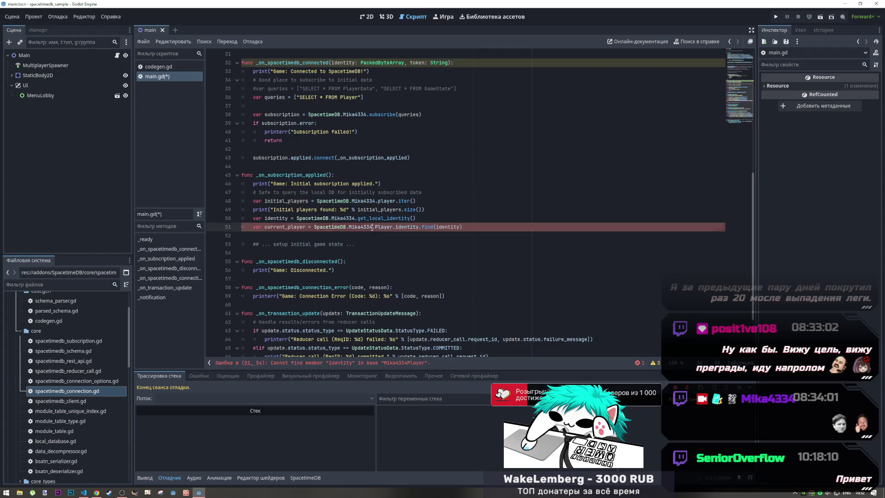
key(Delete)
text(p)
key(ctrl+s)
Show the Godot Output log, then bring up the server's index.ts in VS Code
click(366, 184)
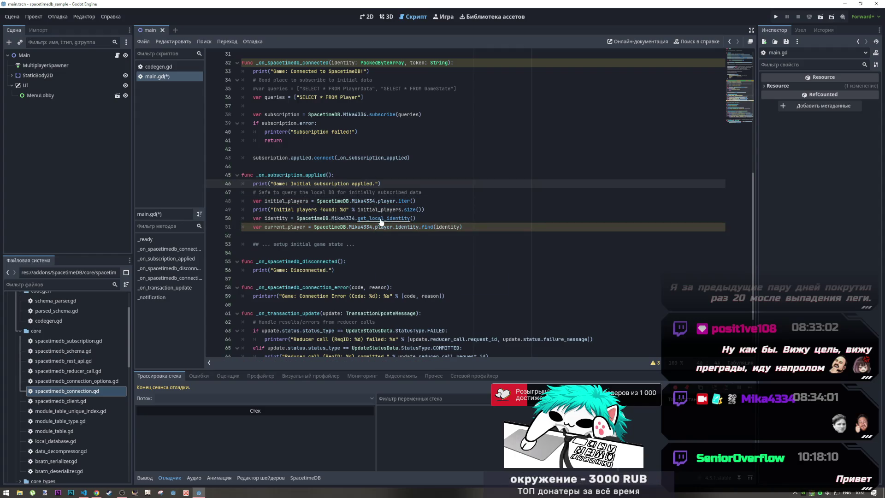
click(399, 201)
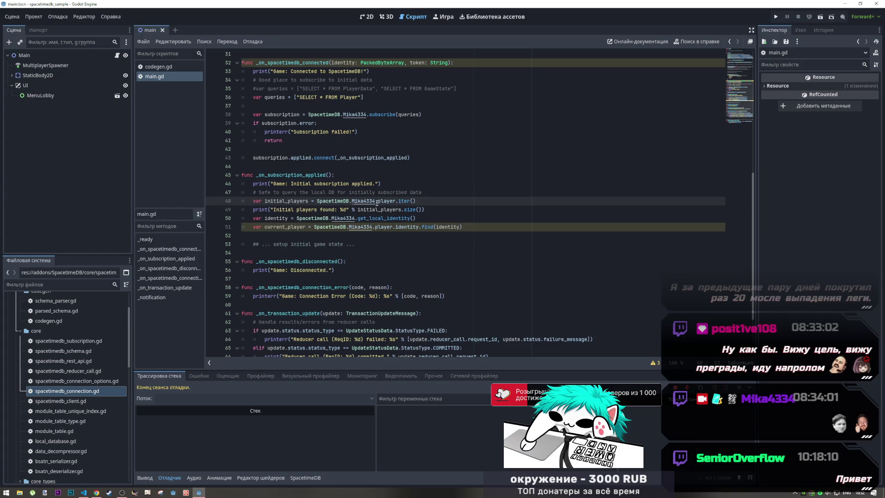
click(145, 477)
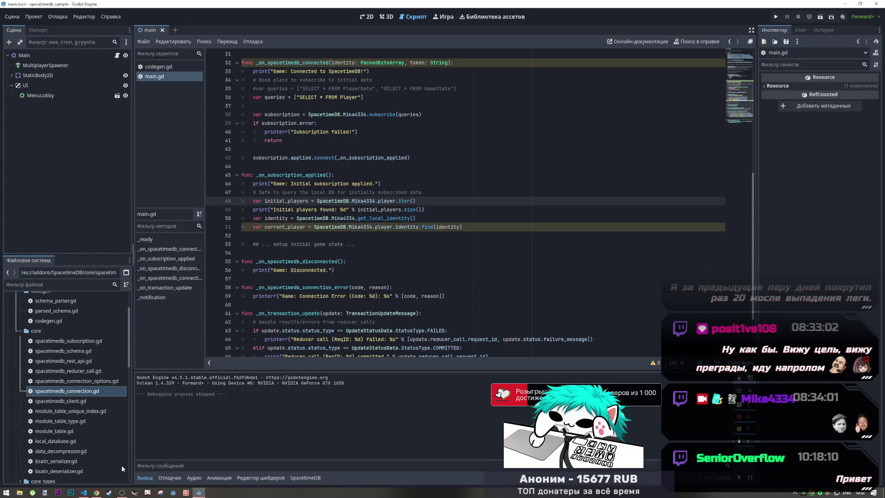
click(83, 492)
Scroll index.ts through the table definitions, schema and create_name reducer, then return to Godot
scroll(227, 238, down, 5)
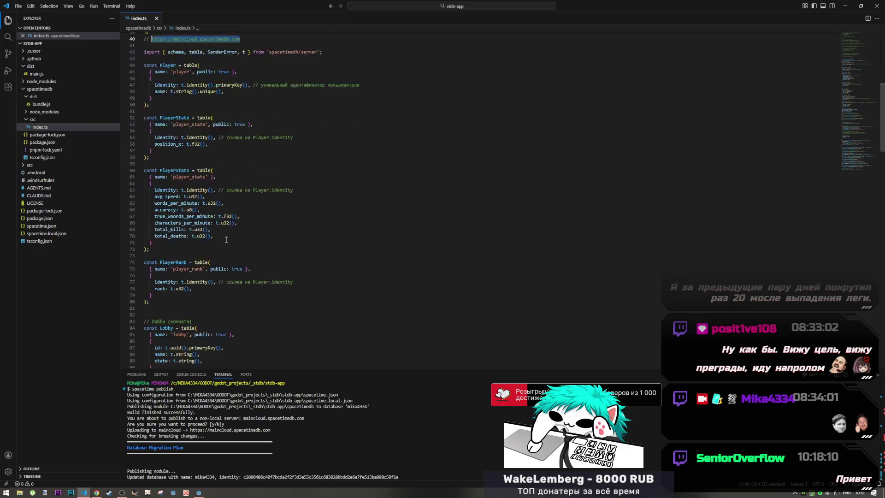
scroll(227, 238, up, 5)
scroll(227, 240, down, 10)
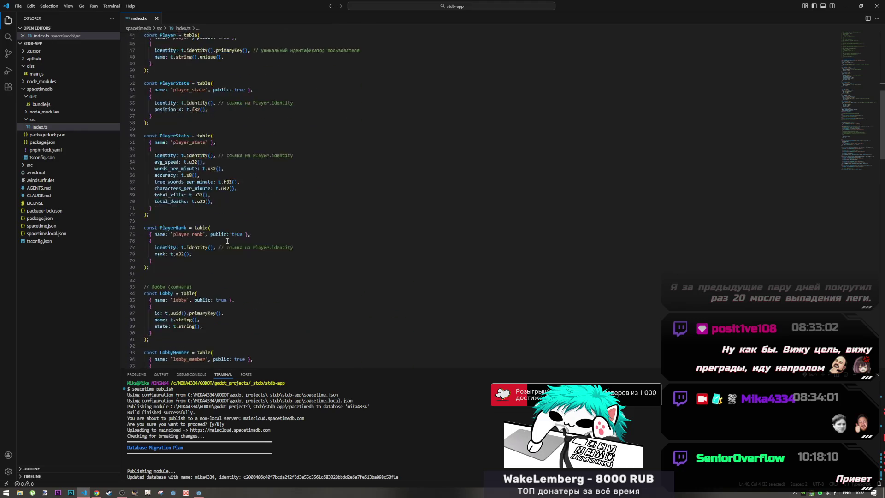
scroll(227, 241, down, 4)
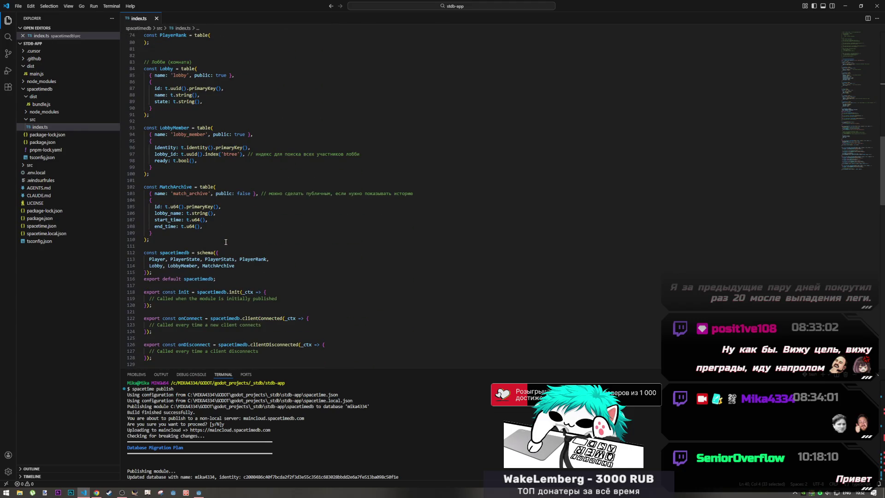
scroll(224, 242, down, 5)
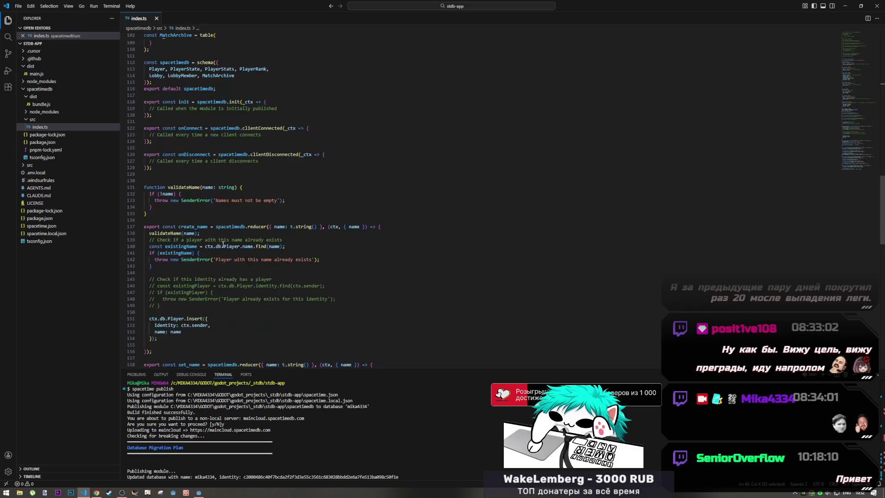
mouse_move(224, 245)
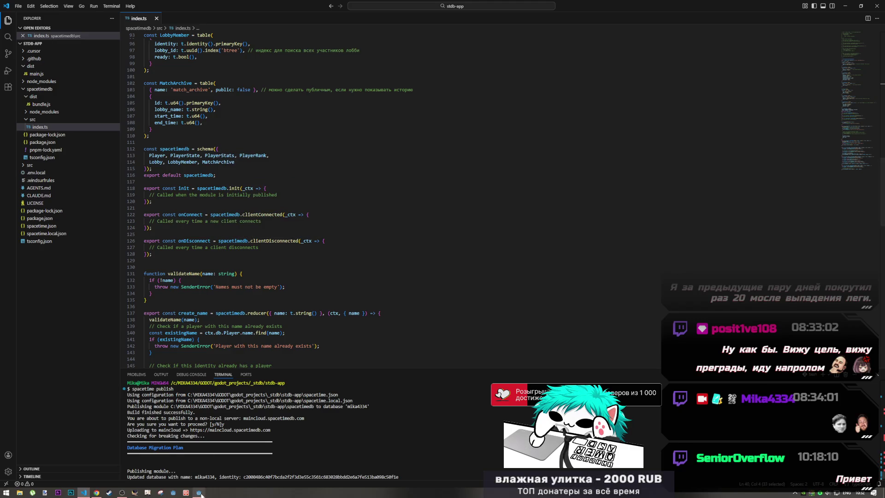
key(alt+Tab)
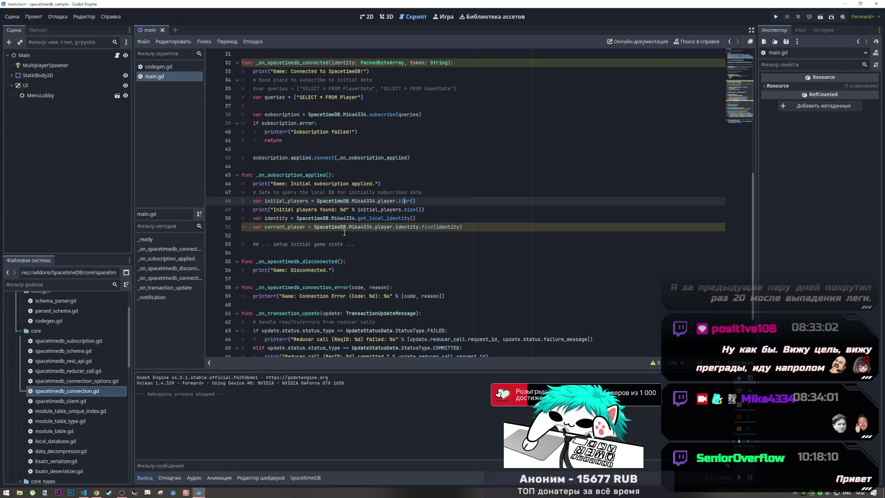
Switch to the 2D view and regenerate the module bindings from the SpacetimeDB panel
click(367, 17)
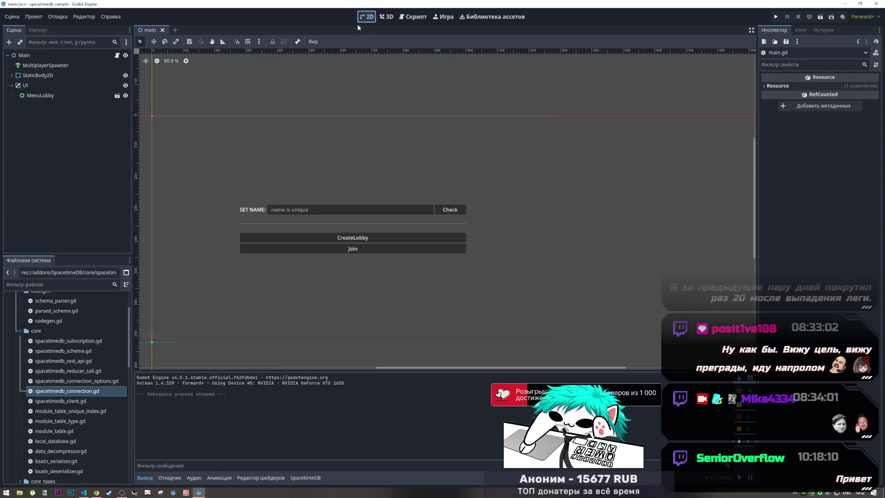
scroll(43, 427, down, 10)
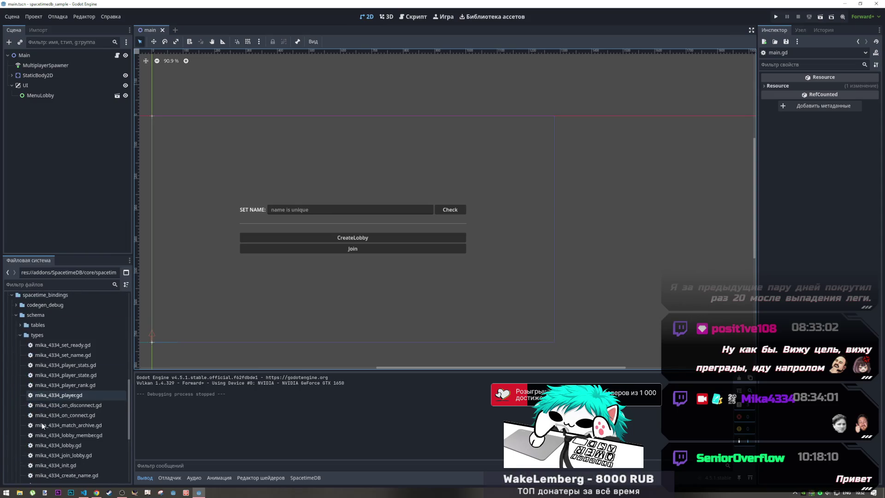
scroll(43, 426, down, 3)
scroll(43, 425, up, 15)
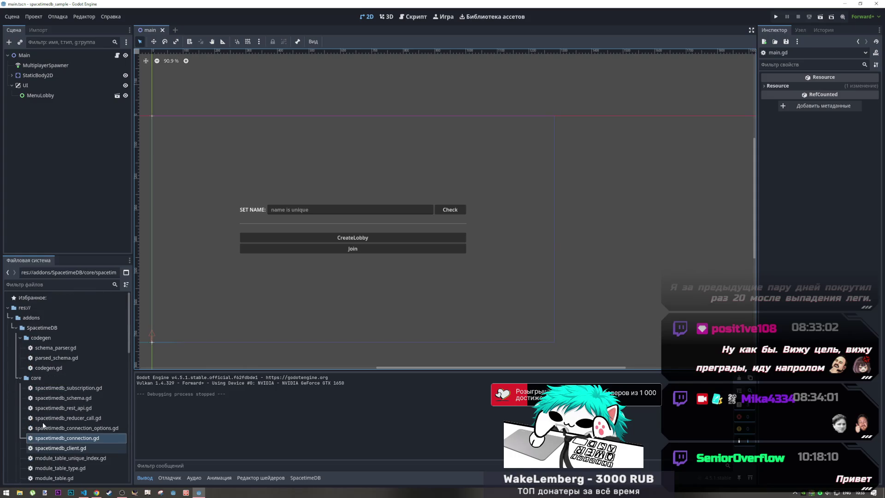
scroll(43, 425, down, 13)
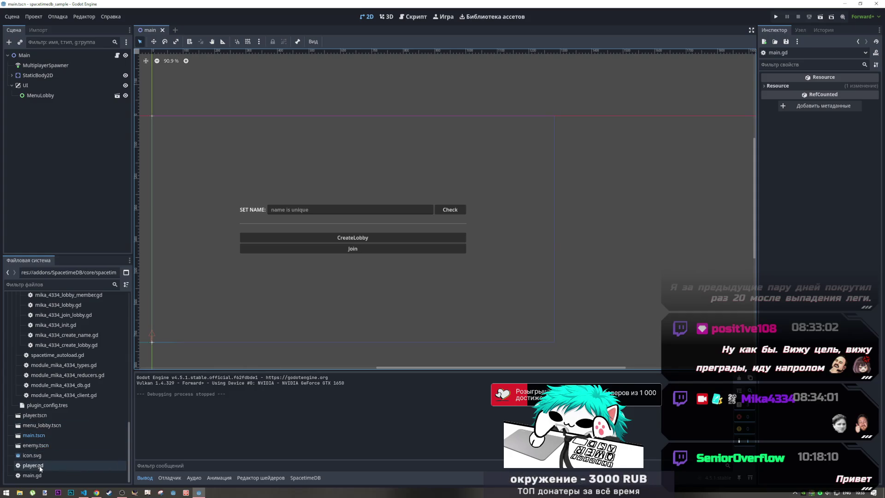
click(305, 478)
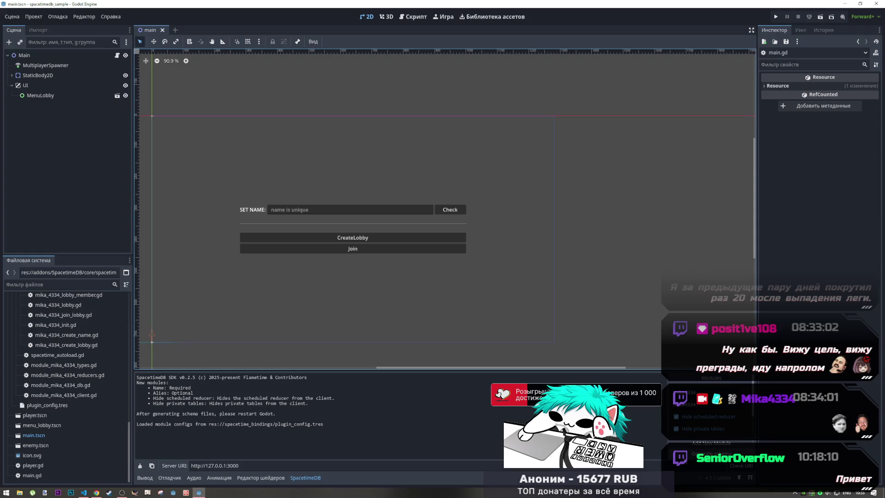
click(713, 454)
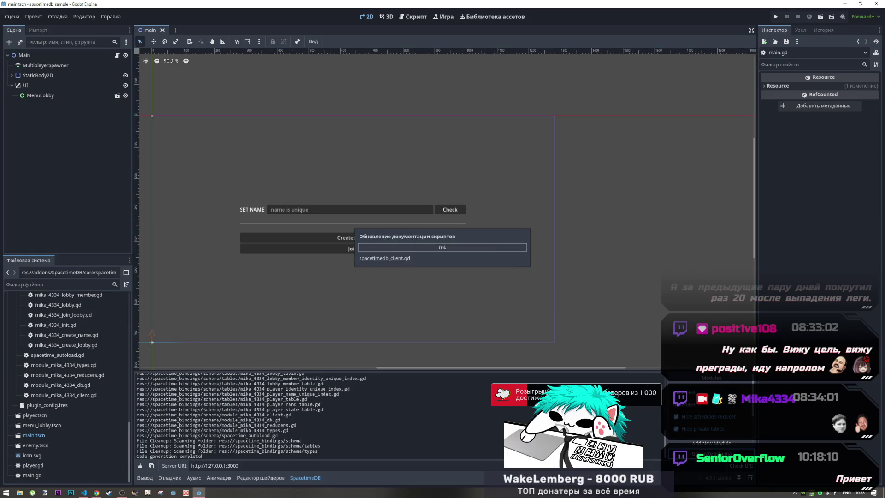
Go via VS Code to Chrome and show the SDK's quickstart.md page on GitHub
scroll(46, 364, up, 10)
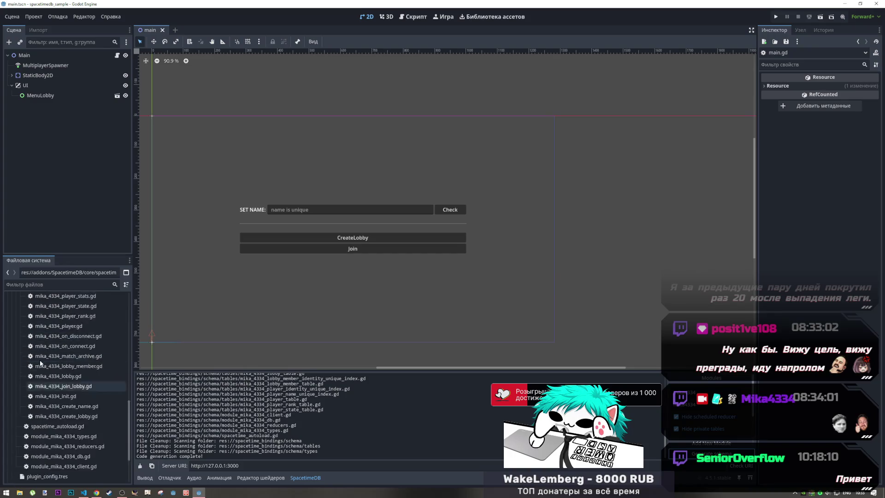
scroll(45, 364, down, 3)
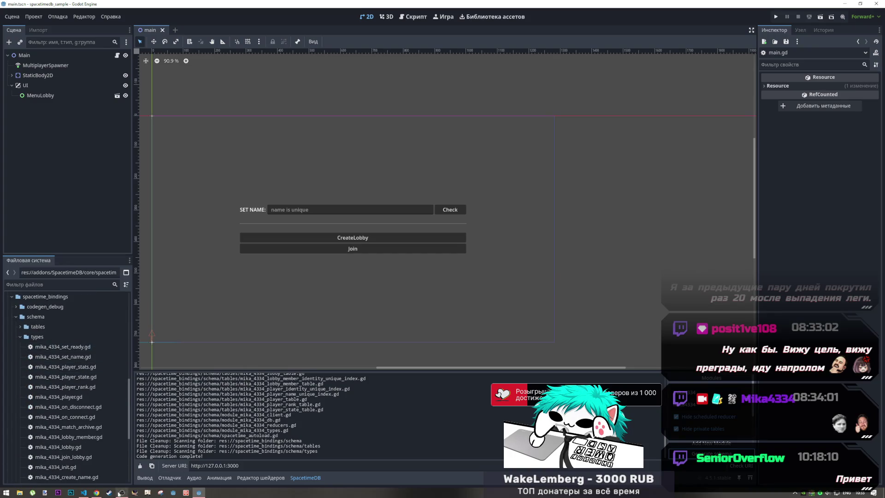
click(85, 493)
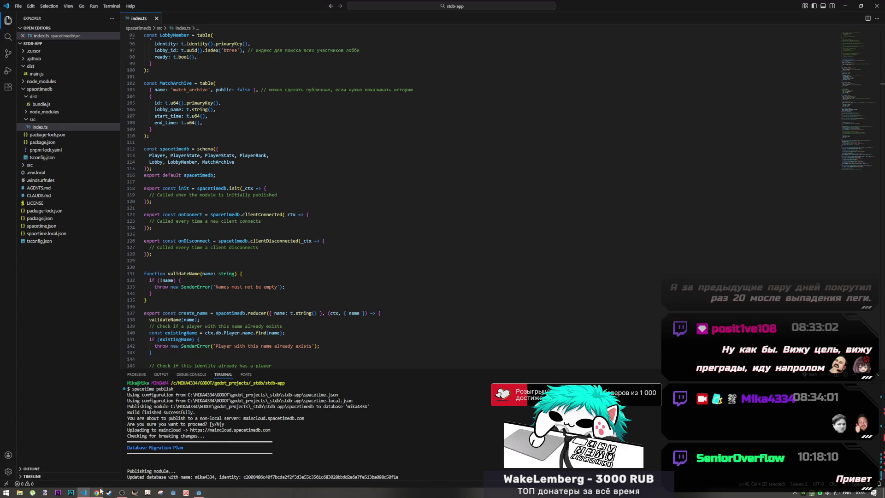
click(100, 491)
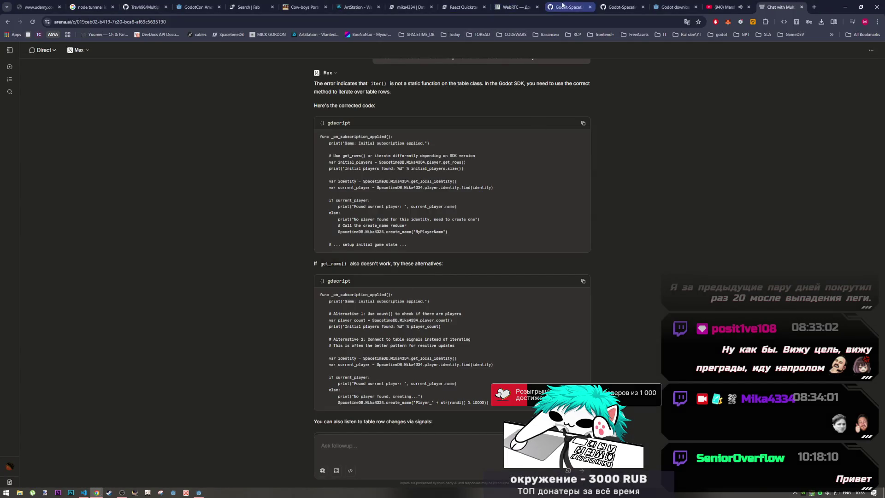
click(620, 7)
click(567, 6)
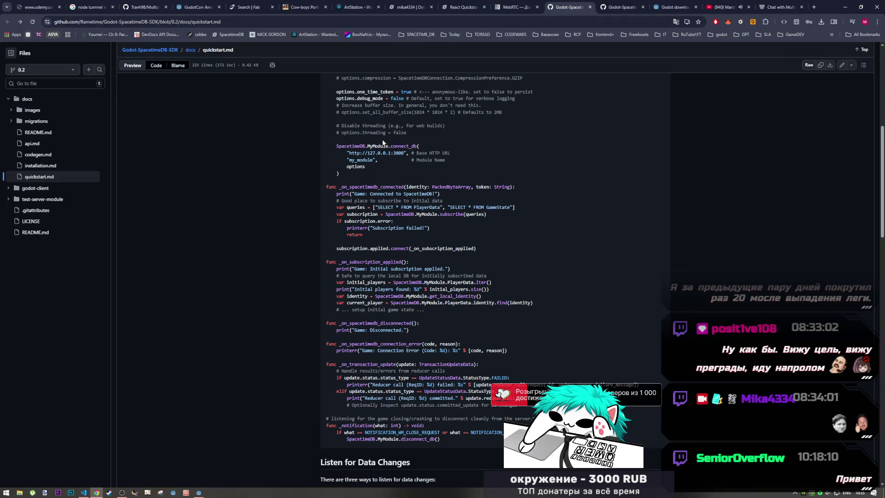
View installation.md, pick the stdb-v2-protocol branch, and open the repository main page in a new tab
click(51, 166)
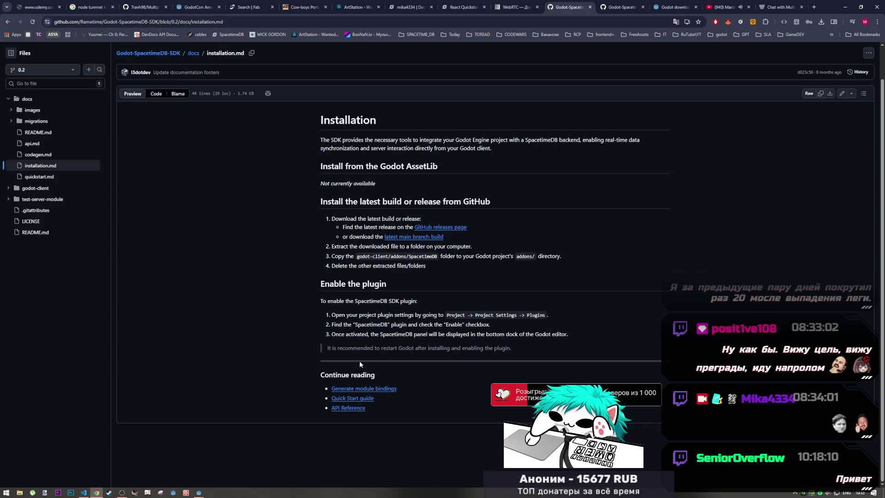
click(77, 70)
click(76, 70)
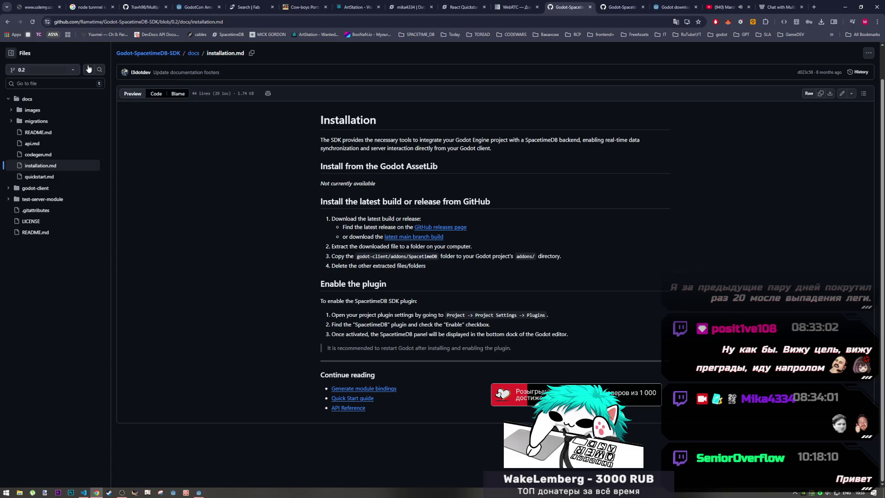
click(76, 70)
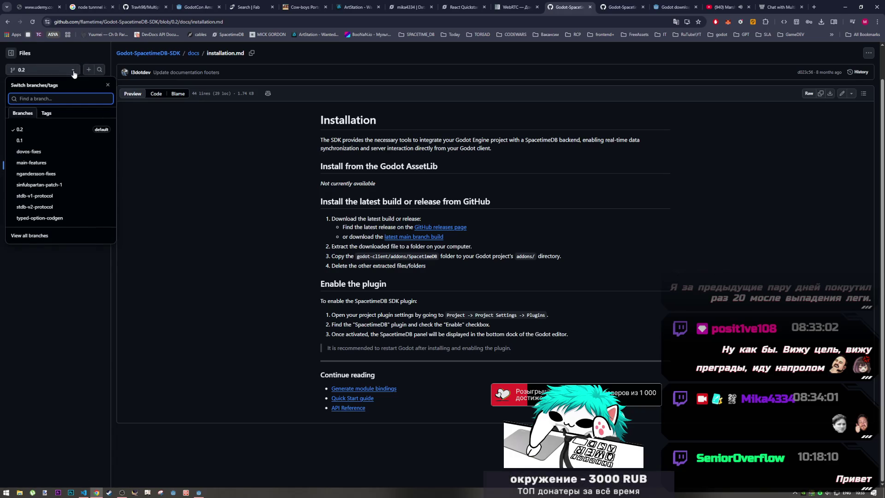
click(42, 208)
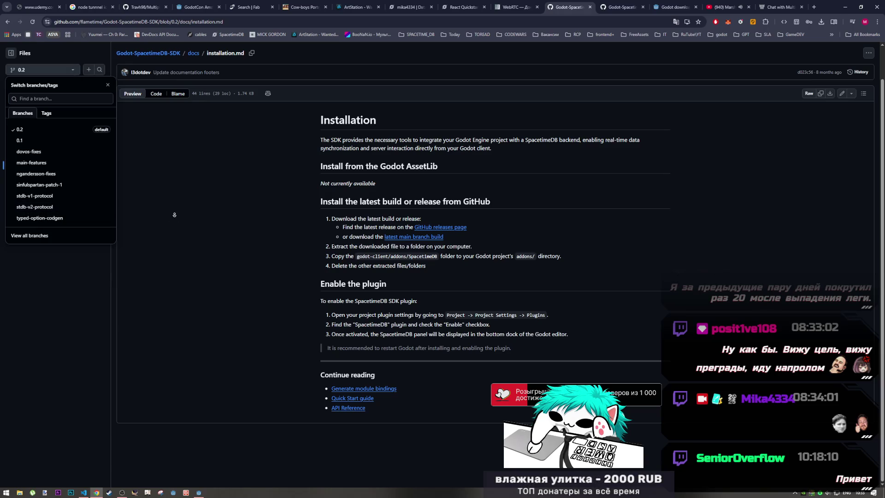
middle_click(148, 53)
drag(605, 9, 648, 8)
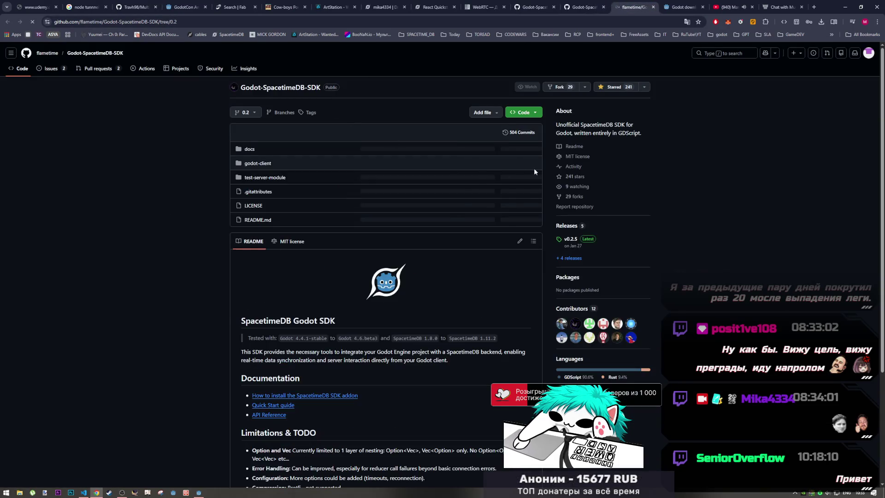
click(251, 116)
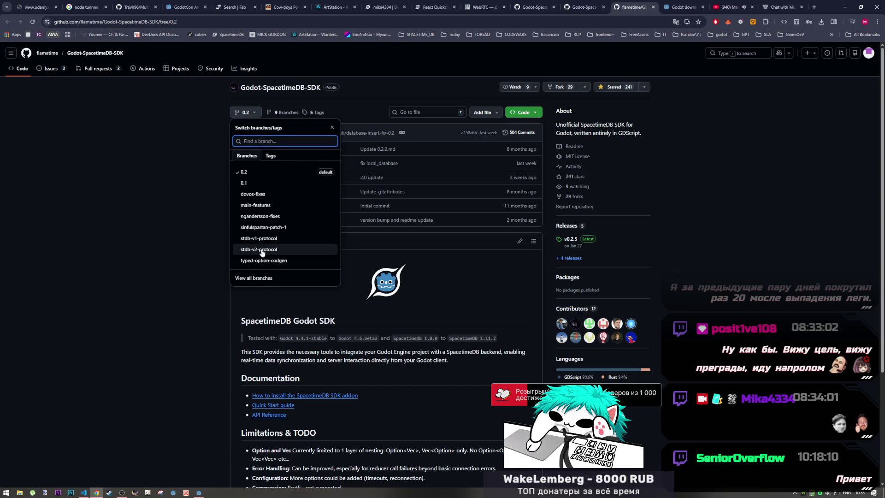
key(Escape)
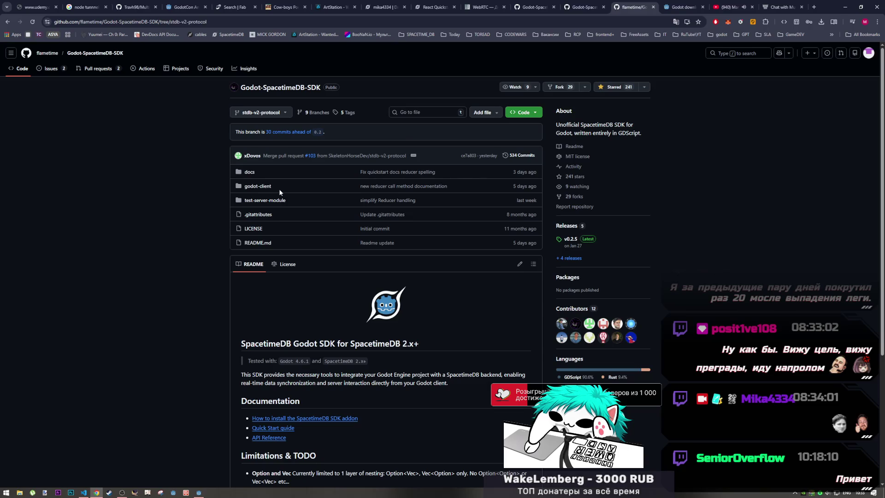
scroll(280, 192, down, 2)
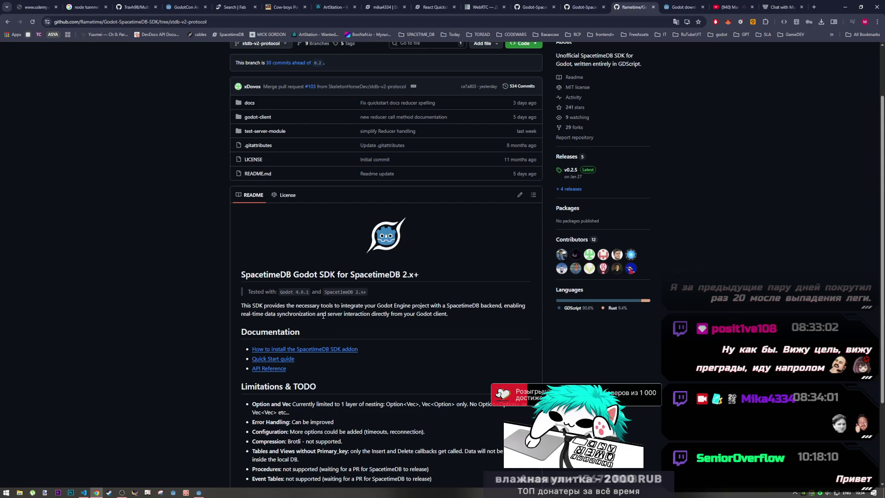
scroll(335, 333, down, 2)
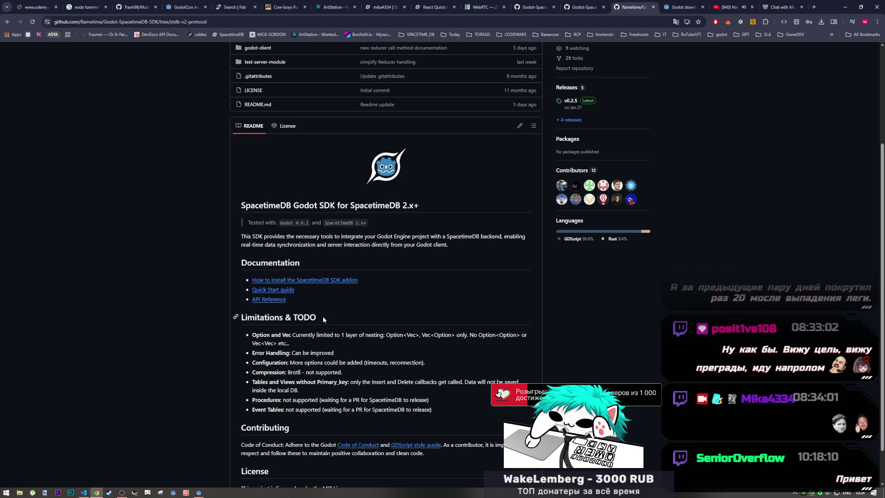
scroll(323, 316, down, 1)
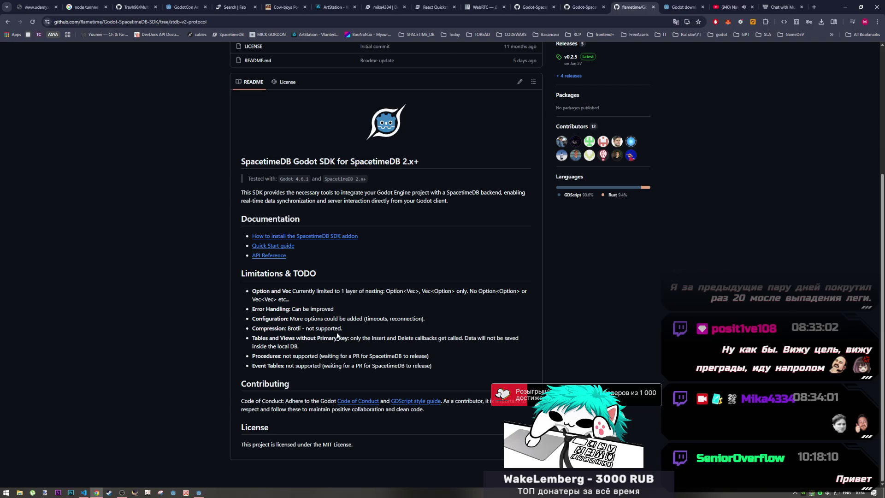
scroll(341, 333, up, 2)
scroll(347, 335, up, 3)
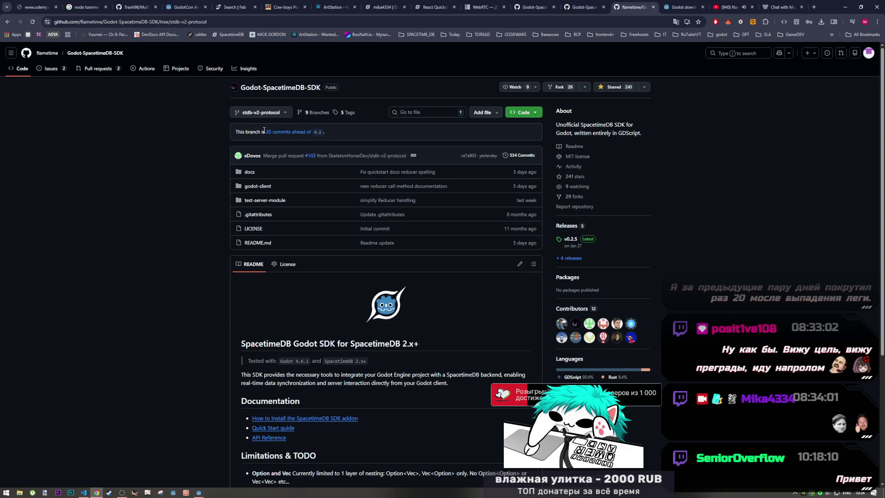
drag(235, 132, 305, 133)
right_click(304, 133)
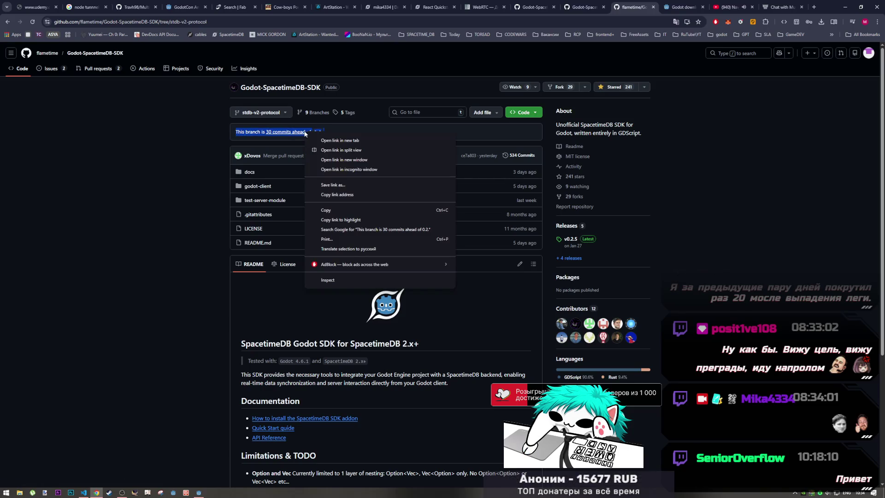
click(339, 248)
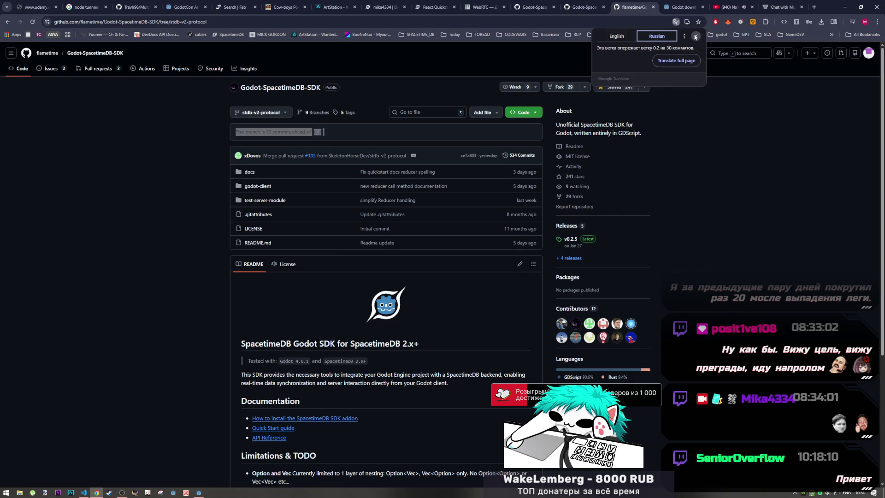
click(695, 36)
click(315, 134)
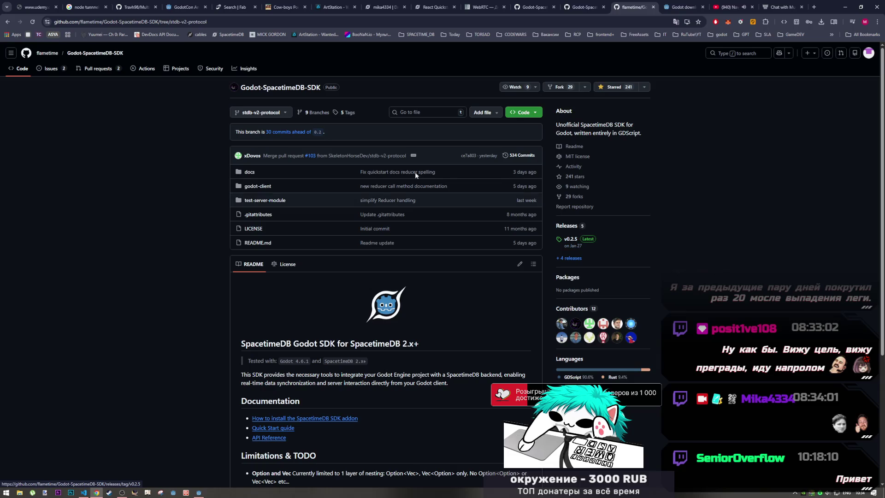
click(261, 112)
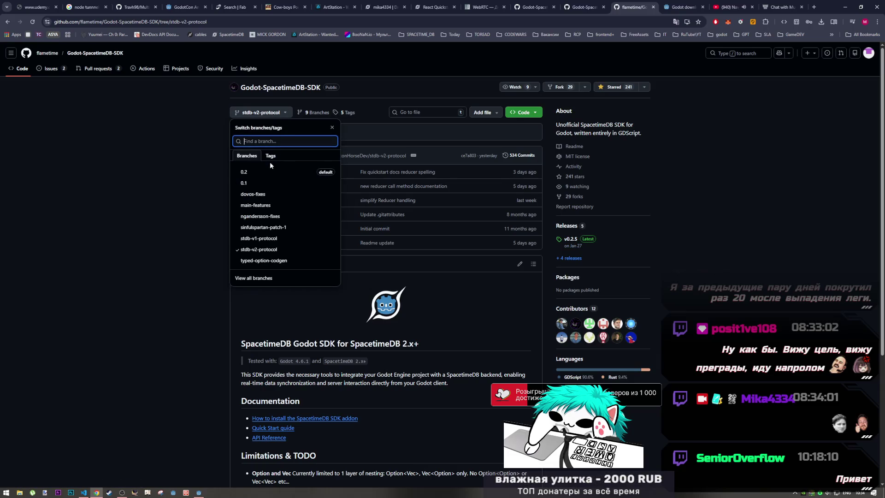
click(206, 224)
scroll(366, 210, down, 2)
scroll(366, 209, down, 3)
scroll(364, 211, up, 4)
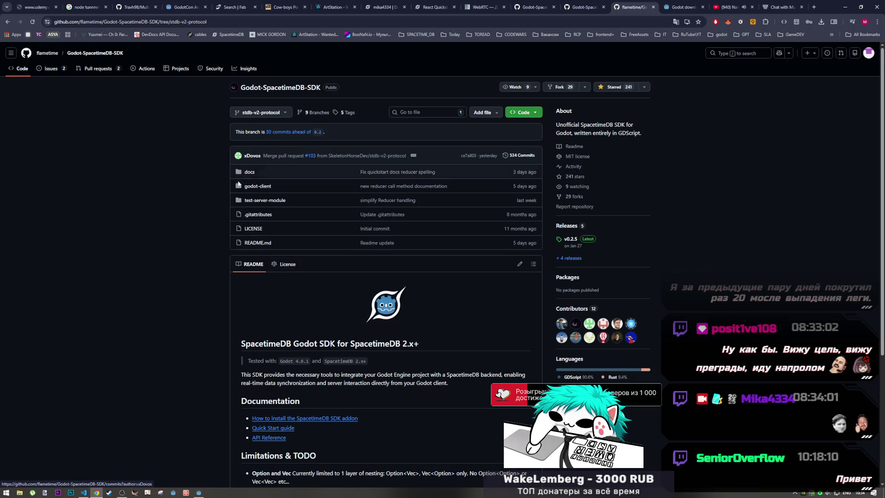
click(258, 202)
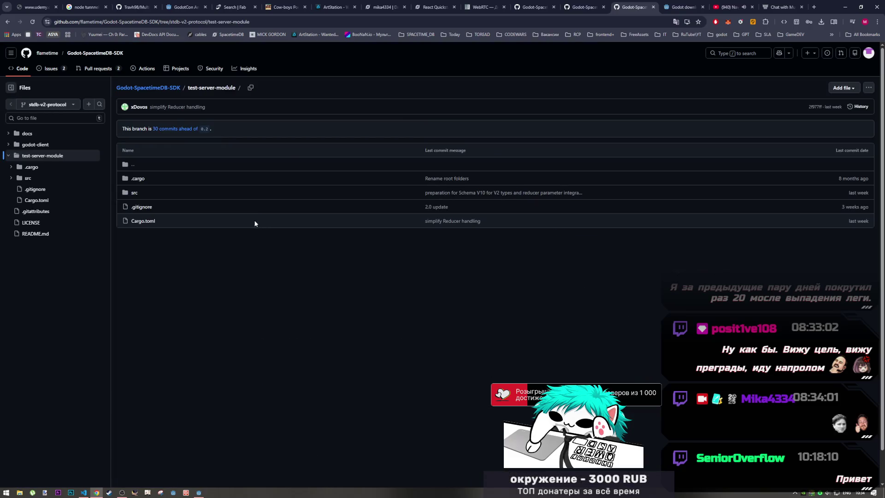
Browse godot-client > spacetime_bindings > schema to read module_main_client.gd, then return to Godot
click(41, 145)
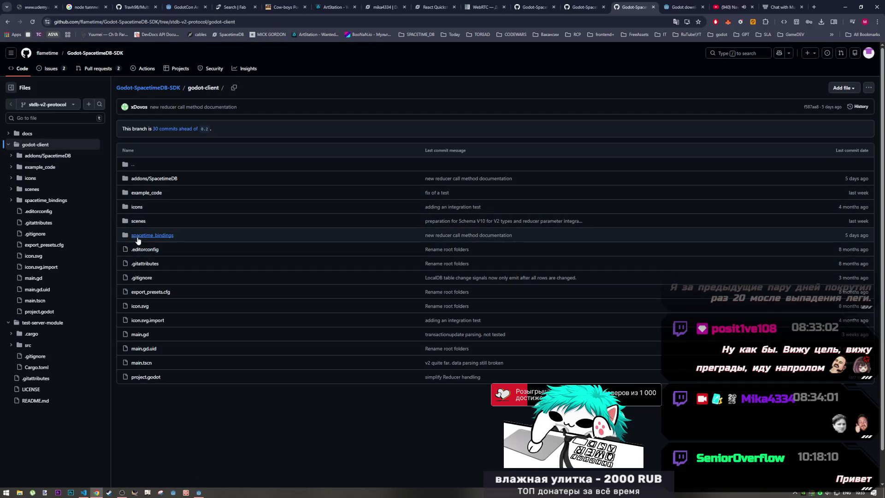
click(151, 236)
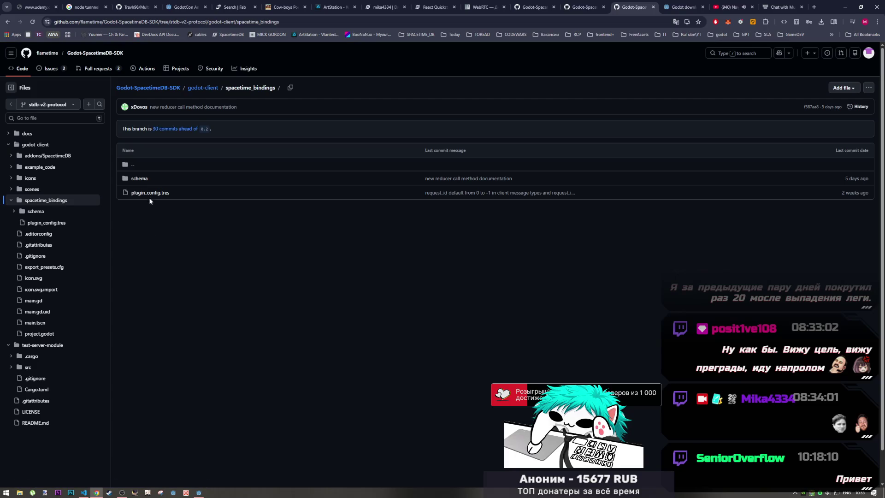
click(134, 180)
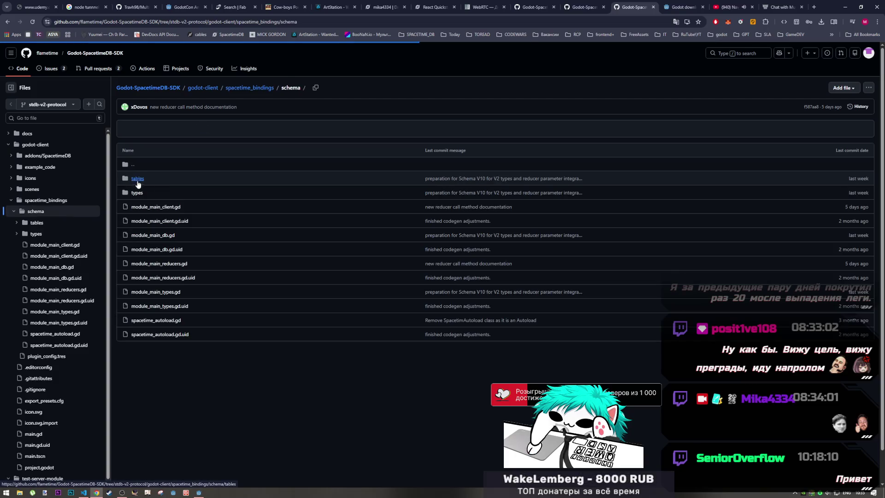
click(156, 207)
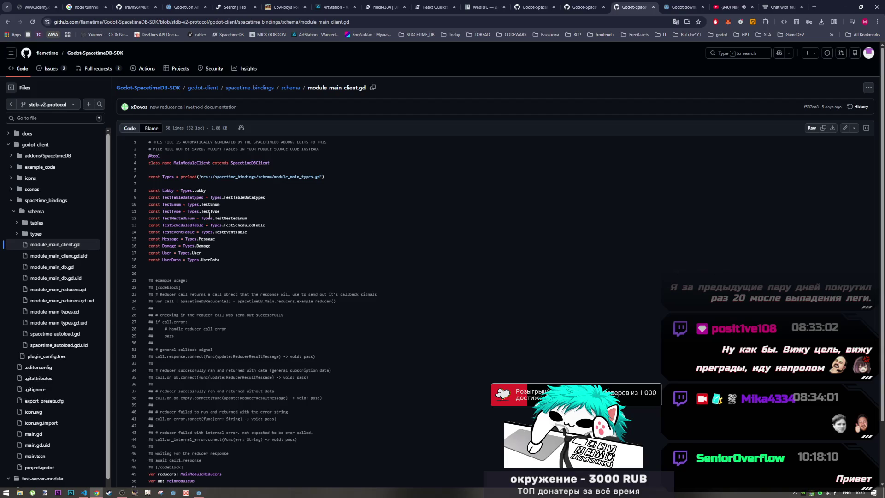
scroll(209, 215, down, 2)
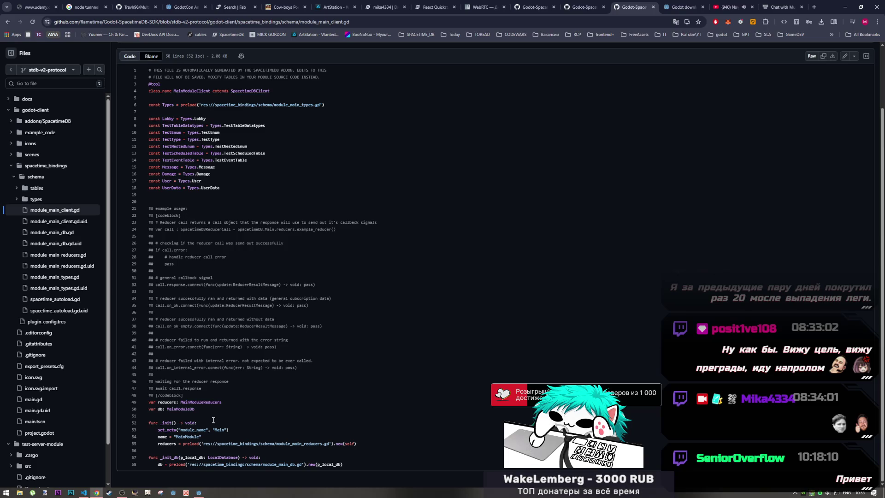
click(198, 493)
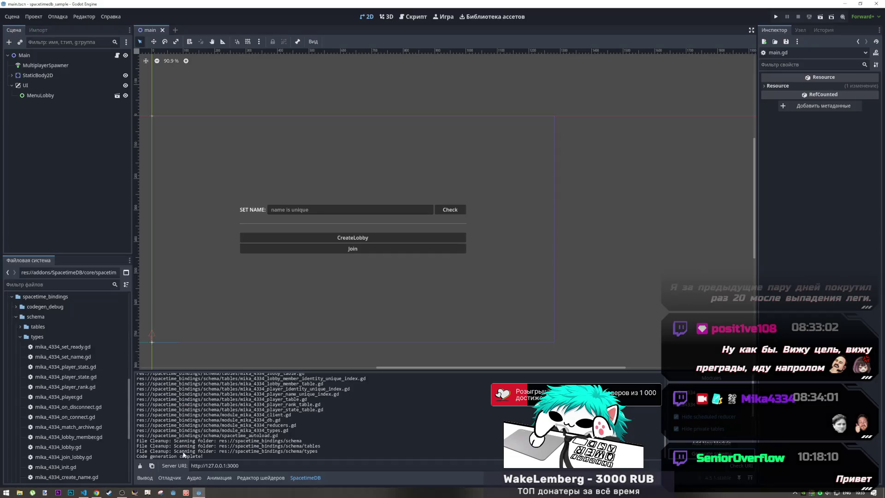
Open mika_4334_player.gd and read its _init, set_meta and create function code
scroll(79, 366, down, 3)
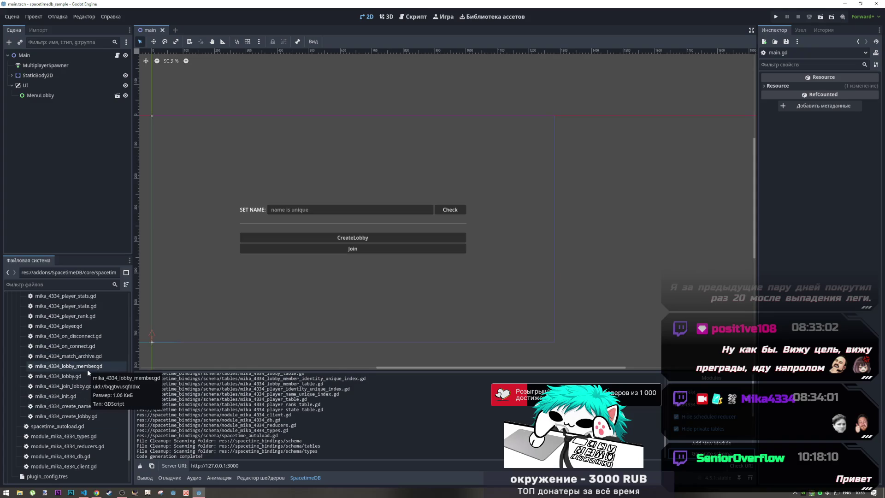
click(79, 327)
double_click(79, 327)
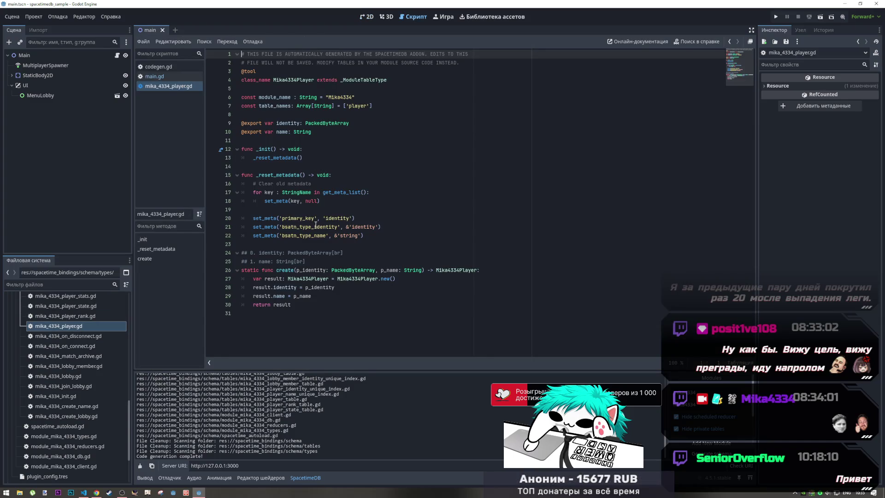
click(282, 151)
double_click(279, 158)
click(279, 159)
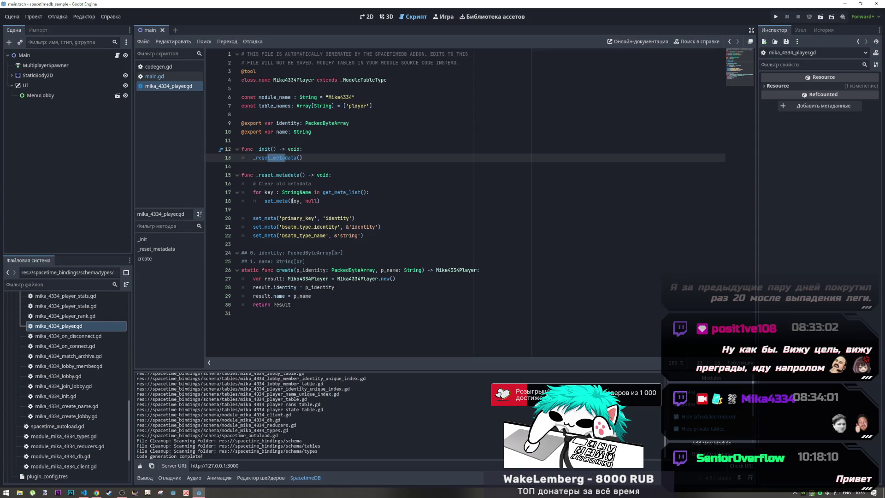
drag(291, 201, 304, 202)
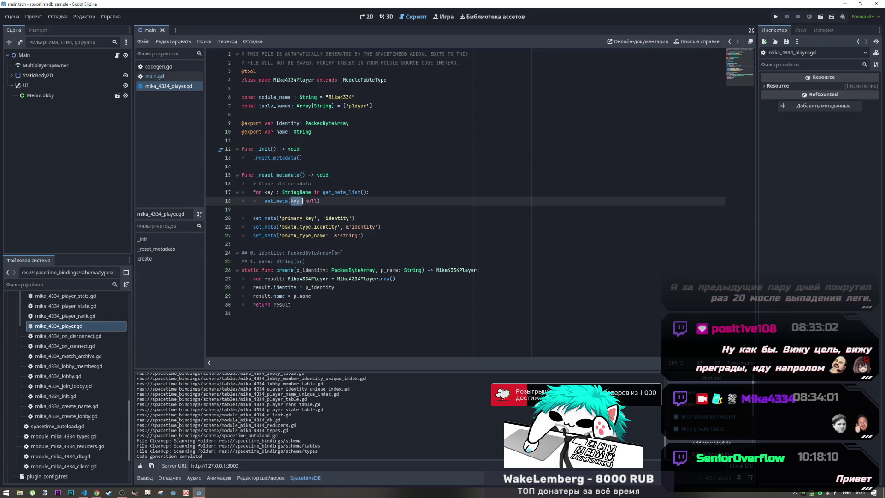
click(298, 271)
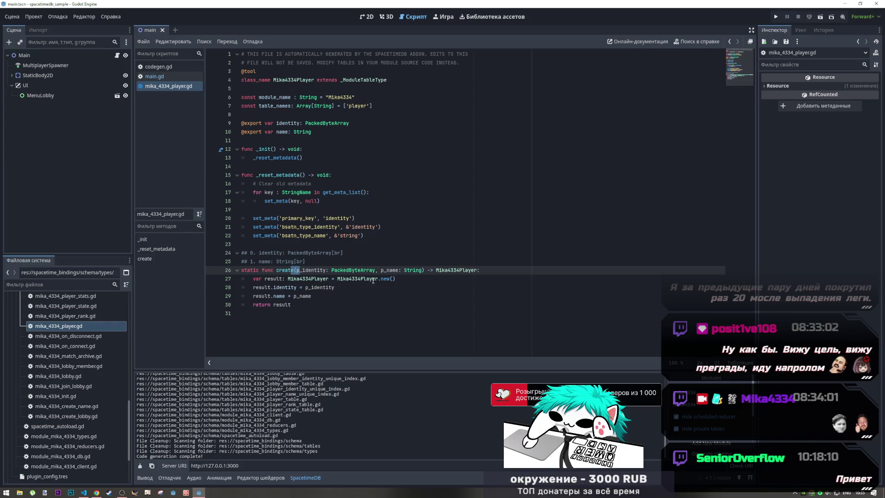
click(343, 290)
click(315, 304)
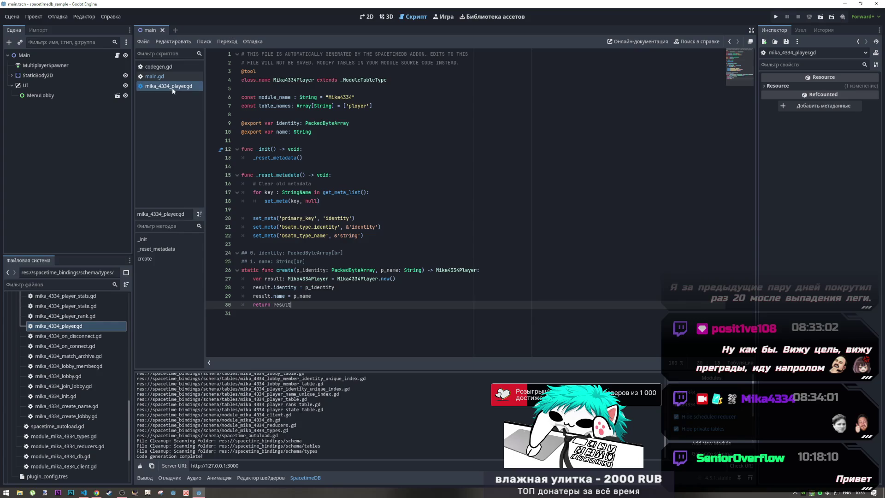
Switch through codegen.gd to main.gd and select iter on line 48
click(171, 68)
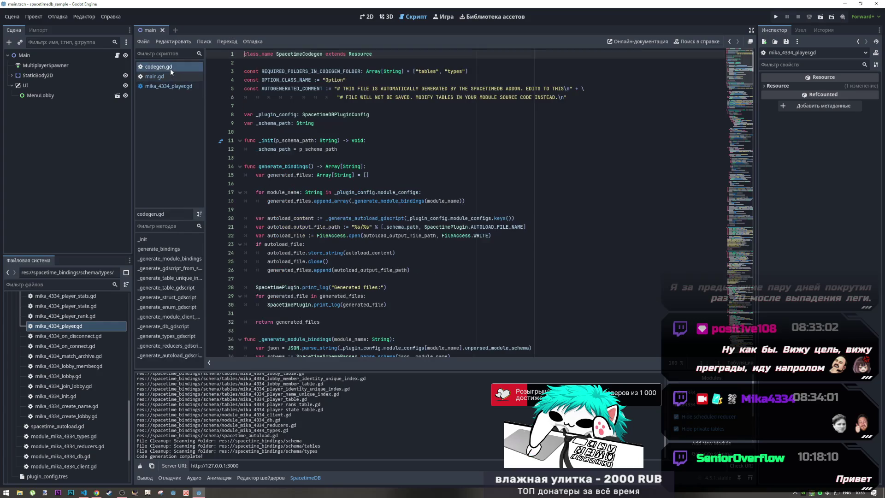
click(170, 76)
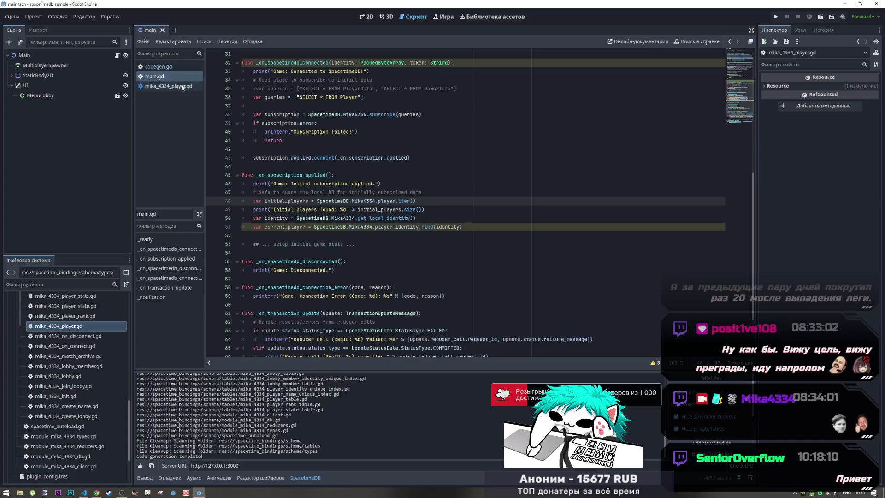
double_click(403, 202)
drag(402, 201, 400, 201)
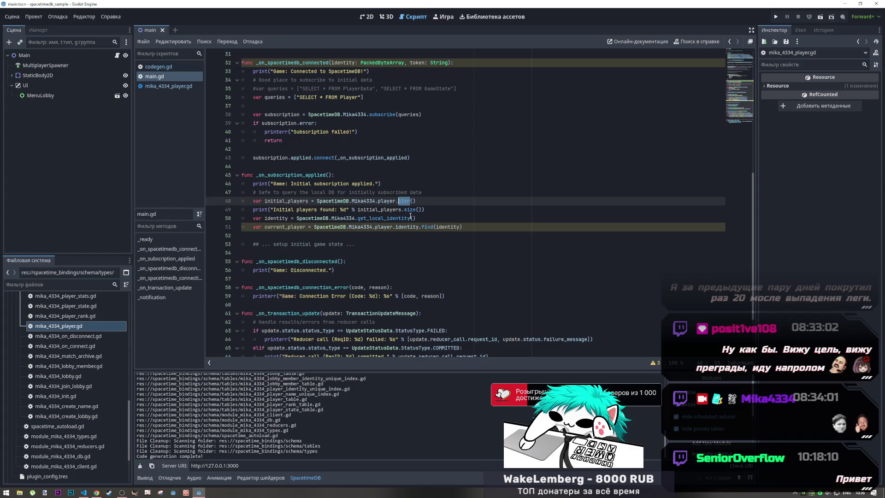